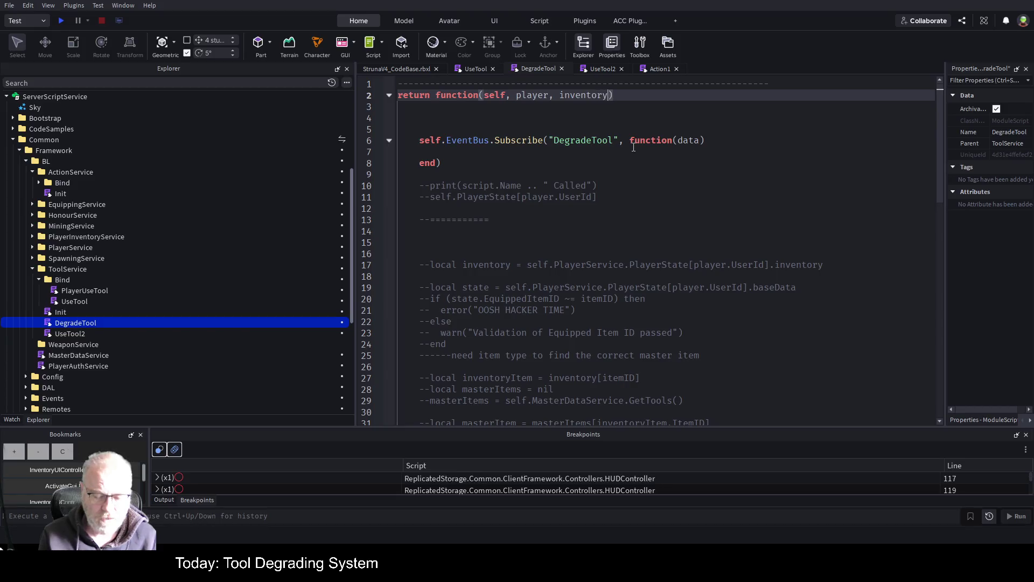
Trim DegradeTool's signature to function(self, player) and open ToolService's Init script
{"action": "key", "text": "Down"}
{"action": "key", "text": "Down"}
{"action": "key", "text": "Down"}
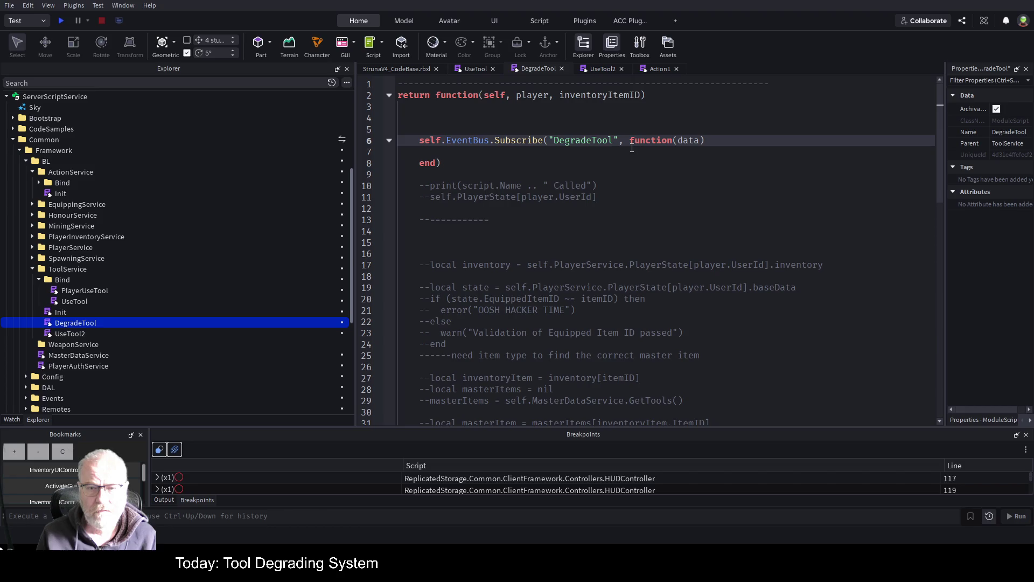
{"action": "key", "text": "Up"}
{"action": "key", "text": "Up"}
{"action": "key", "text": "Up"}
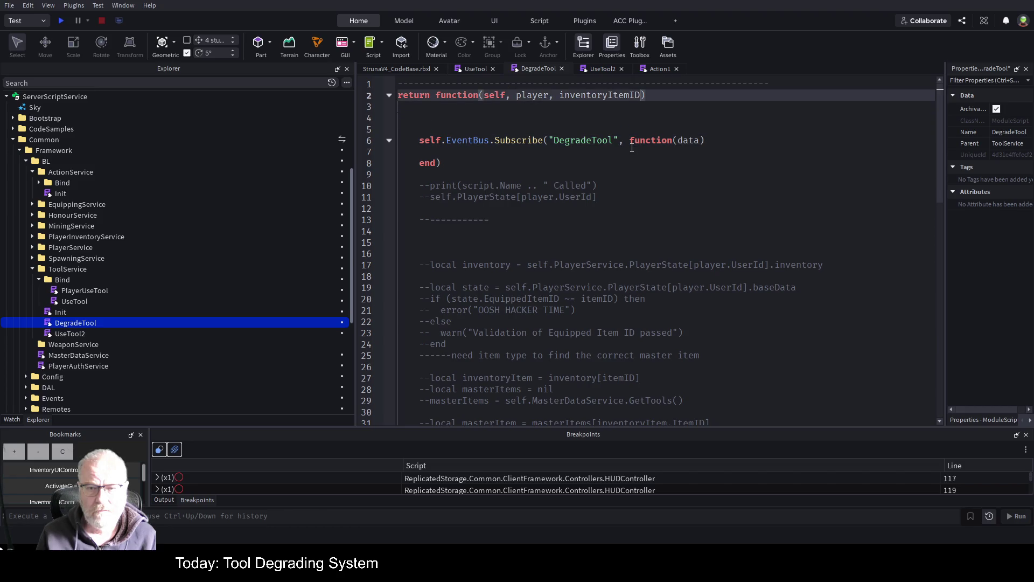
{"action": "key", "text": "BackSpace"}
{"action": "key", "text": "BackSpace"}
{"action": "key", "text": "BackSpace"}
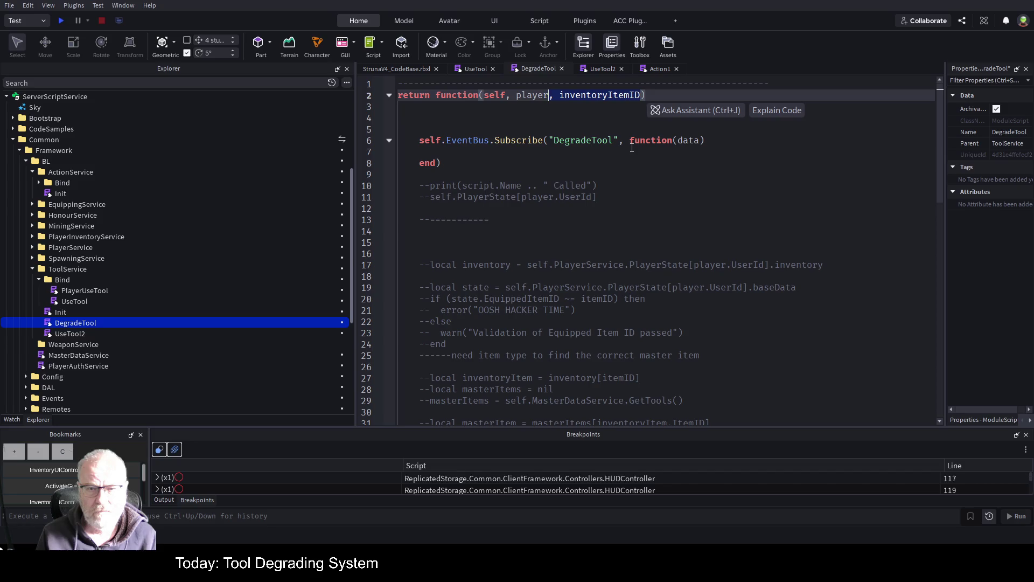
{"action": "key", "text": "Down"}
{"action": "key", "text": "Down"}
{"action": "key", "text": "Down"}
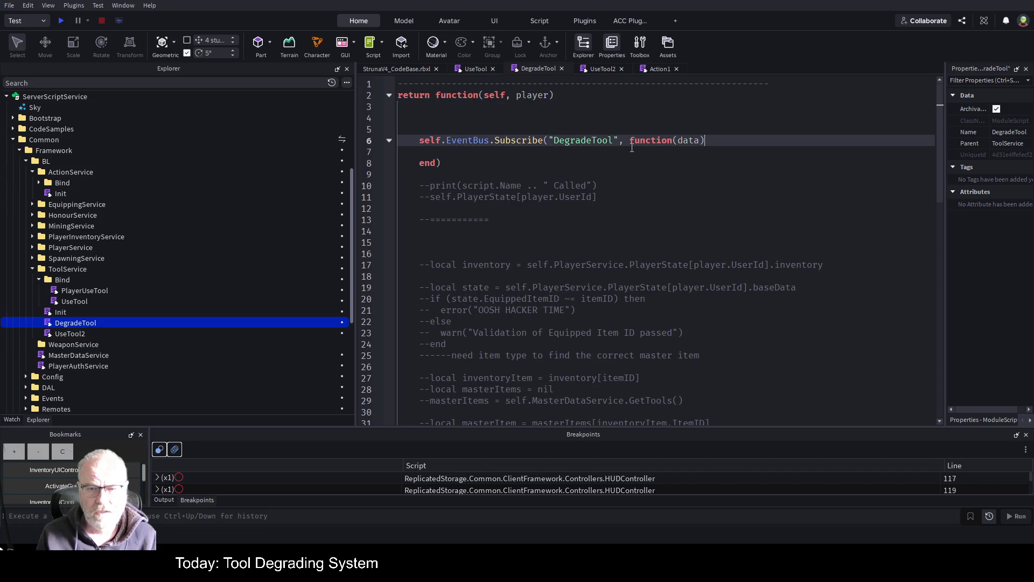
{"action": "key", "text": "Up"}
{"action": "key", "text": "Up"}
{"action": "key", "text": "Up"}
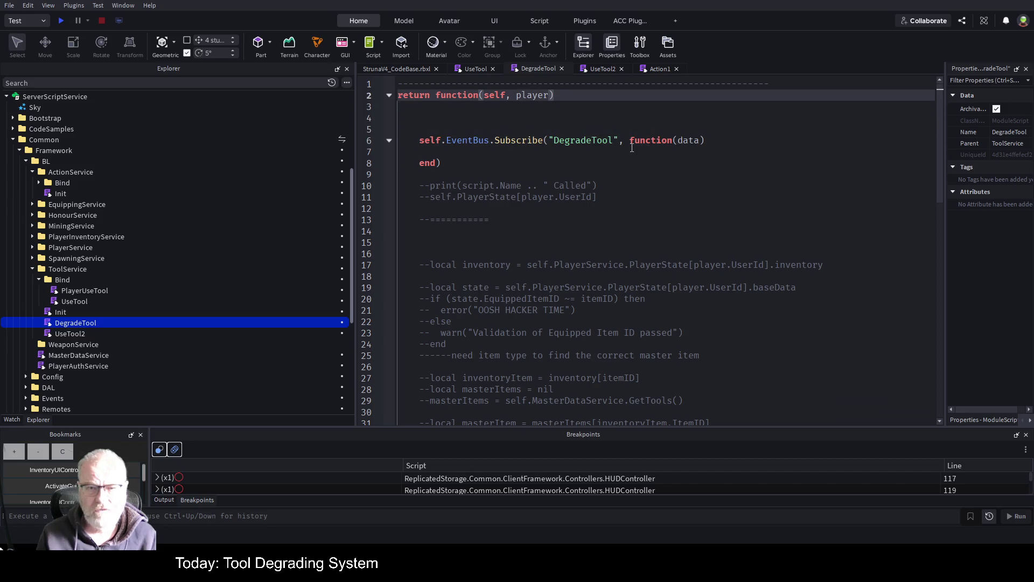
{"action": "key", "text": "shift+Left"}
{"action": "key", "text": "shift+Left"}
{"action": "key", "text": "shift+Left"}
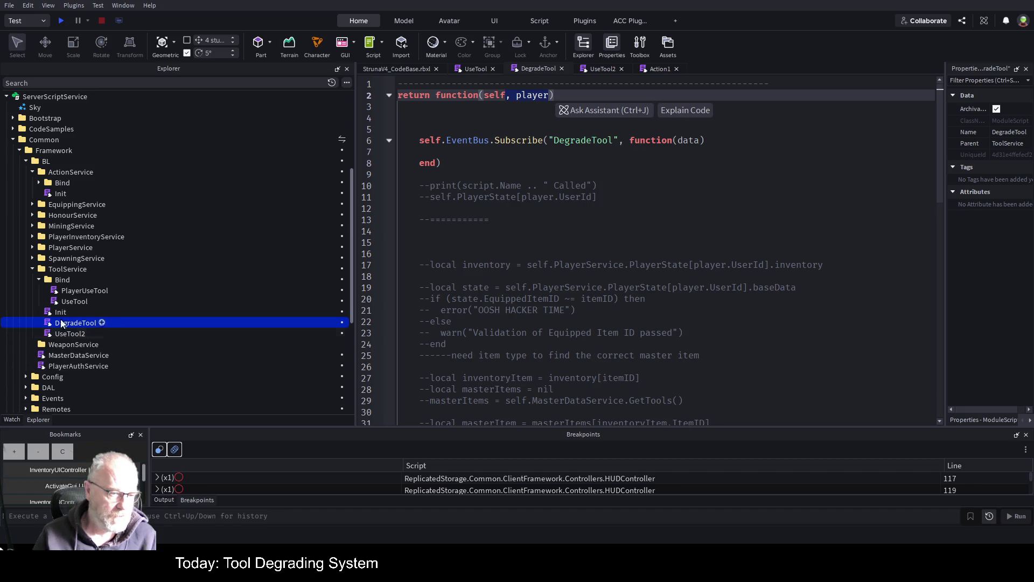
{"action": "double_click", "coordinate": [47, 308]}
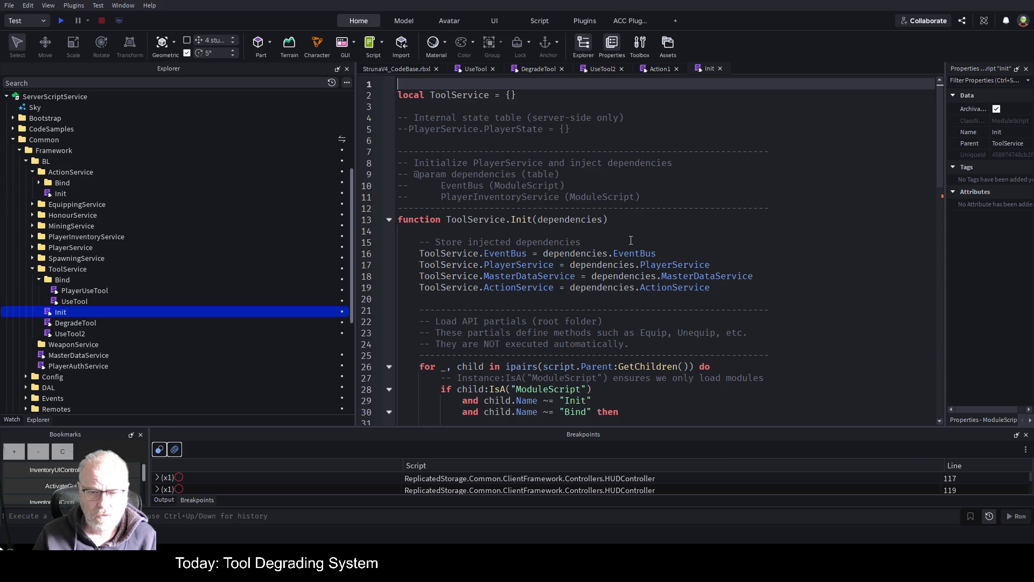
Collapse ToolService's Bind folder and fold the GetChildren loading loop on line 26
{"action": "scroll", "coordinate": [631, 240], "scroll_direction": "down", "scroll_amount": 2}
{"action": "scroll", "coordinate": [631, 240], "scroll_direction": "down", "scroll_amount": 1}
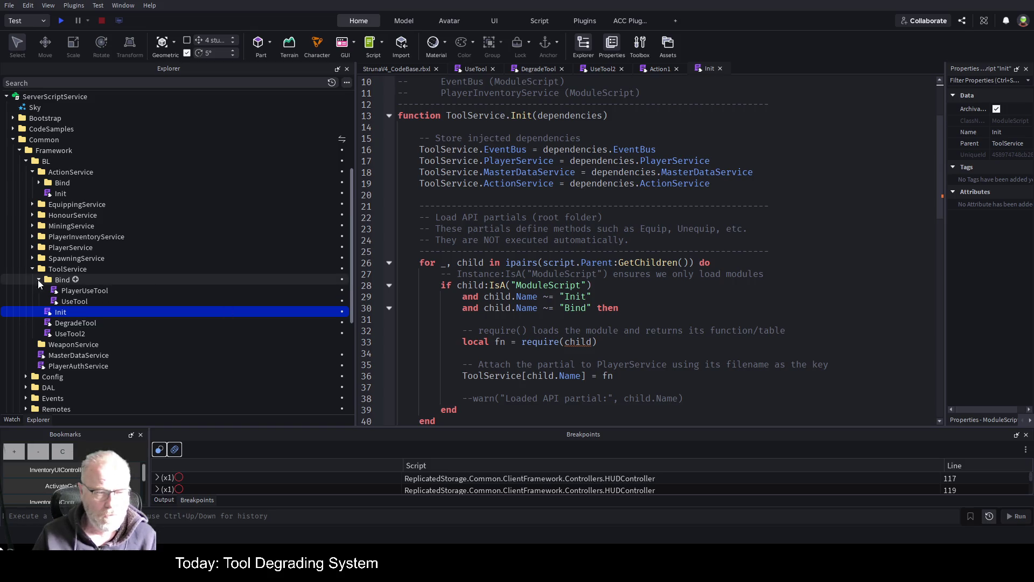
{"action": "left_click", "coordinate": [40, 280]}
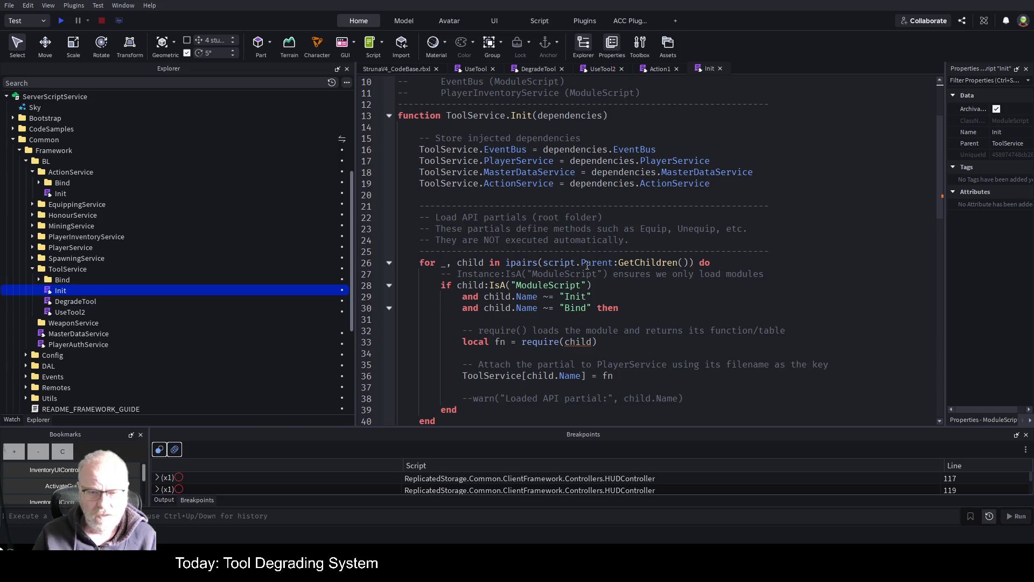
{"action": "left_click", "coordinate": [645, 262]}
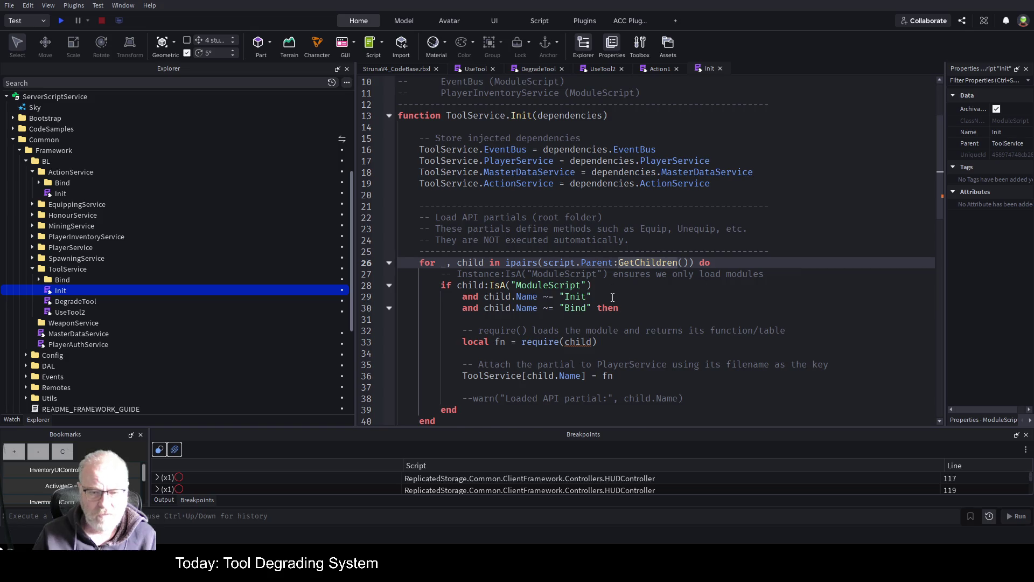
{"action": "scroll", "coordinate": [612, 303], "scroll_direction": "down", "scroll_amount": 1}
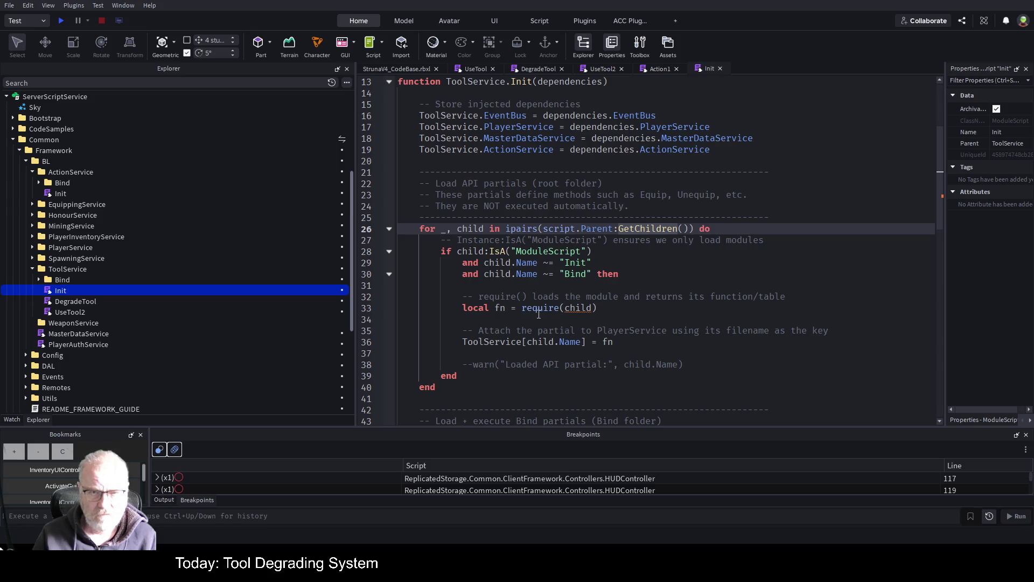
{"action": "scroll", "coordinate": [539, 313], "scroll_direction": "down", "scroll_amount": 4}
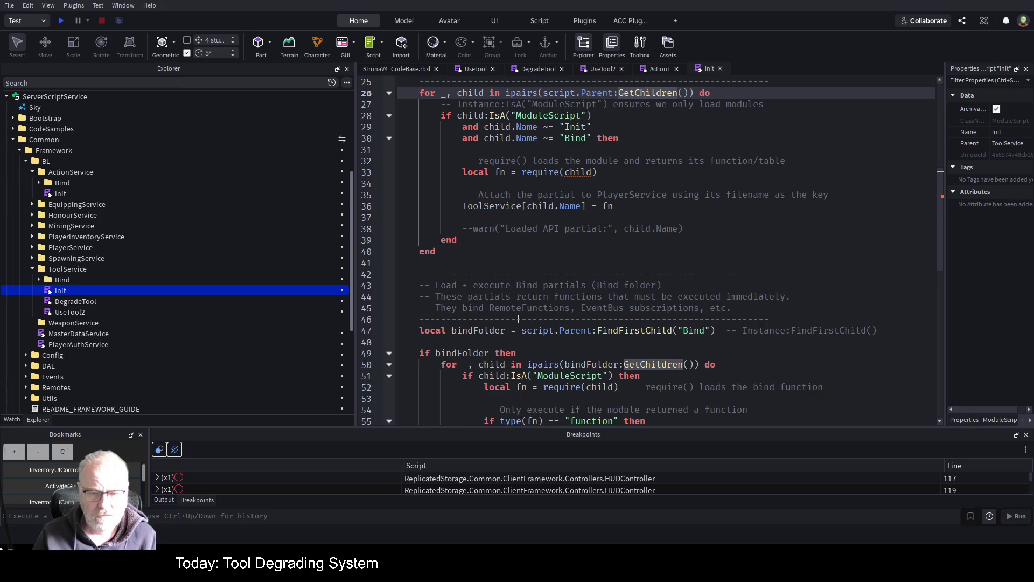
{"action": "scroll", "coordinate": [440, 223], "scroll_direction": "up", "scroll_amount": 4}
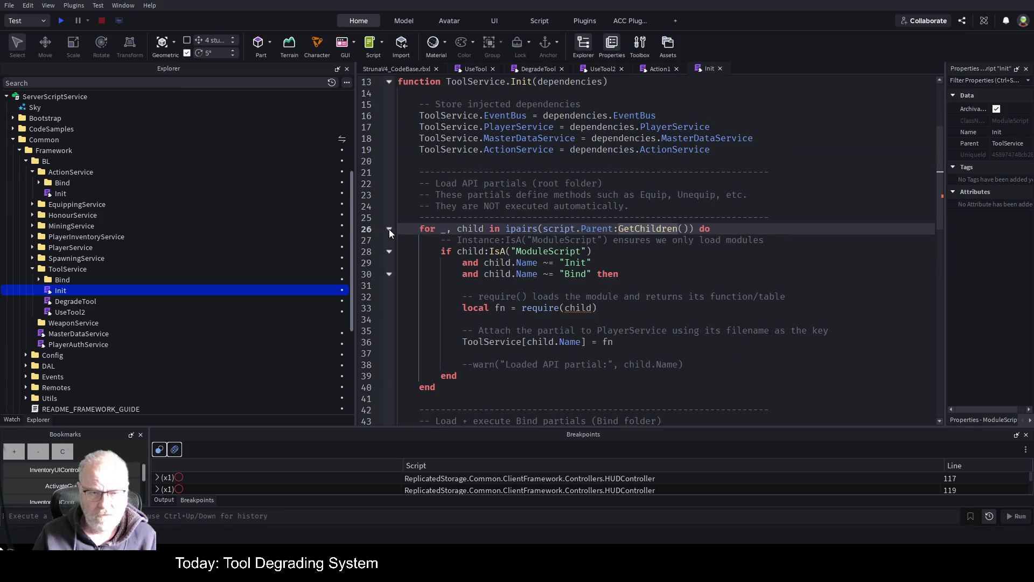
{"action": "left_click", "coordinate": [388, 230]}
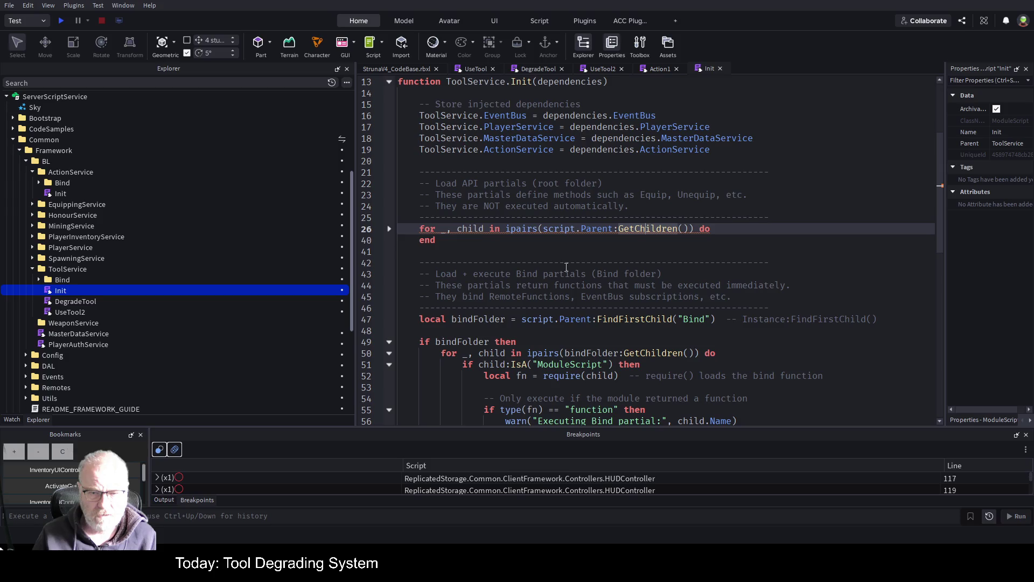
Inspect the fn(ToolService) call on line 57, then move DegradeTool into ToolService's Bind folder
{"action": "scroll", "coordinate": [572, 267], "scroll_direction": "down", "scroll_amount": 3}
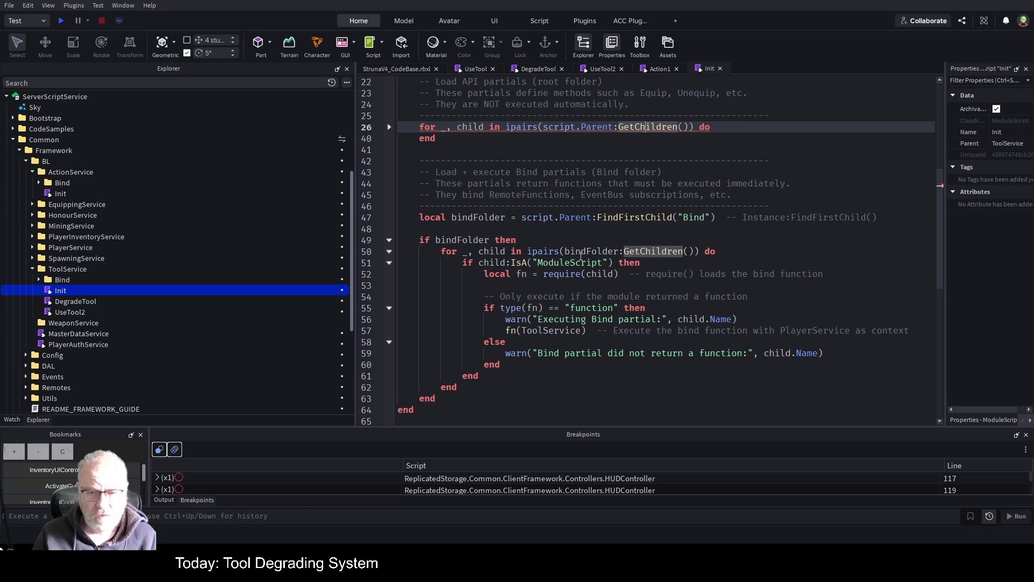
{"action": "mouse_move", "coordinate": [507, 332]}
{"action": "left_mouse_down"}
{"action": "mouse_move", "coordinate": [509, 343]}
{"action": "mouse_move", "coordinate": [596, 331]}
{"action": "left_mouse_up"}
{"action": "left_click", "coordinate": [641, 375]}
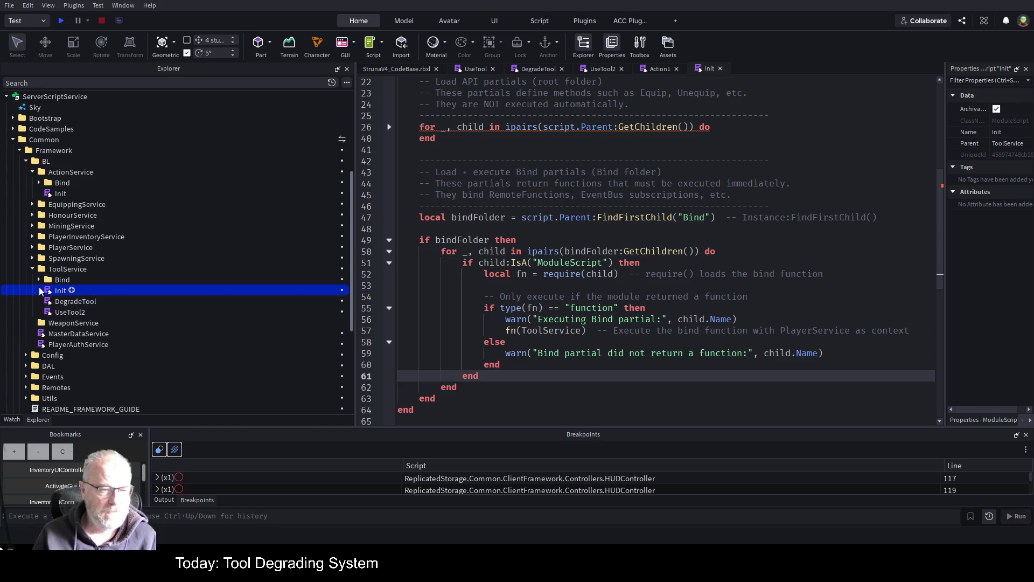
{"action": "left_click", "coordinate": [59, 301]}
{"action": "left_click_drag", "start_coordinate": [62, 280], "coordinate": [62, 280]}
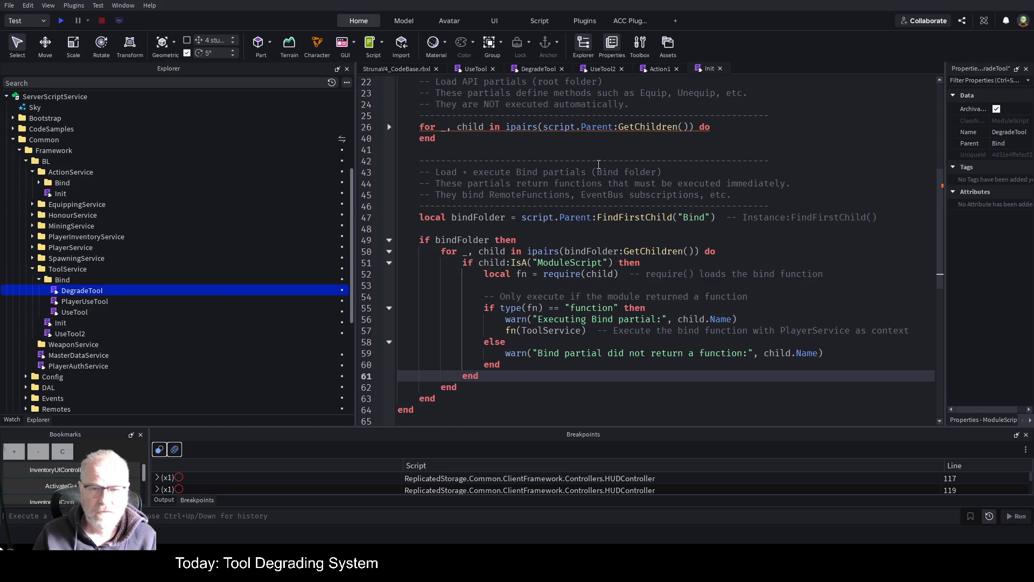
Show DegradeTool's code, close the UseTool2 and UseTool tabs, and go inside the handler
{"action": "left_click", "coordinate": [545, 72]}
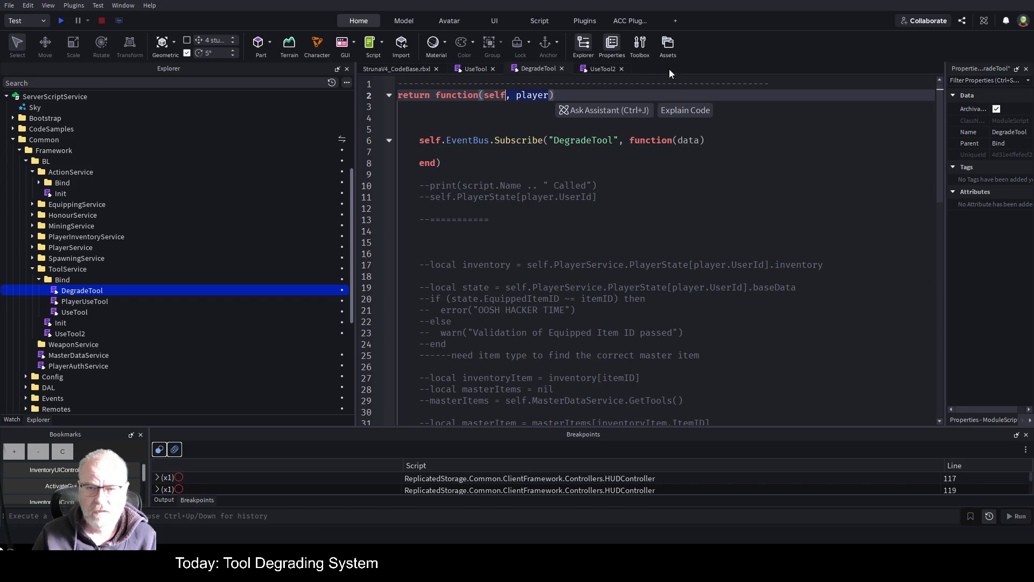
{"action": "left_click", "coordinate": [623, 69]}
{"action": "left_click", "coordinate": [492, 69]}
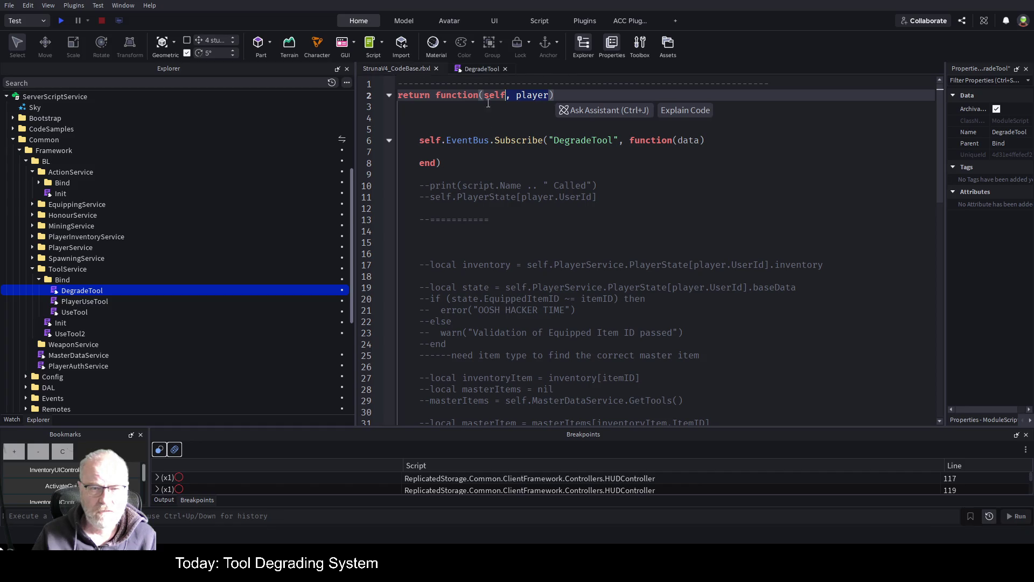
{"action": "left_click", "coordinate": [589, 245]}
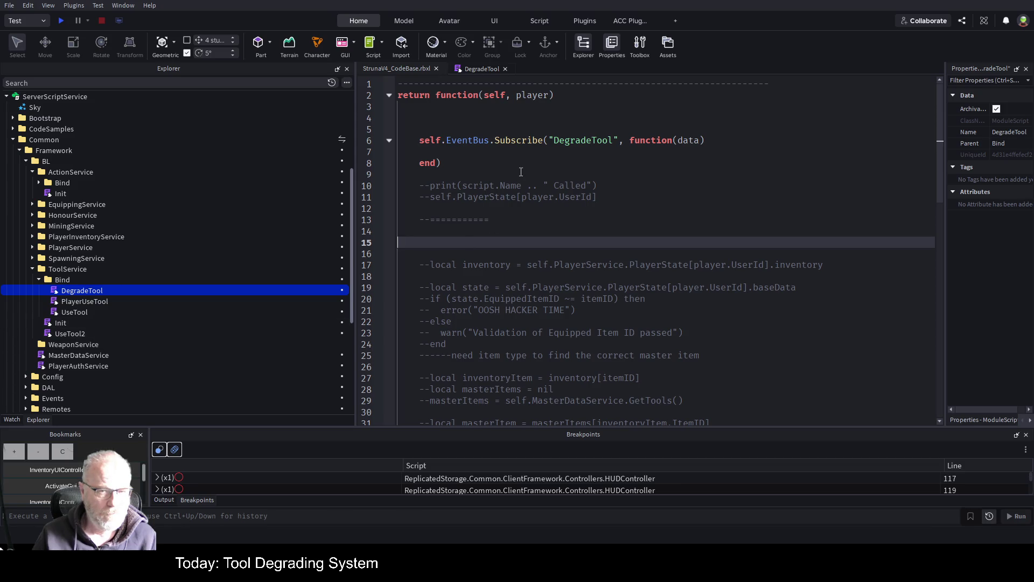
{"action": "left_click", "coordinate": [516, 151]}
Rename the handler parameter data to payload and add print("we are here")
{"action": "type", "text": "print("}
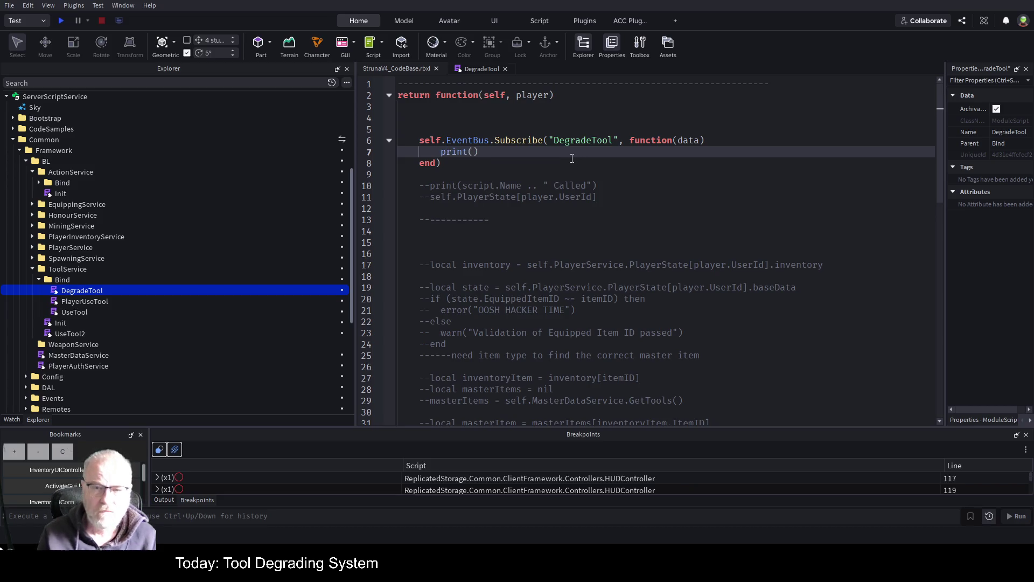
{"action": "key", "text": "Up"}
{"action": "key", "text": "End"}
{"action": "key", "text": "Left"}
{"action": "key", "text": "BackSpace"}
{"action": "key", "text": "BackSpace"}
{"action": "key", "text": "BackSpace"}
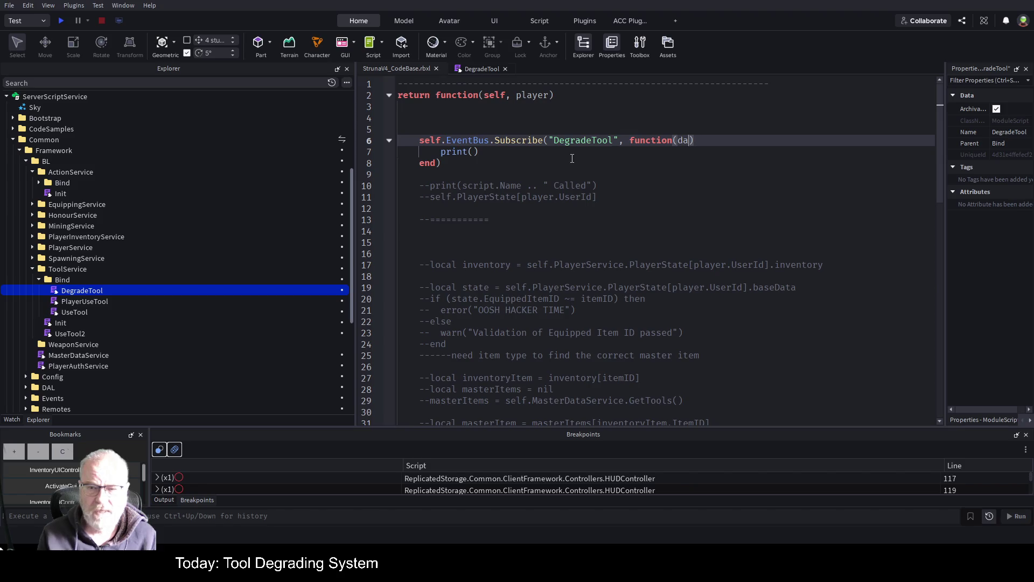
{"action": "type", "text": "payload"}
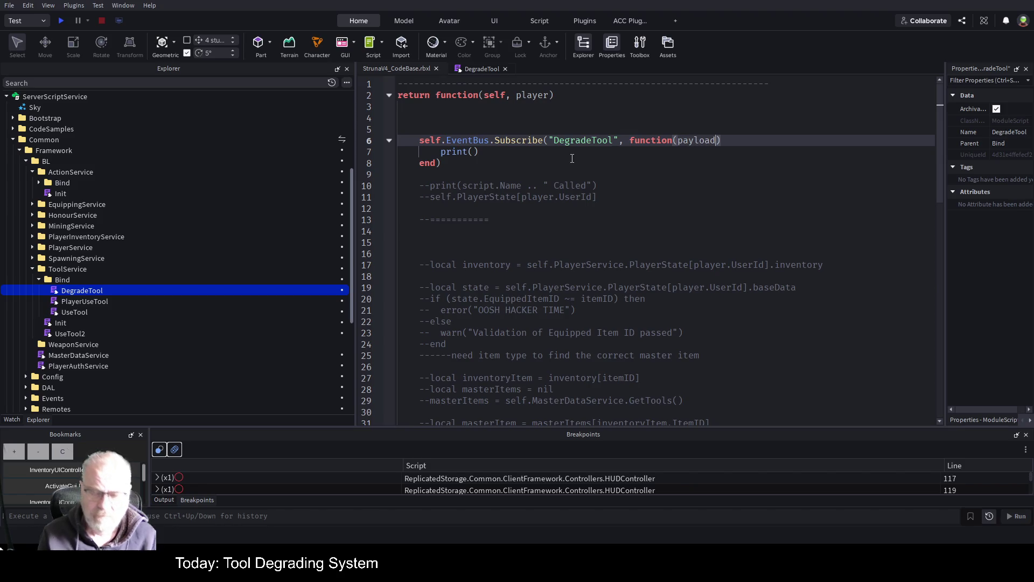
{"action": "key", "text": "Down"}
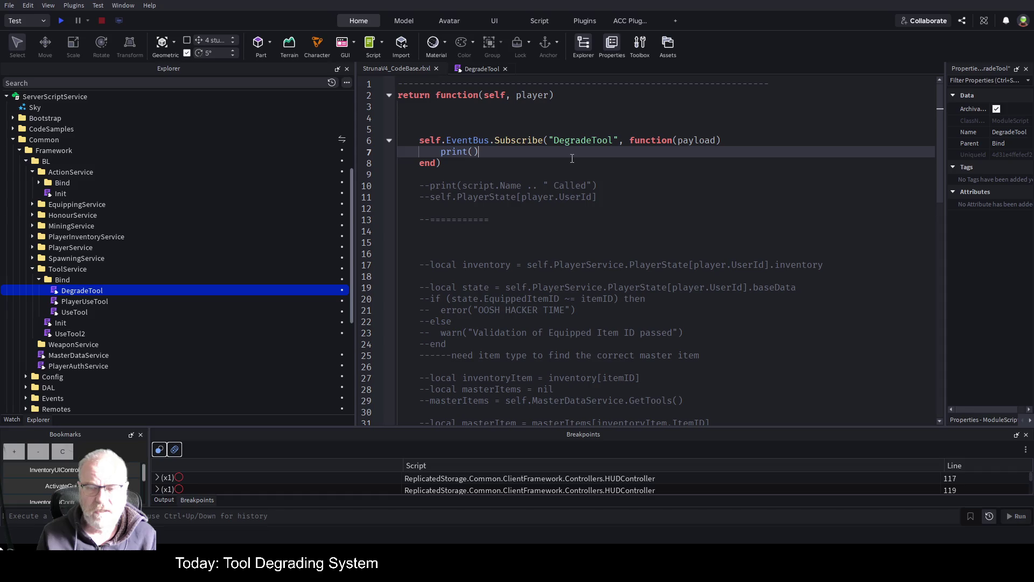
{"action": "key", "text": "Left"}
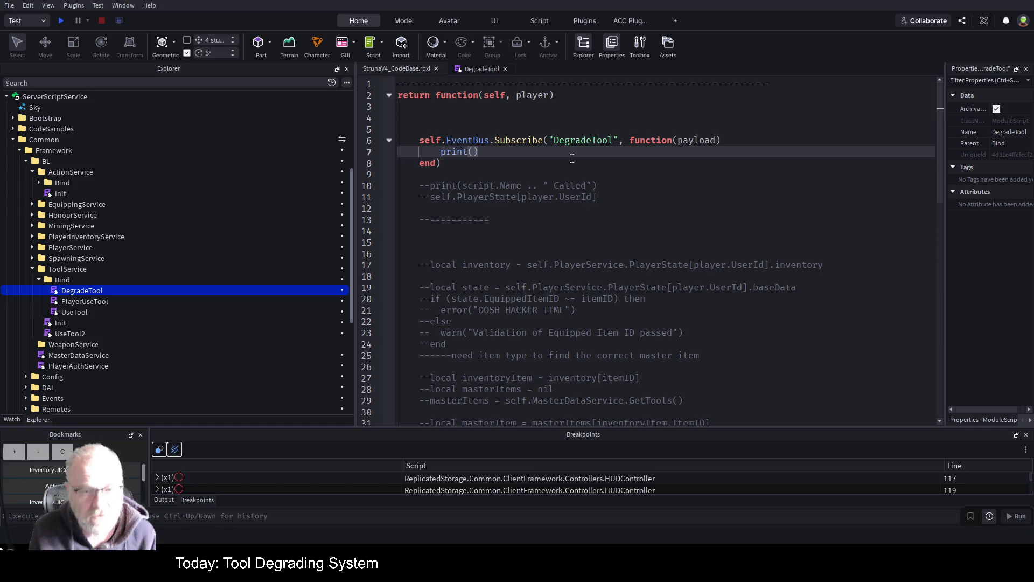
{"action": "type", "text": "\"we"}
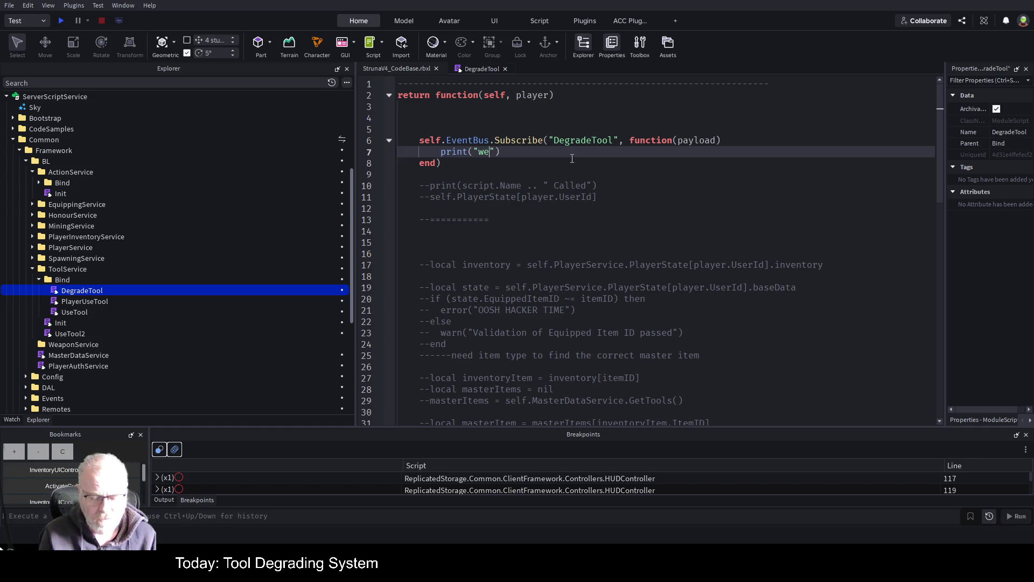
{"action": "type", "text": " are here"}
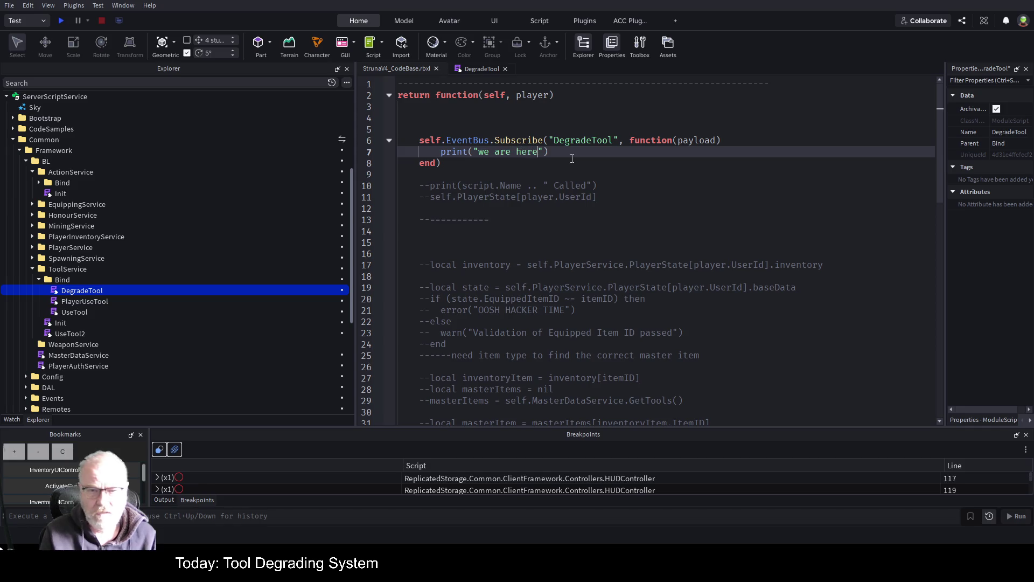
Insert a dashed warn("------") line above the print call
{"action": "key", "text": "shift+Home"}
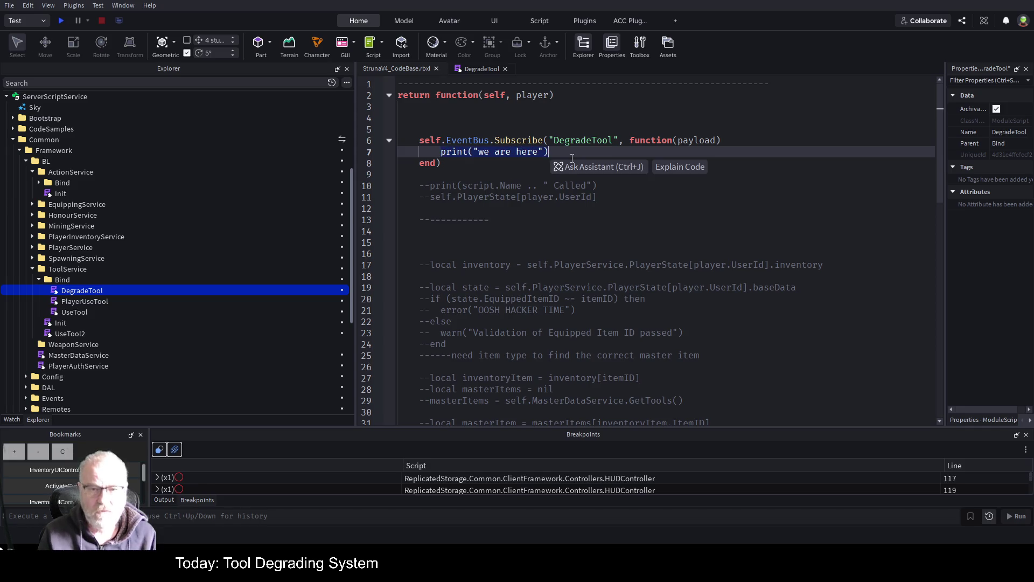
{"action": "key", "text": "Home"}
{"action": "key", "text": "Return"}
{"action": "key", "text": "Up"}
{"action": "type", "text": "wr"}
{"action": "key", "text": "BackSpace"}
{"action": "type", "text": "arn(\"--------------------------------------------"}
Duplicate the dashed warn line below the print call and save the place
{"action": "key", "text": "shift+Home"}
{"action": "key", "text": "ctrl+c"}
{"action": "key", "text": "Down"}
{"action": "key", "text": "End"}
{"action": "key", "text": "Return"}
{"action": "key", "text": "ctrl+v"}
{"action": "key", "text": "ctrl+s"}
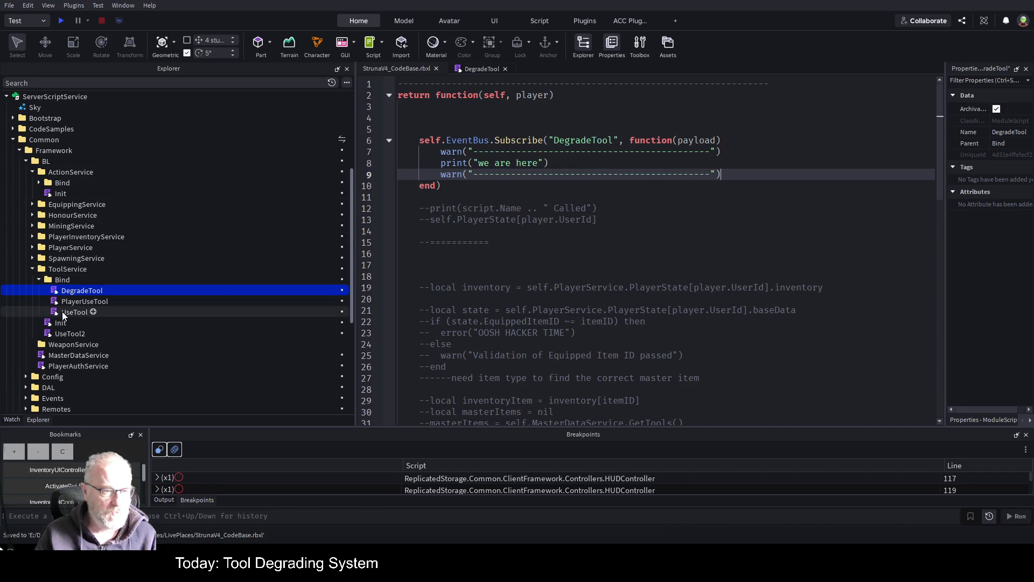
{"action": "left_click", "coordinate": [39, 183]}
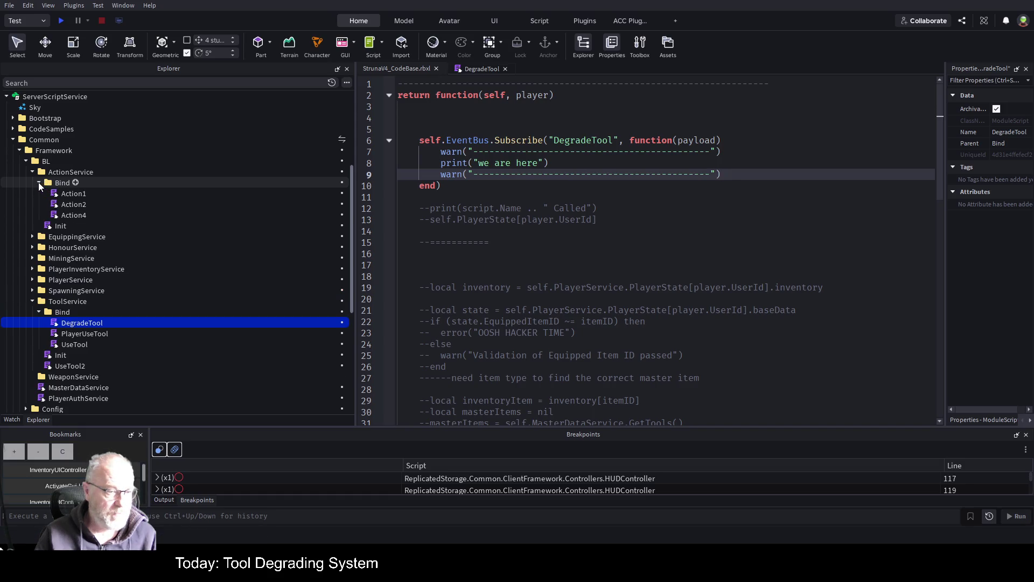
Open Action1 and read down to line 496, where MiningScanCompleted fires clientData to the client
{"action": "double_click", "coordinate": [79, 192]}
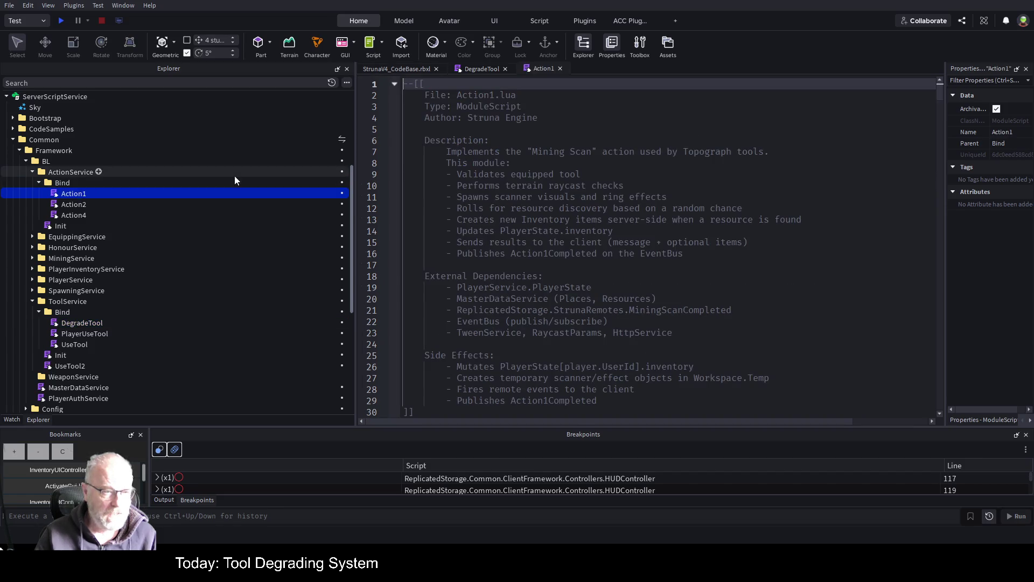
{"action": "scroll", "coordinate": [625, 341], "scroll_direction": "down", "scroll_amount": 7}
{"action": "scroll", "coordinate": [624, 340], "scroll_direction": "down", "scroll_amount": 3}
{"action": "scroll", "coordinate": [597, 320], "scroll_direction": "up", "scroll_amount": 3}
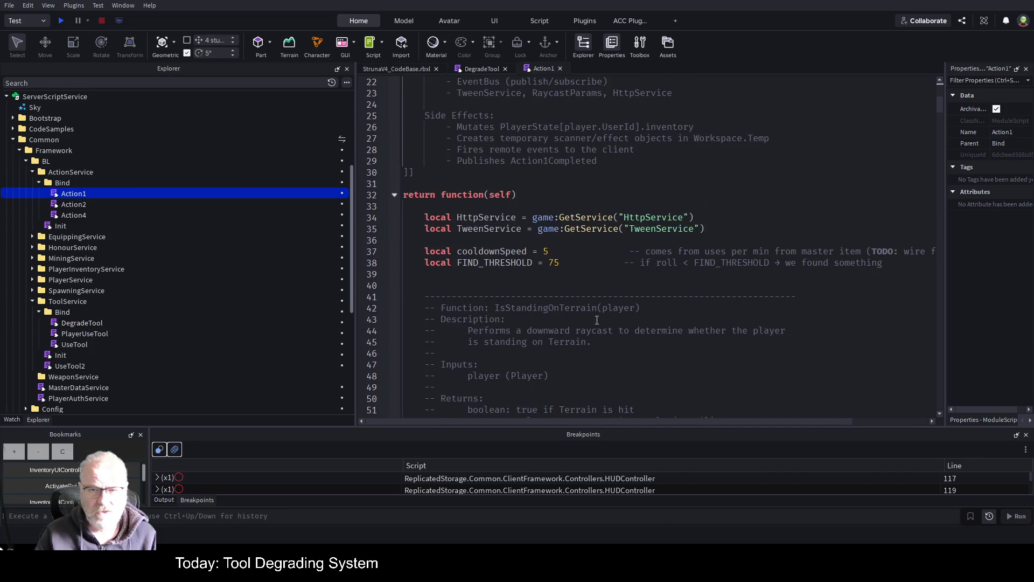
{"action": "scroll", "coordinate": [596, 320], "scroll_direction": "down", "scroll_amount": 4}
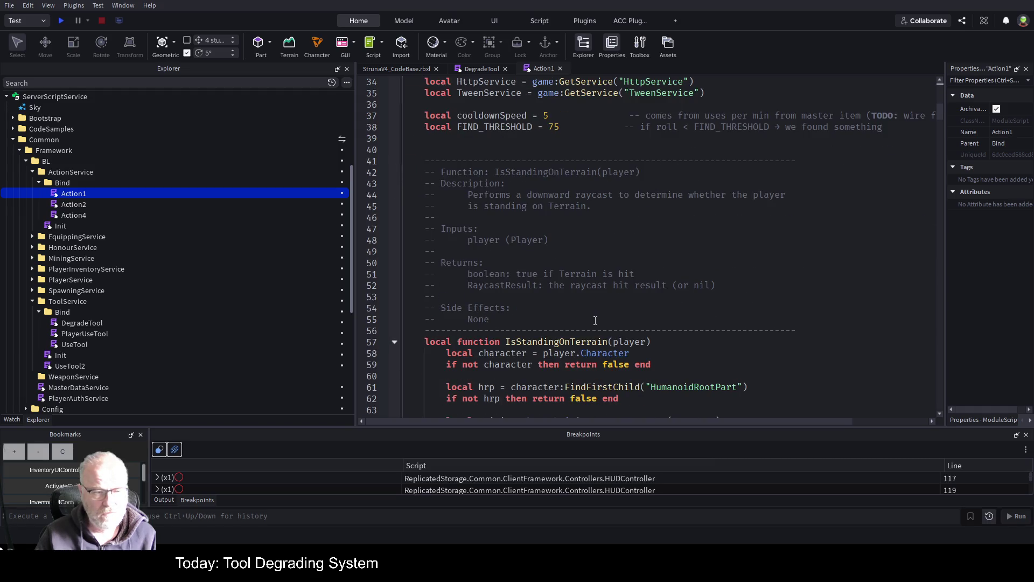
{"action": "scroll", "coordinate": [595, 320], "scroll_direction": "down", "scroll_amount": 3}
{"action": "scroll", "coordinate": [595, 320], "scroll_direction": "down", "scroll_amount": 18}
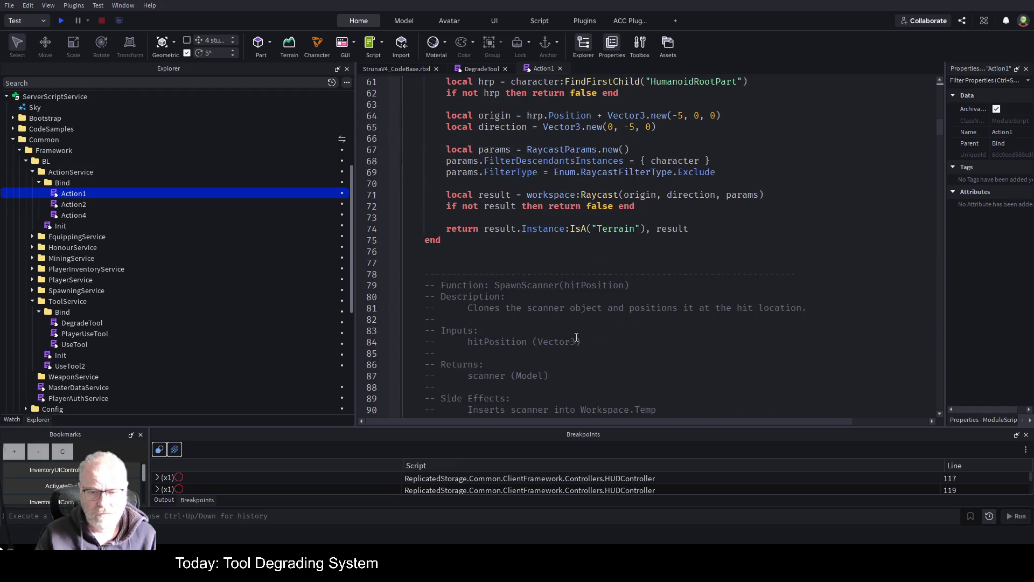
{"action": "scroll", "coordinate": [557, 335], "scroll_direction": "down", "scroll_amount": 7}
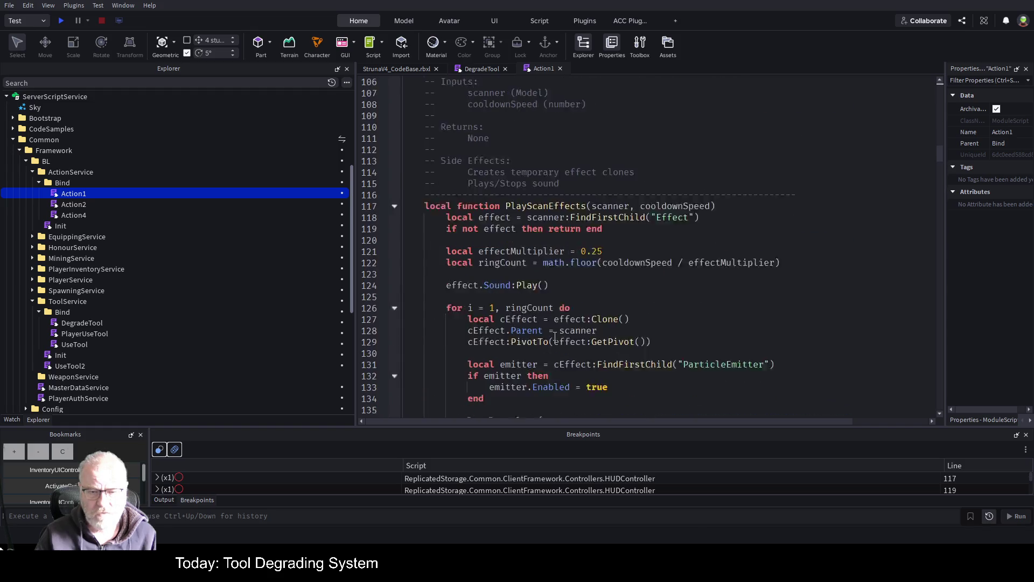
{"action": "scroll", "coordinate": [579, 297], "scroll_direction": "down", "scroll_amount": 9}
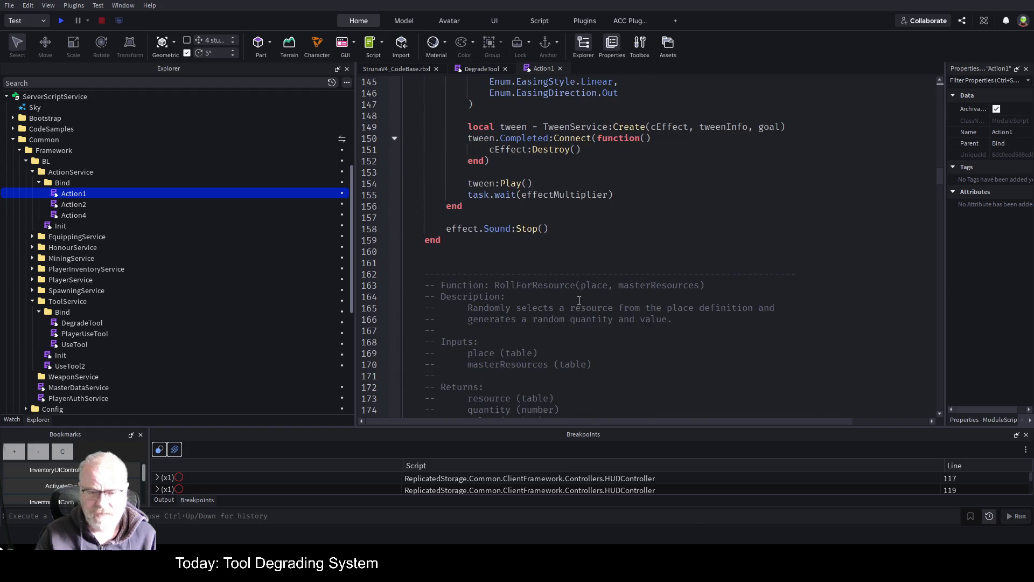
{"action": "scroll", "coordinate": [603, 226], "scroll_direction": "down", "scroll_amount": 5}
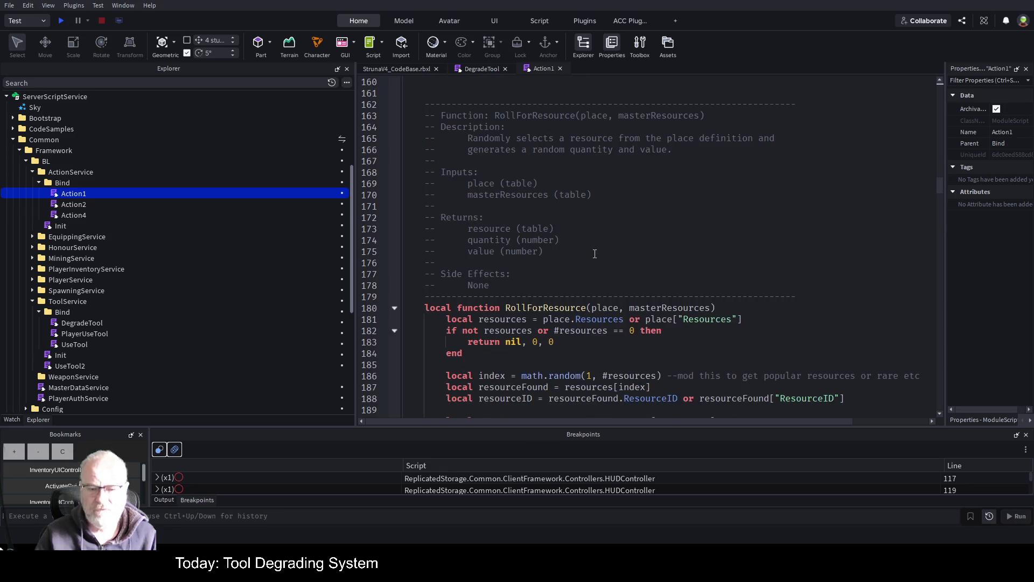
{"action": "scroll", "coordinate": [574, 330], "scroll_direction": "down", "scroll_amount": 6}
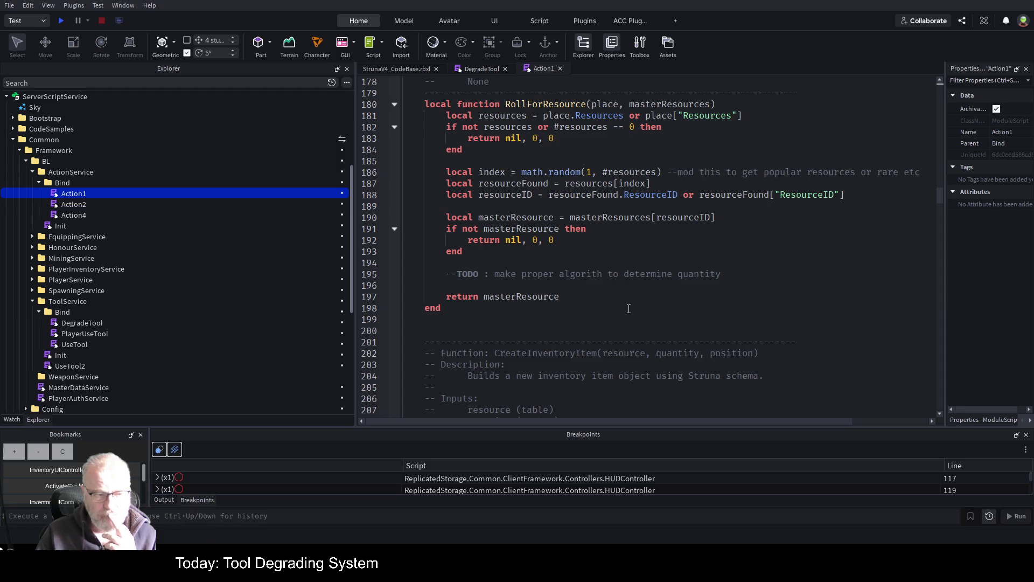
{"action": "scroll", "coordinate": [628, 315], "scroll_direction": "down", "scroll_amount": 8}
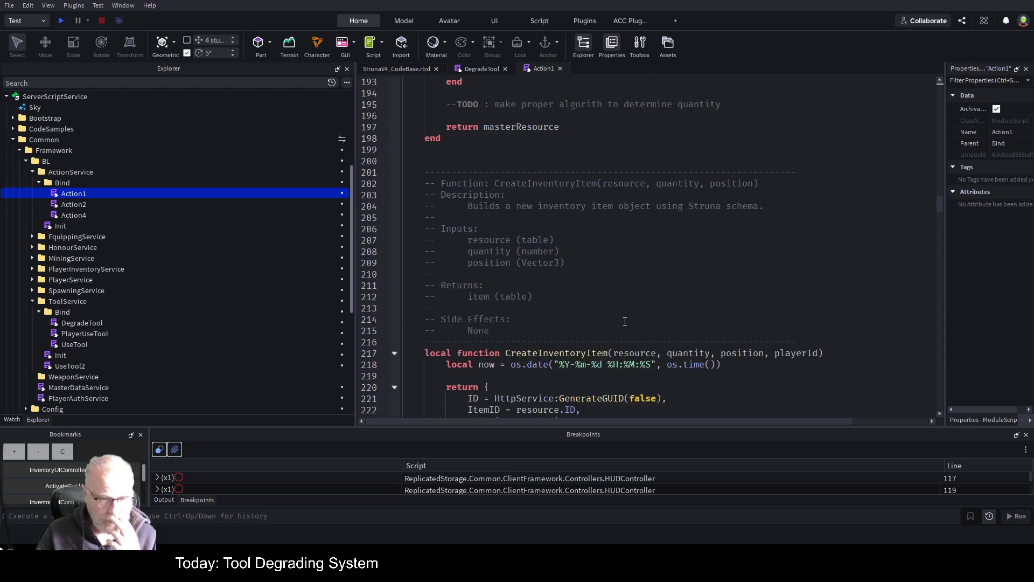
{"action": "scroll", "coordinate": [624, 323], "scroll_direction": "down", "scroll_amount": 3}
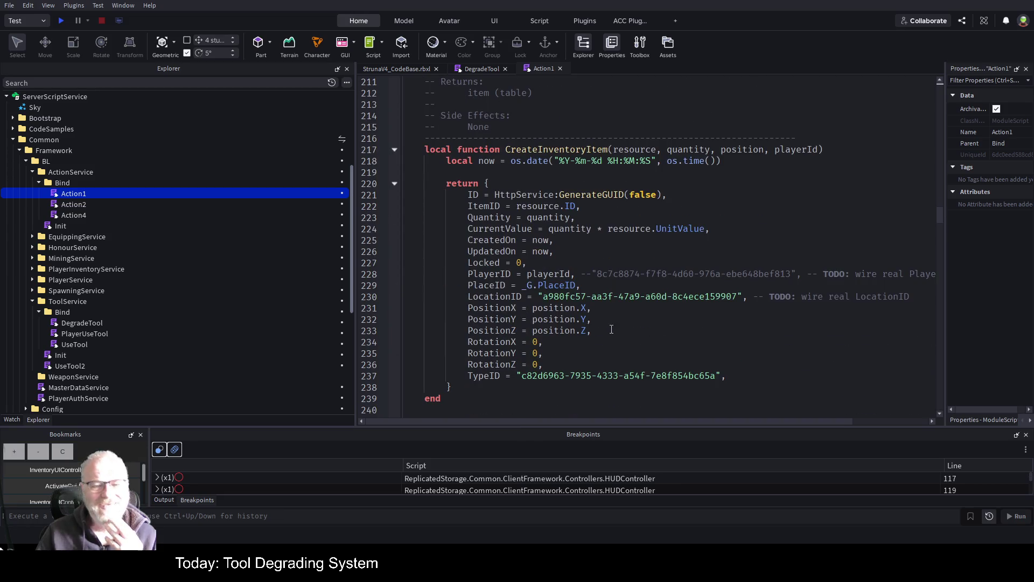
{"action": "scroll", "coordinate": [587, 331], "scroll_direction": "down", "scroll_amount": 9}
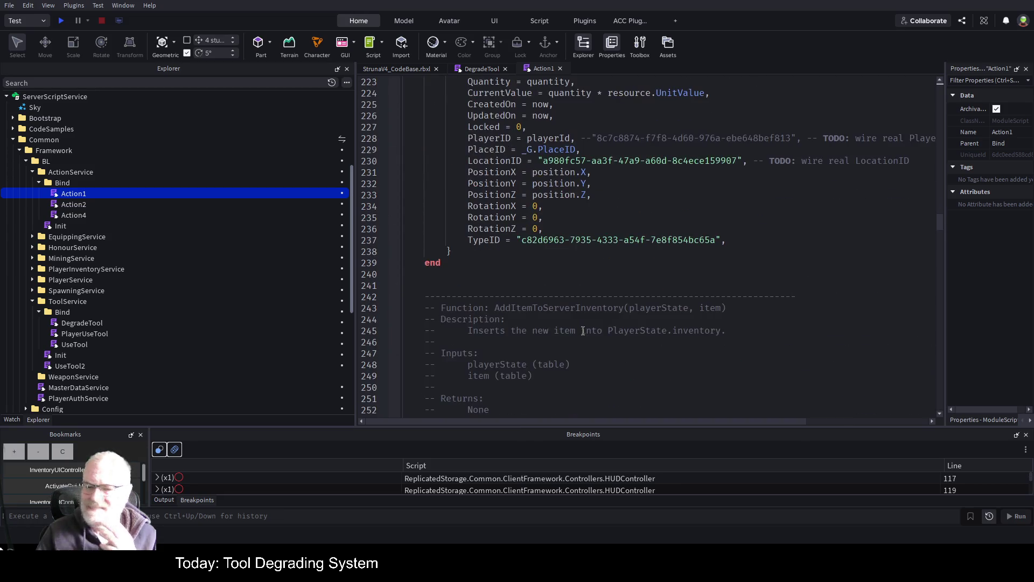
{"action": "scroll", "coordinate": [585, 329], "scroll_direction": "down", "scroll_amount": 2}
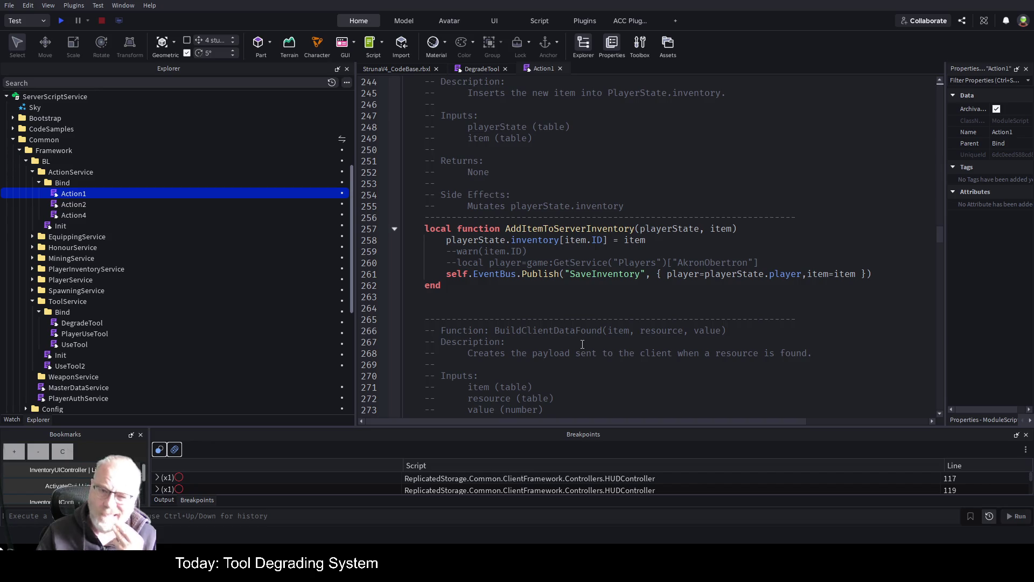
{"action": "scroll", "coordinate": [582, 343], "scroll_direction": "down", "scroll_amount": 11}
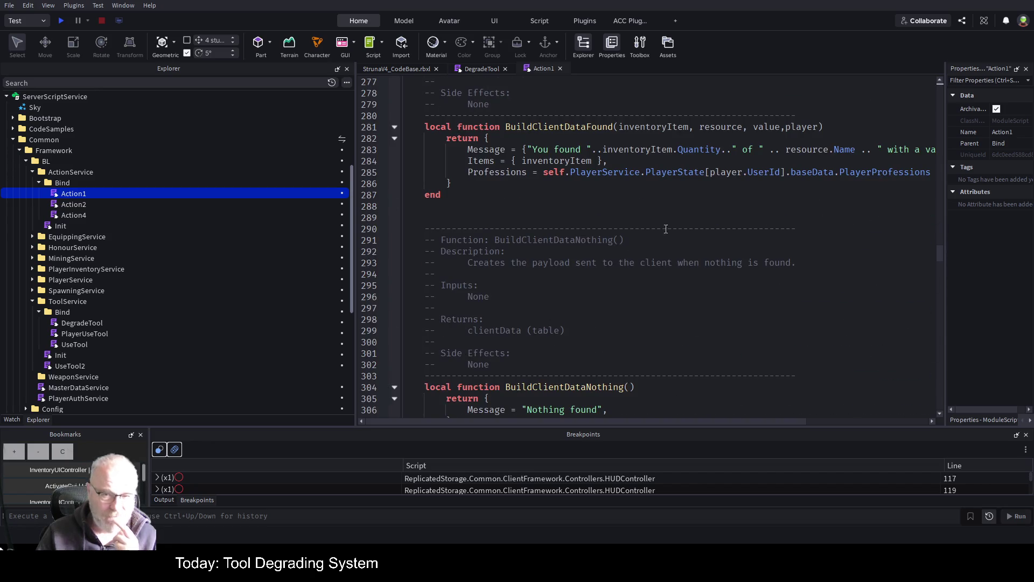
{"action": "scroll", "coordinate": [596, 283], "scroll_direction": "down", "scroll_amount": 4}
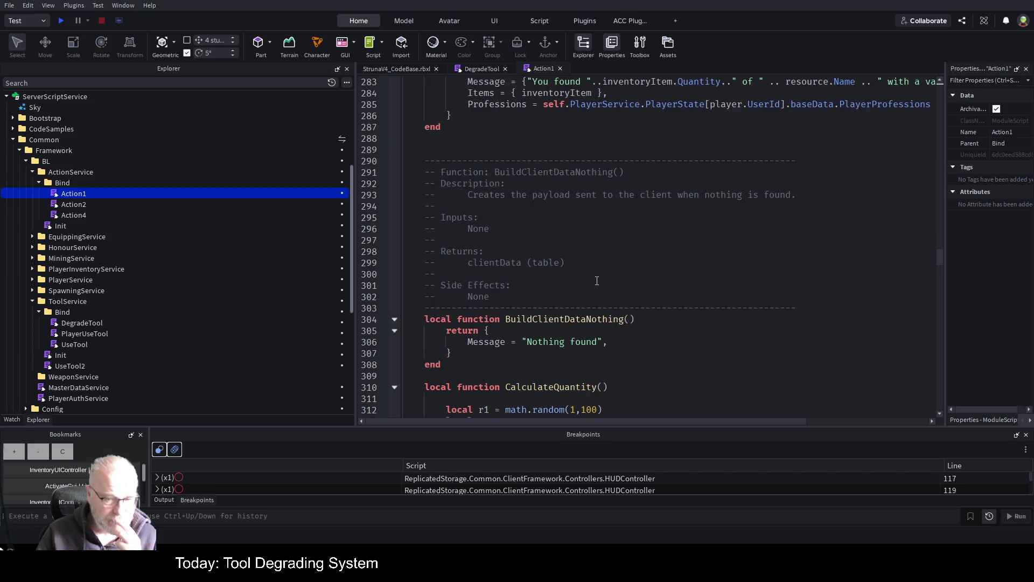
{"action": "scroll", "coordinate": [596, 287], "scroll_direction": "down", "scroll_amount": 5}
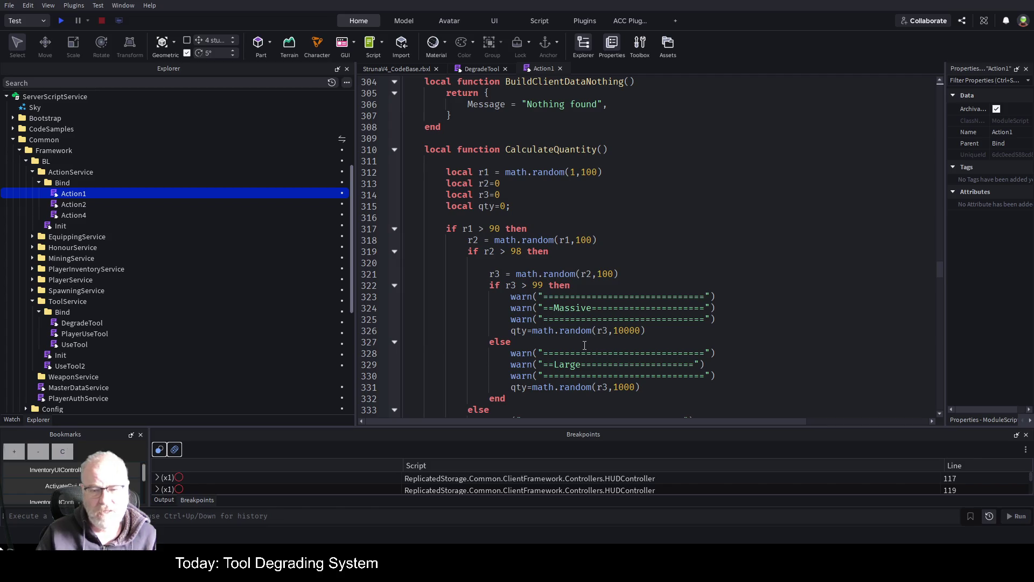
{"action": "scroll", "coordinate": [585, 344], "scroll_direction": "down", "scroll_amount": 3}
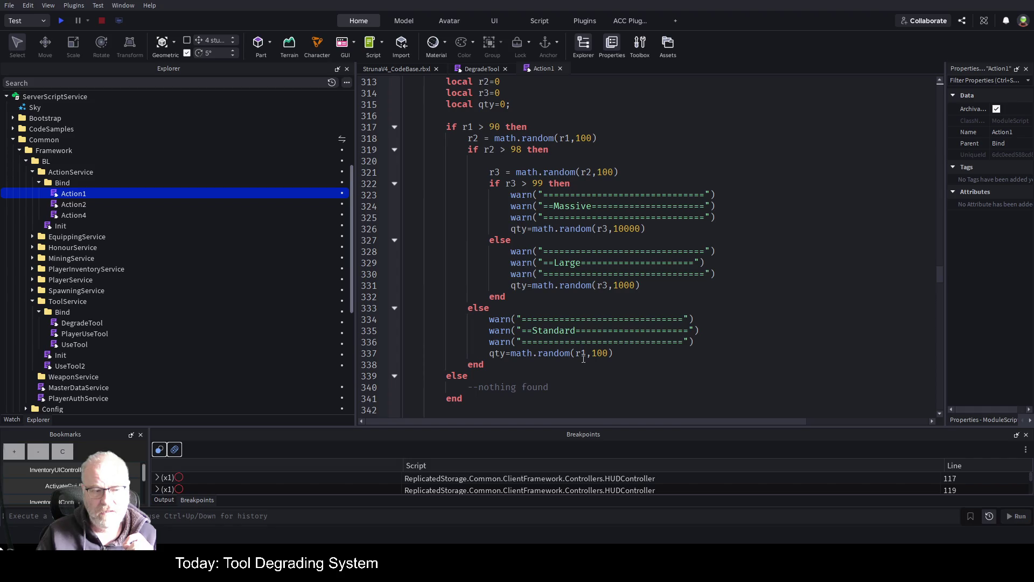
{"action": "scroll", "coordinate": [583, 358], "scroll_direction": "down", "scroll_amount": 18}
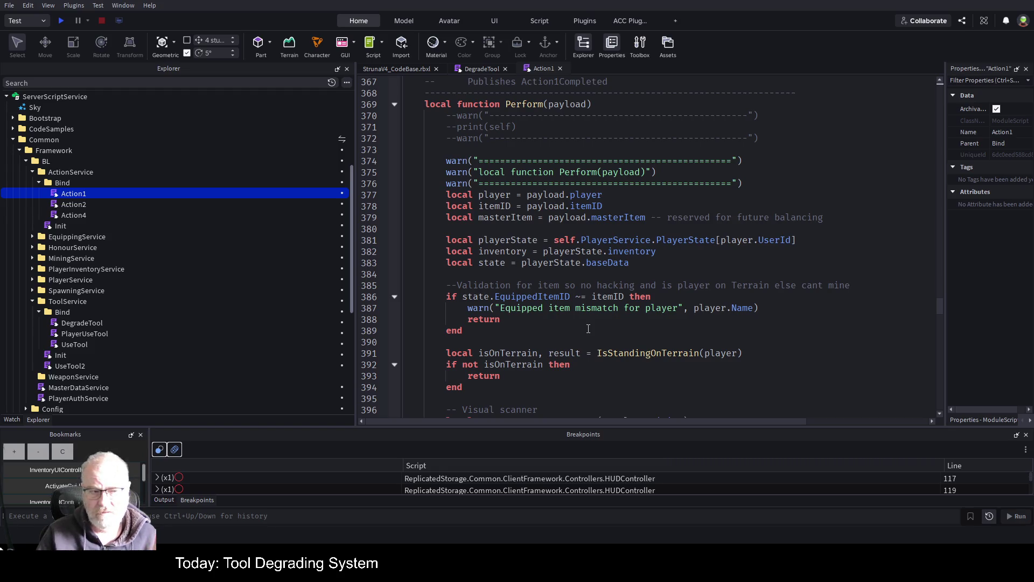
{"action": "scroll", "coordinate": [588, 328], "scroll_direction": "down", "scroll_amount": 3}
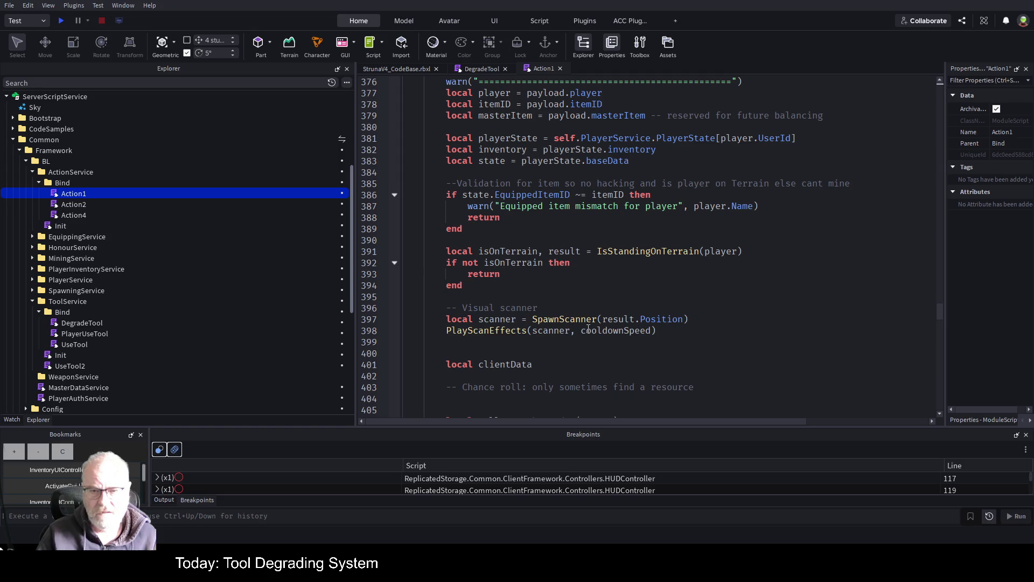
{"action": "scroll", "coordinate": [589, 327], "scroll_direction": "down", "scroll_amount": 5}
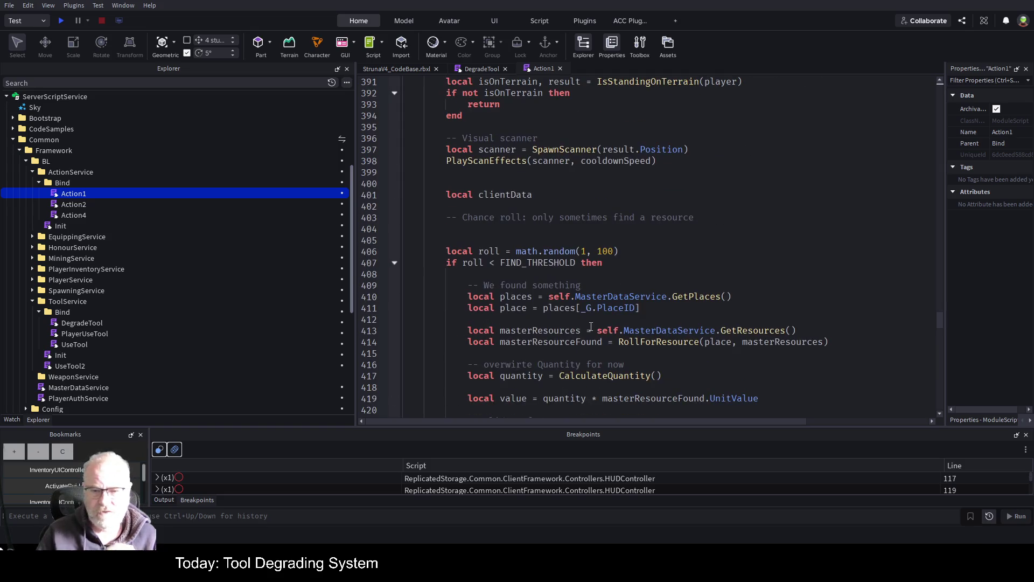
{"action": "scroll", "coordinate": [611, 326], "scroll_direction": "down", "scroll_amount": 8}
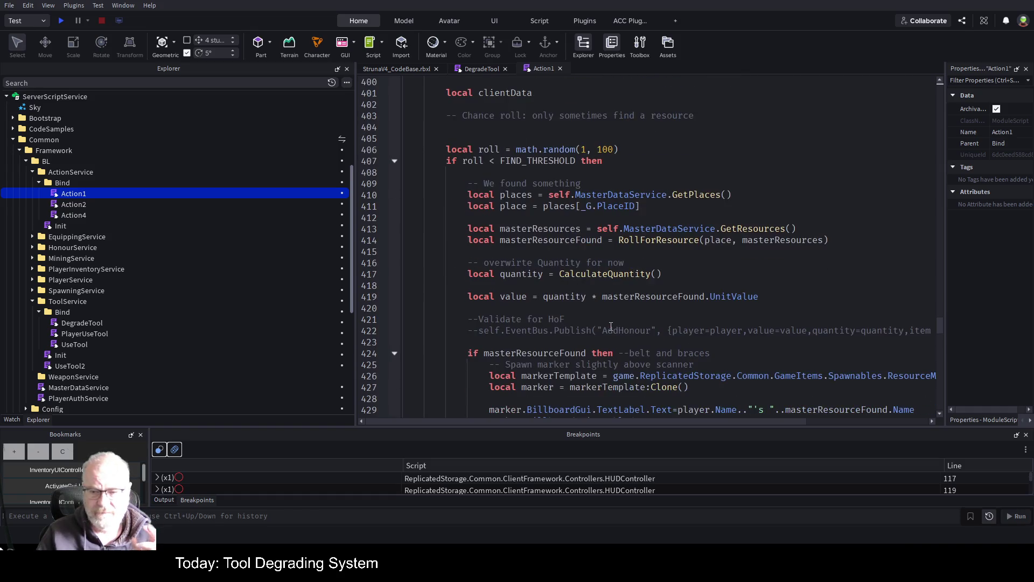
{"action": "scroll", "coordinate": [611, 326], "scroll_direction": "down", "scroll_amount": 4}
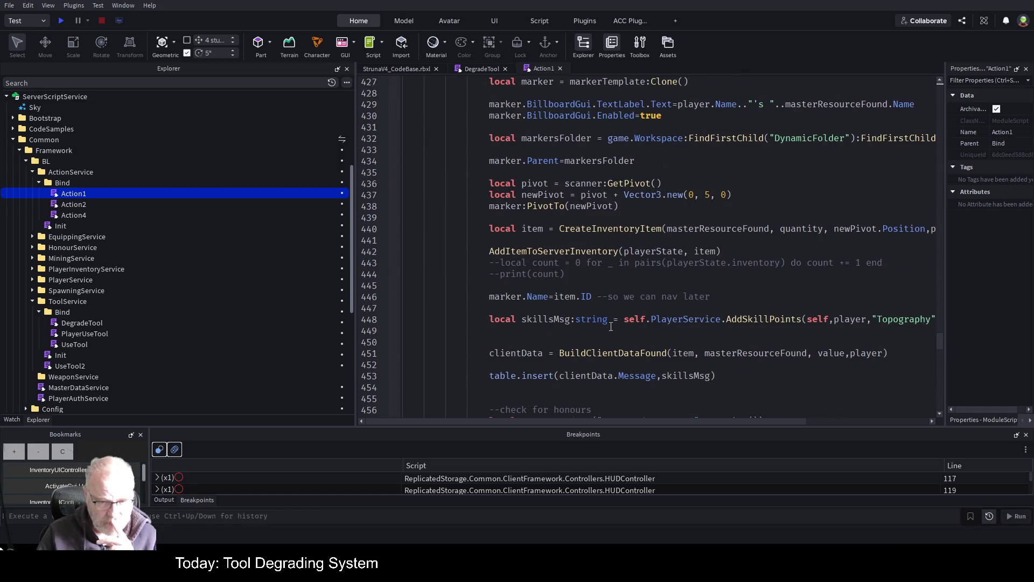
{"action": "scroll", "coordinate": [611, 326], "scroll_direction": "down", "scroll_amount": 11}
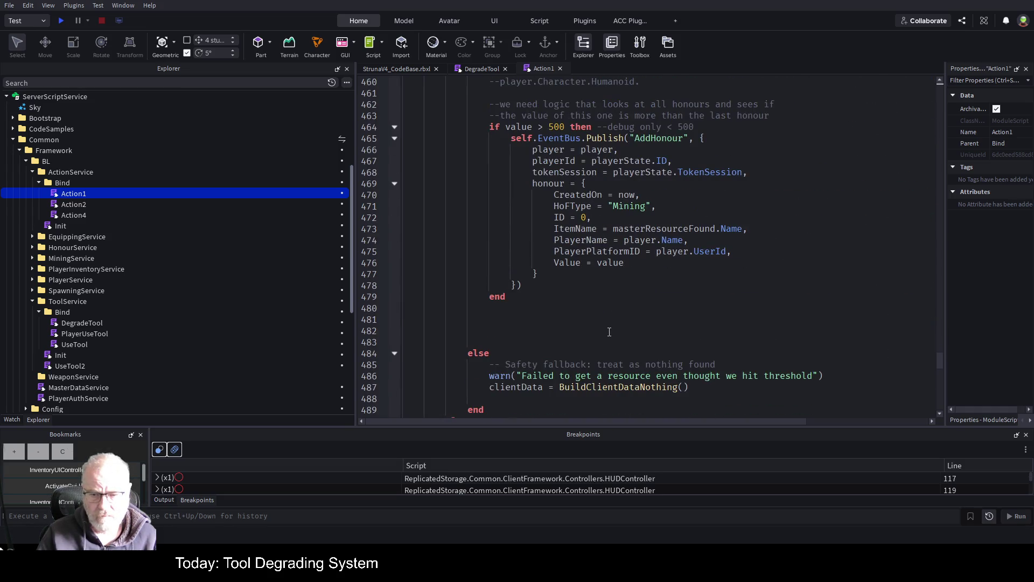
{"action": "scroll", "coordinate": [609, 331], "scroll_direction": "down", "scroll_amount": 4}
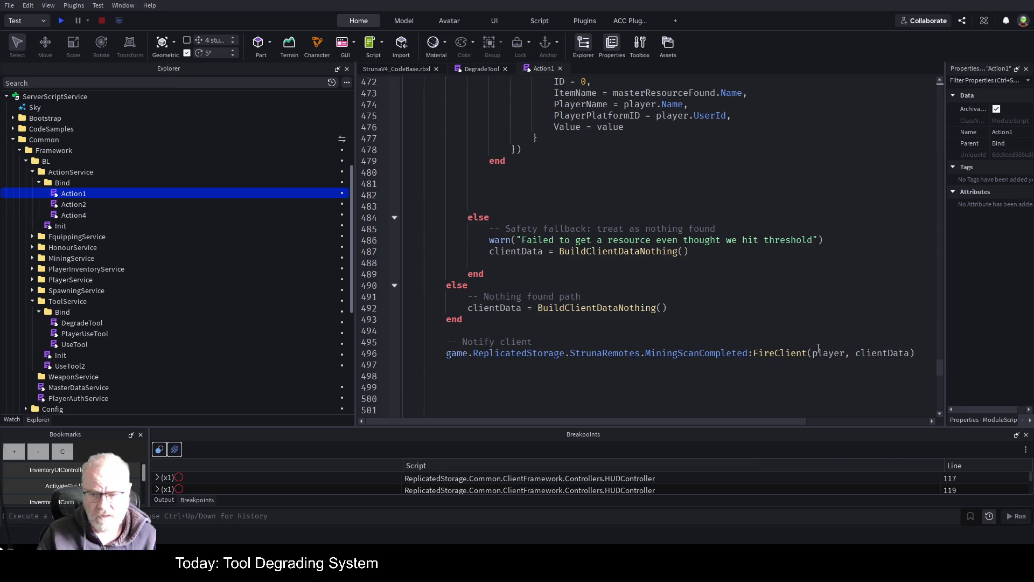
{"action": "double_click", "coordinate": [780, 353]}
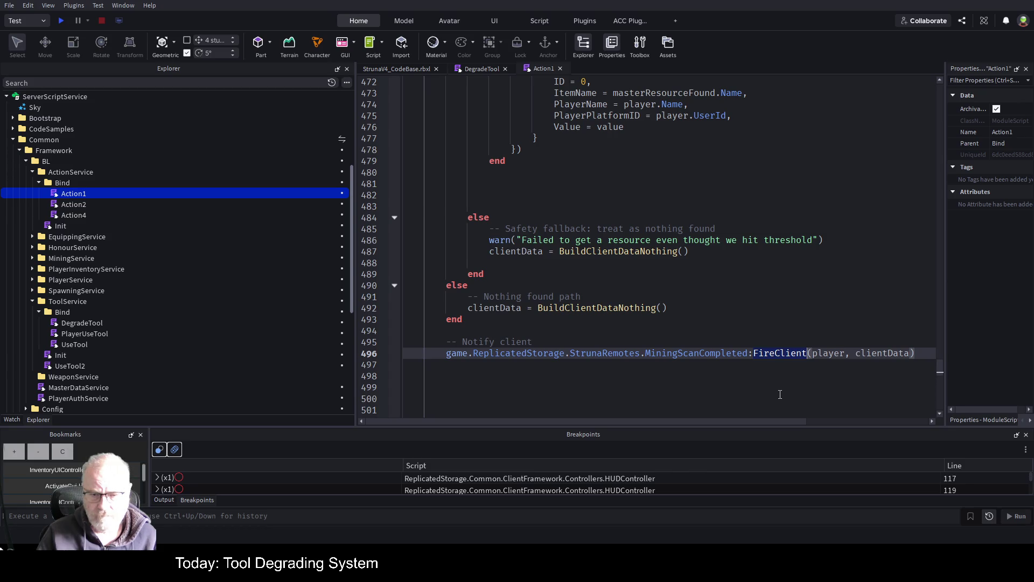
{"action": "left_click", "coordinate": [628, 341]}
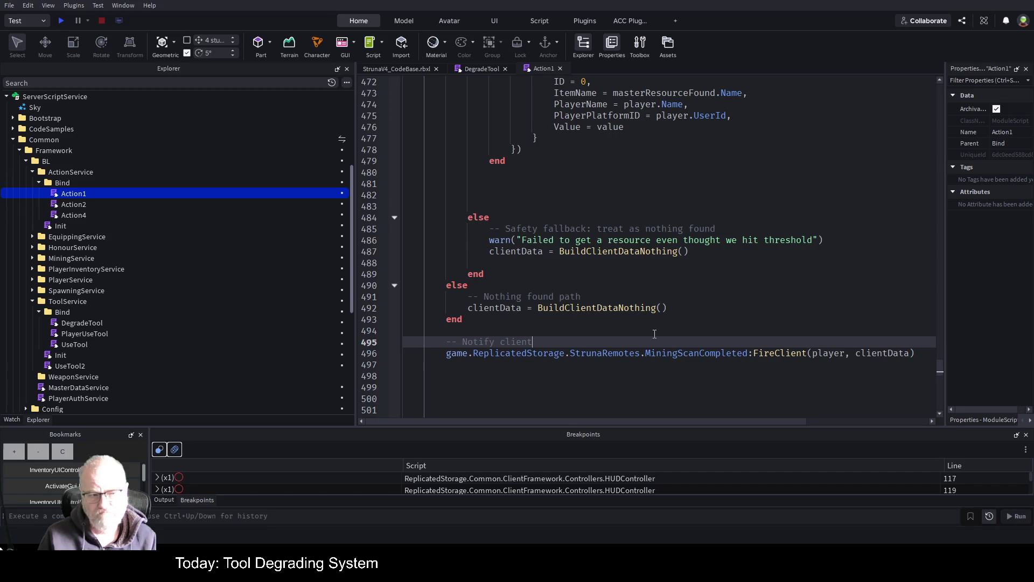
{"action": "left_click", "coordinate": [654, 334]}
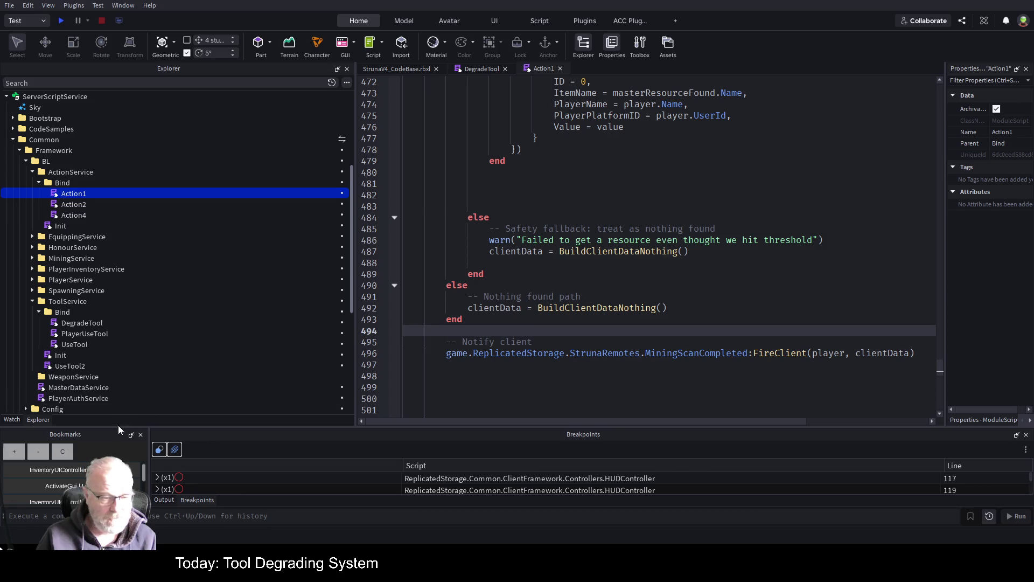
{"action": "left_click_drag", "start_coordinate": [119, 427], "coordinate": [120, 342]}
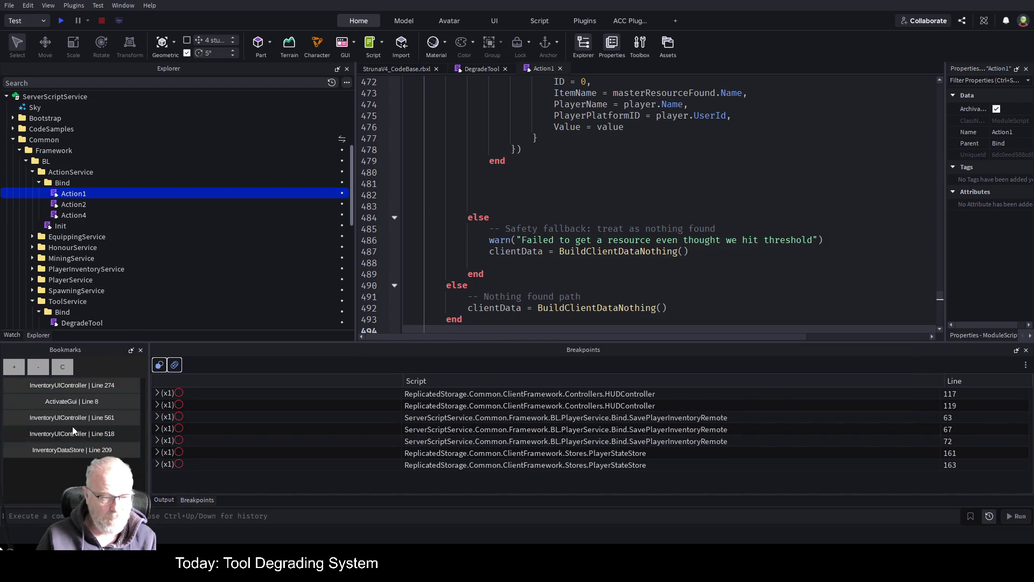
Clear all bookmarks, bookmark Action1 line 487, and highlight FireClient on line 496
{"action": "left_click", "coordinate": [63, 367]}
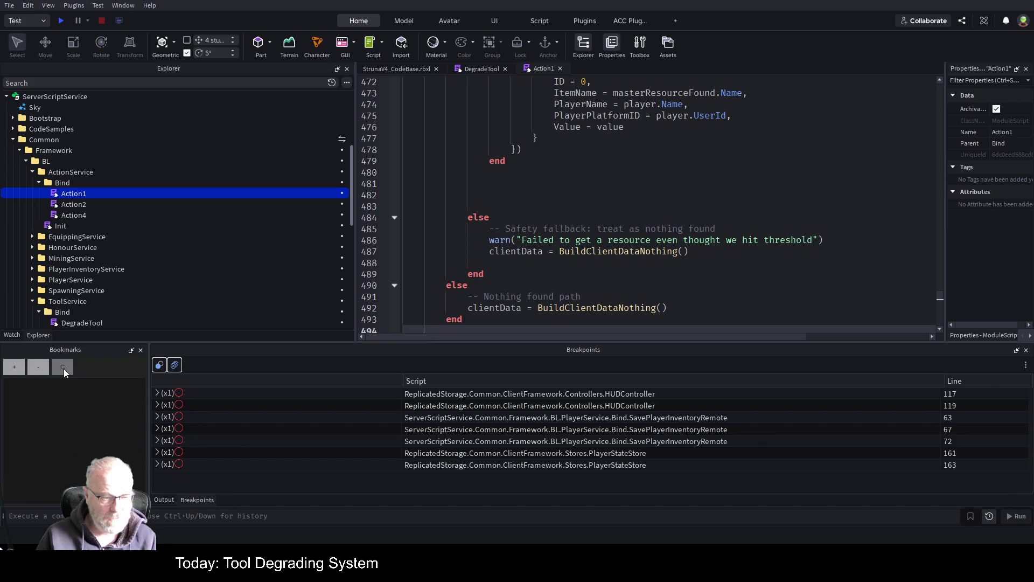
{"action": "left_click", "coordinate": [478, 251]}
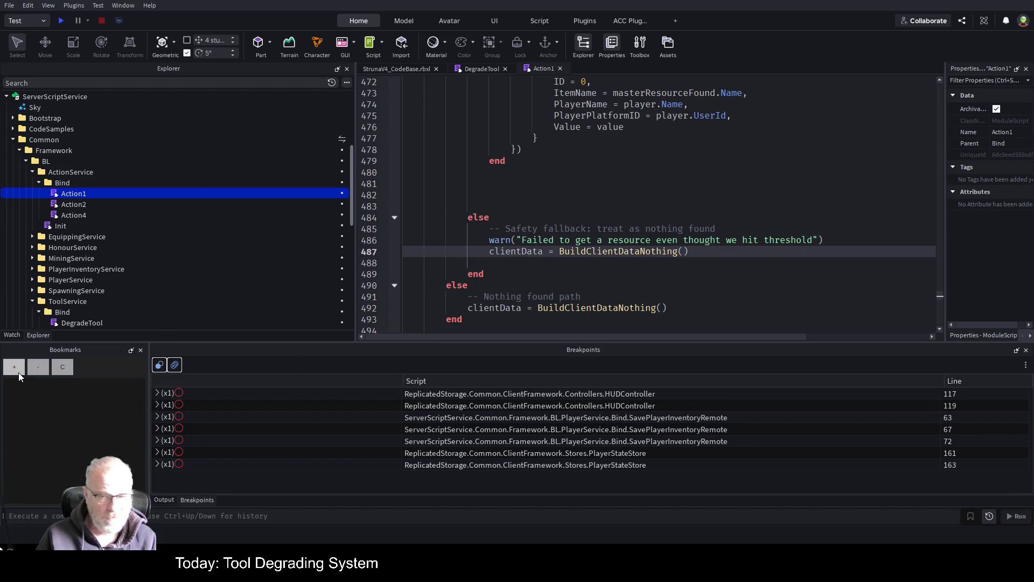
{"action": "left_click", "coordinate": [14, 366]}
{"action": "scroll", "coordinate": [700, 251], "scroll_direction": "down", "scroll_amount": 2}
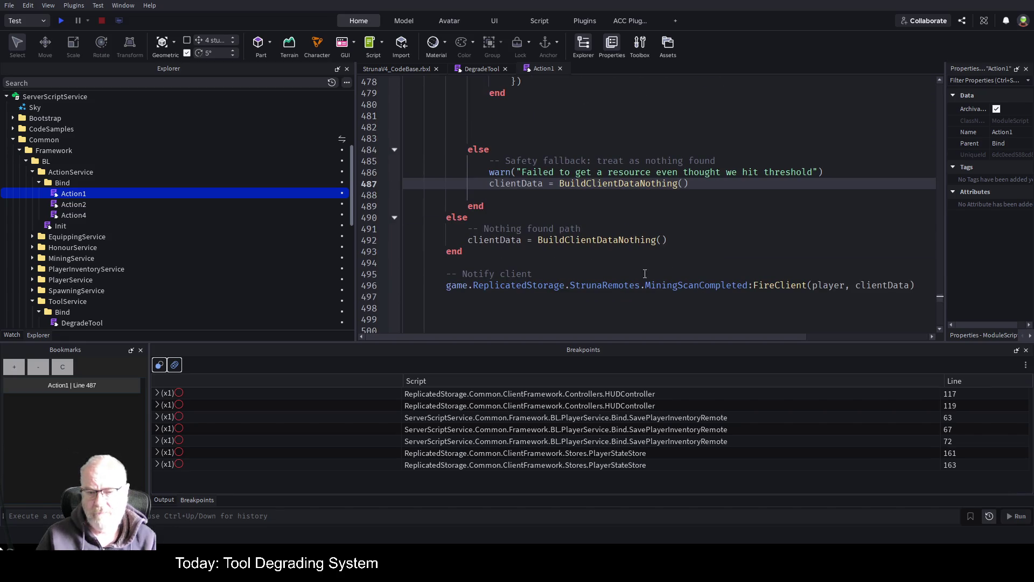
{"action": "double_click", "coordinate": [772, 286]}
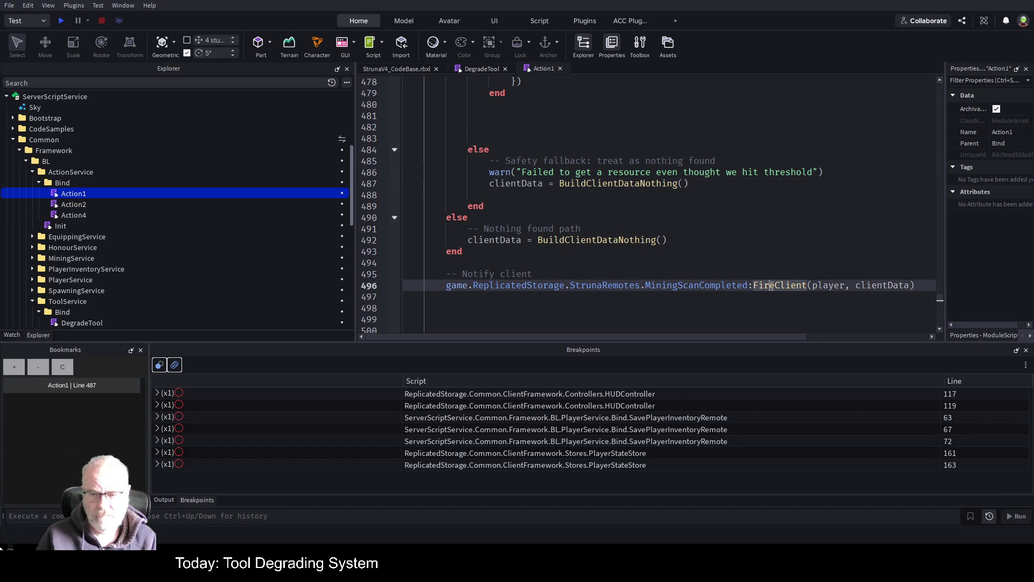
{"action": "double_click", "coordinate": [74, 204]}
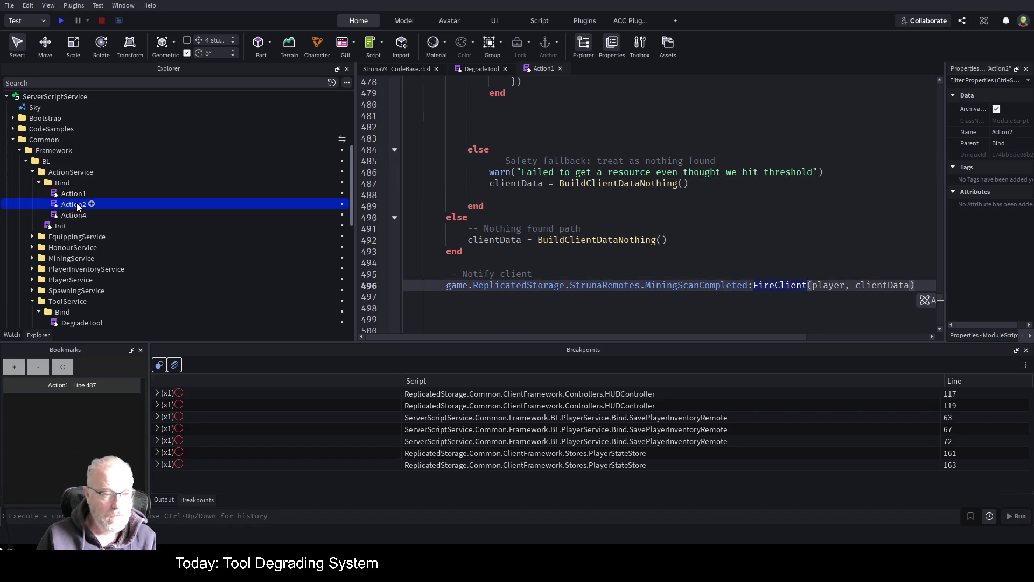
Find FireClient in Action2 and bookmark line 119
{"action": "key", "text": "ctrl+f"}
{"action": "key", "text": "Return"}
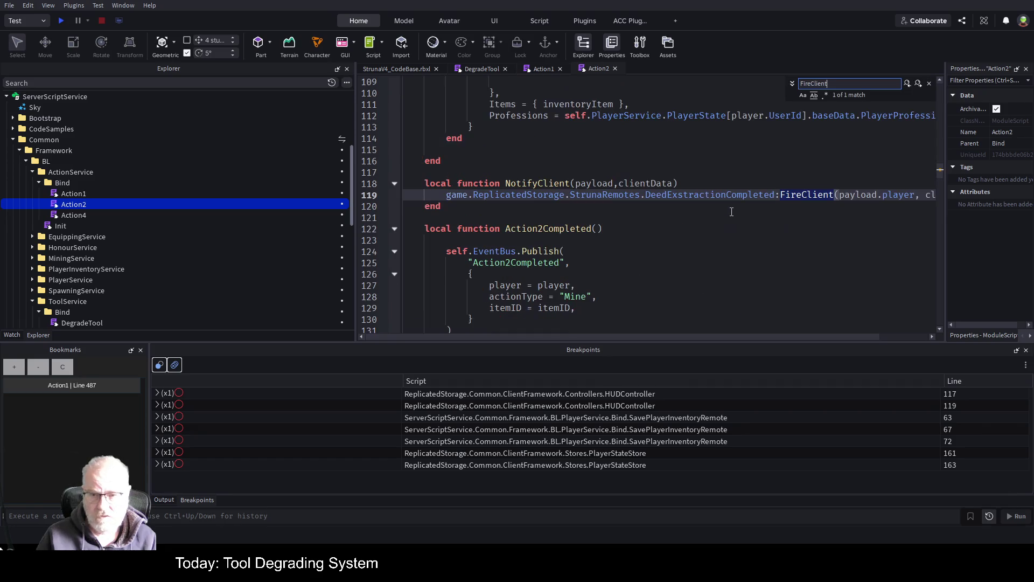
{"action": "left_click", "coordinate": [414, 195]}
{"action": "left_click", "coordinate": [14, 367]}
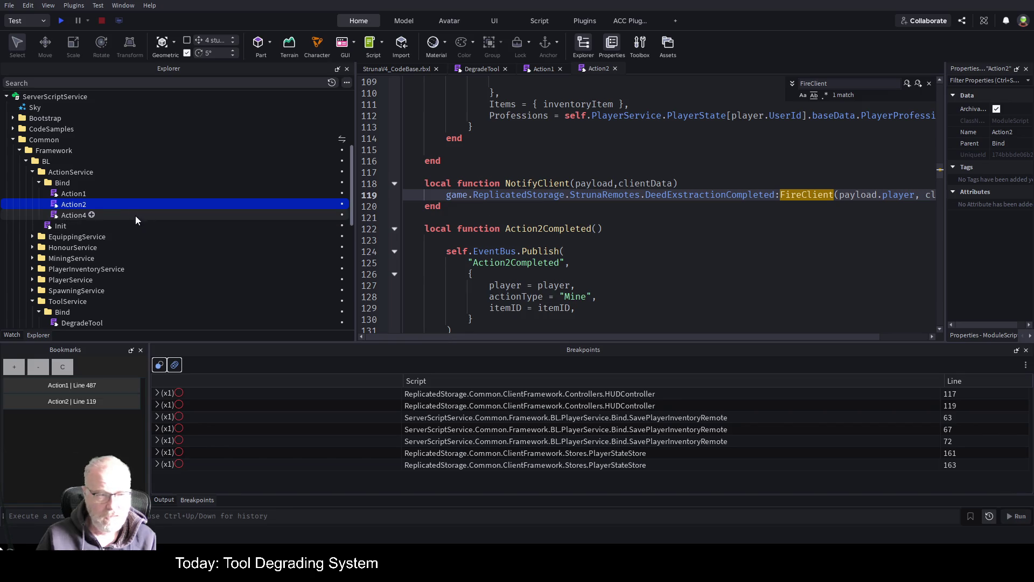
Open Action4, find its FireClient call, and bookmark line 98
{"action": "left_click", "coordinate": [74, 215]}
{"action": "double_click", "coordinate": [74, 215]}
{"action": "left_click", "coordinate": [738, 239]}
{"action": "key", "text": "ctrl+f"}
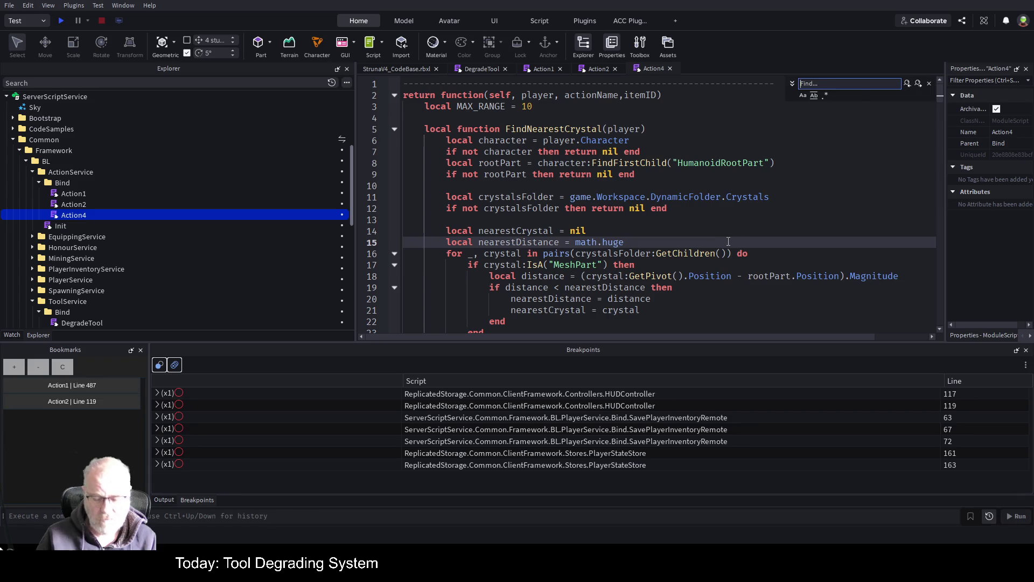
{"action": "key", "text": "Return"}
{"action": "left_click", "coordinate": [14, 367]}
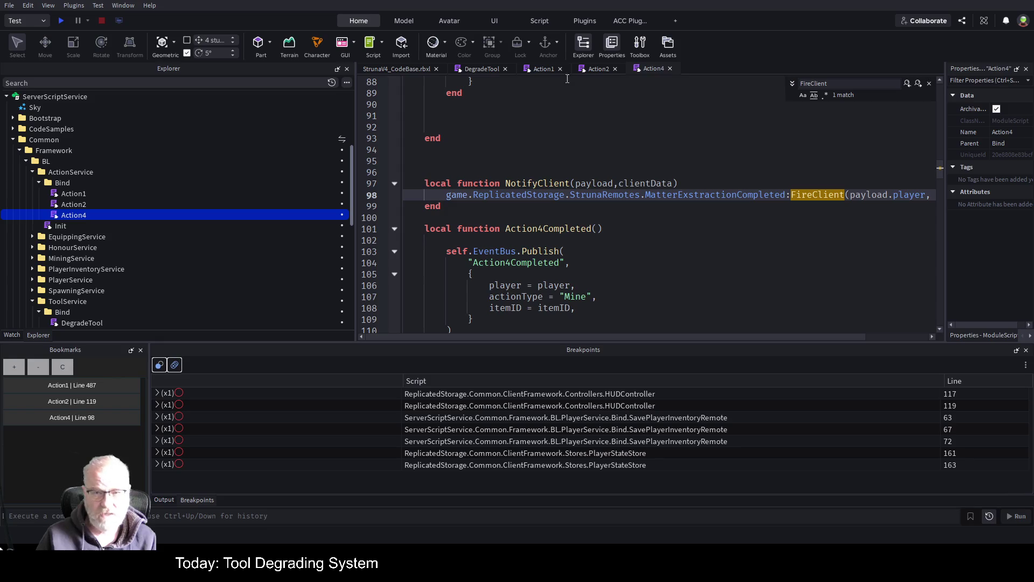
From the Action1 line 487 bookmark, inspect BuildClientDataNothing's definition and come back
{"action": "left_click", "coordinate": [82, 386]}
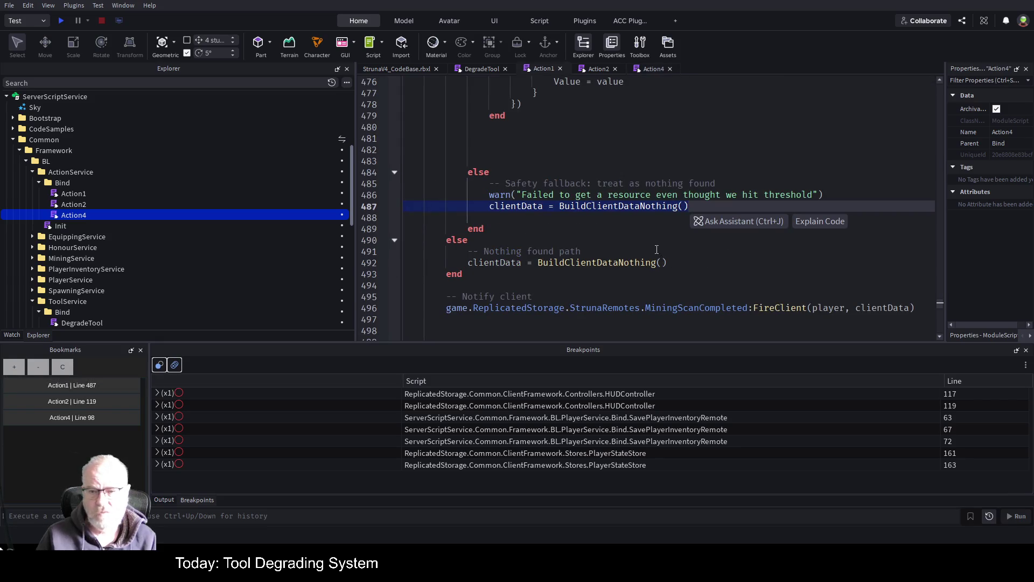
{"action": "key", "text": "Down"}
{"action": "key", "text": "Down"}
{"action": "key", "text": "Down"}
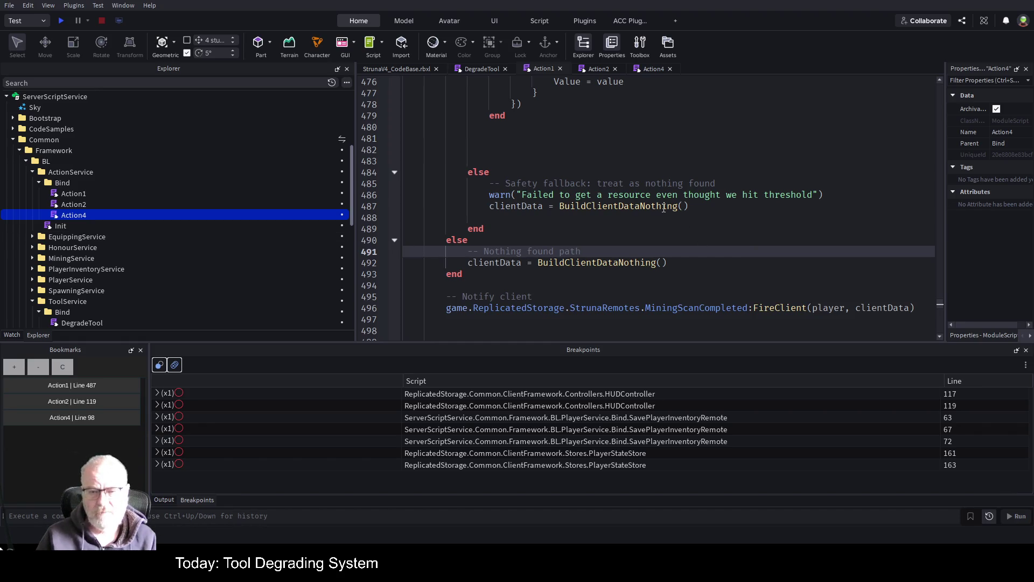
{"action": "key", "text": "Up"}
{"action": "key", "text": "Up"}
{"action": "key", "text": "Up"}
{"action": "key", "text": "F12"}
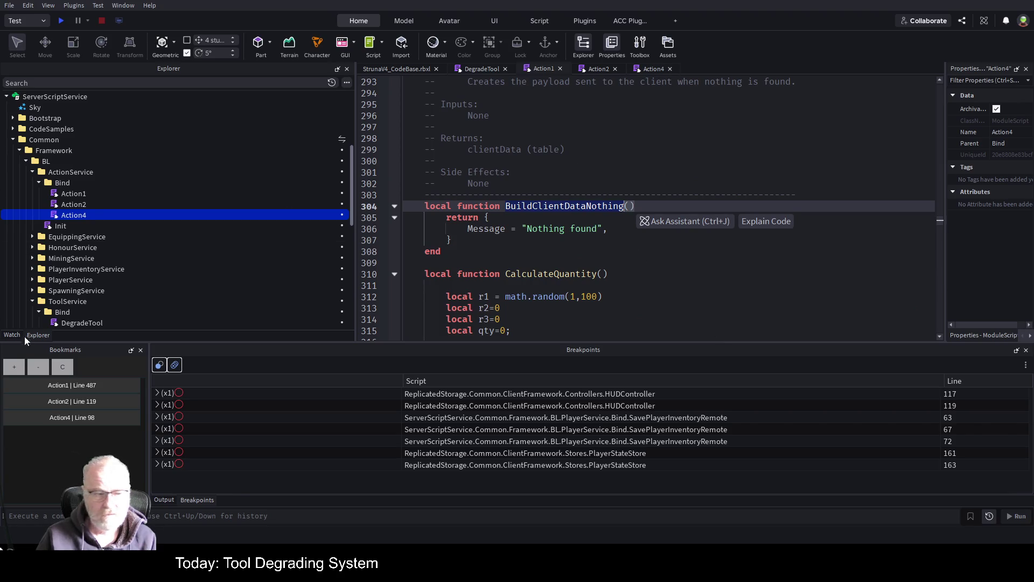
{"action": "left_click", "coordinate": [43, 383]}
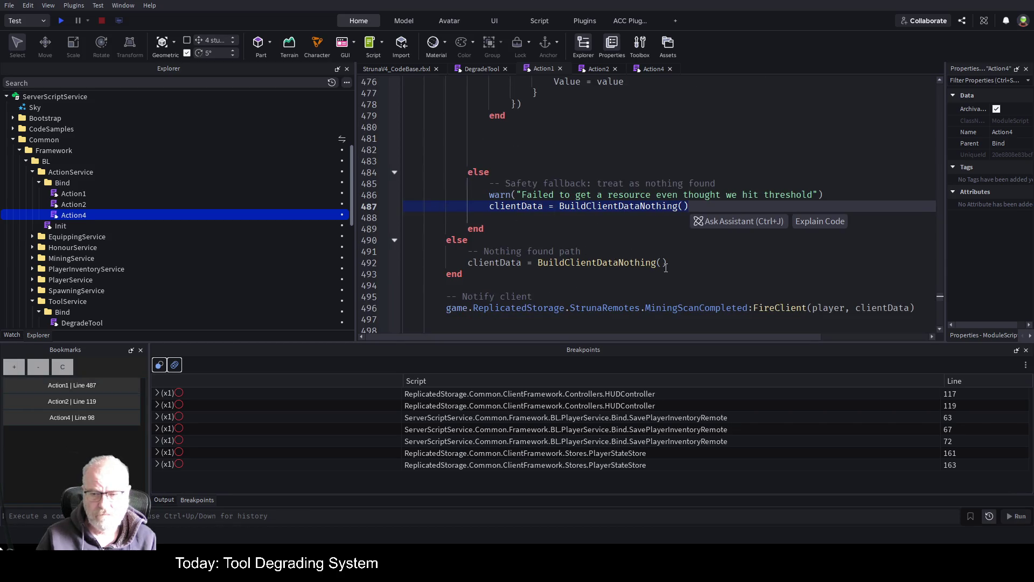
Follow clientData up to the BuildClientDataFound call on line 451 and jump to its definition
{"action": "double_click", "coordinate": [869, 303]}
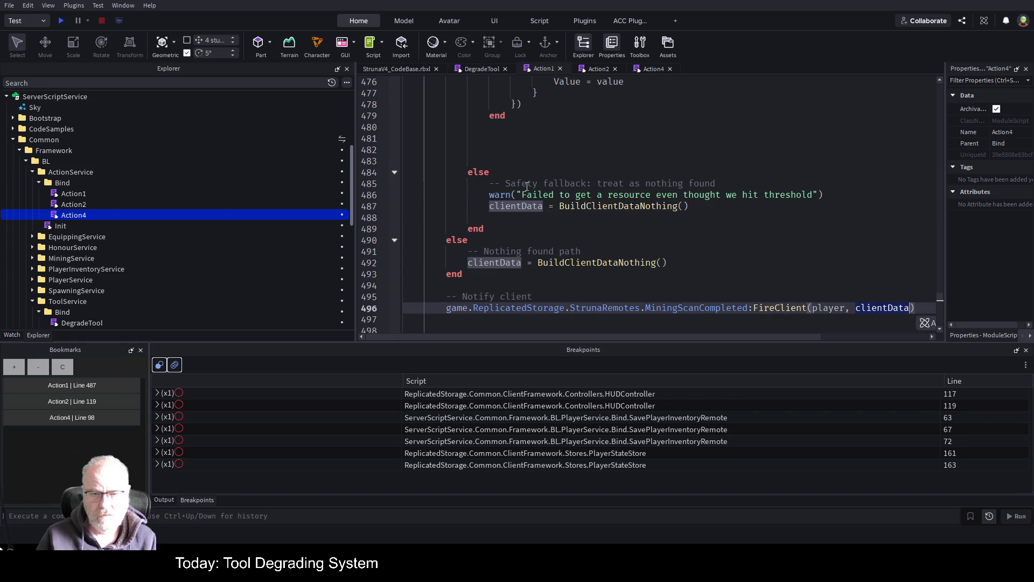
{"action": "scroll", "coordinate": [454, 201], "scroll_direction": "up", "scroll_amount": 8}
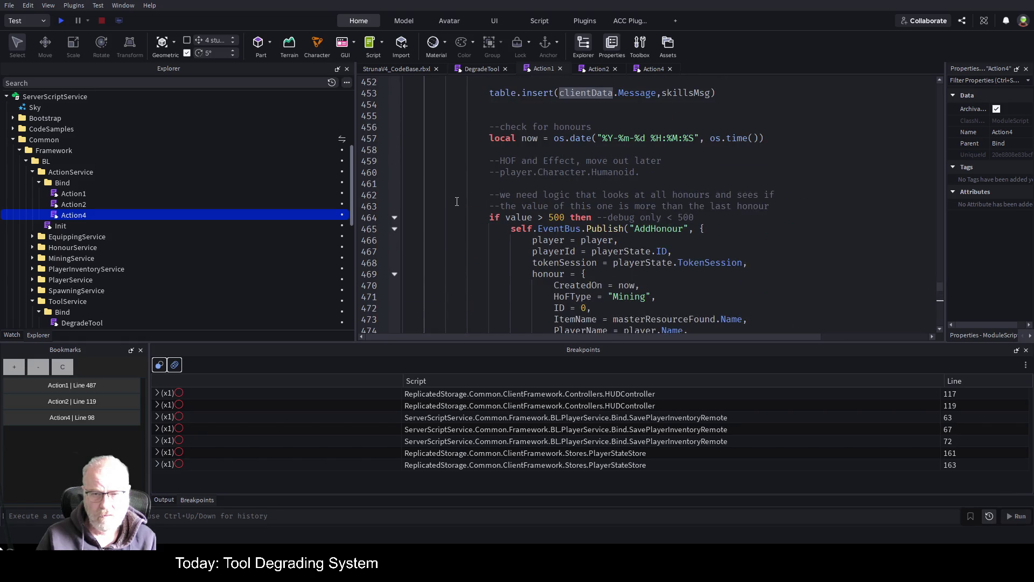
{"action": "scroll", "coordinate": [456, 201], "scroll_direction": "up", "scroll_amount": 3}
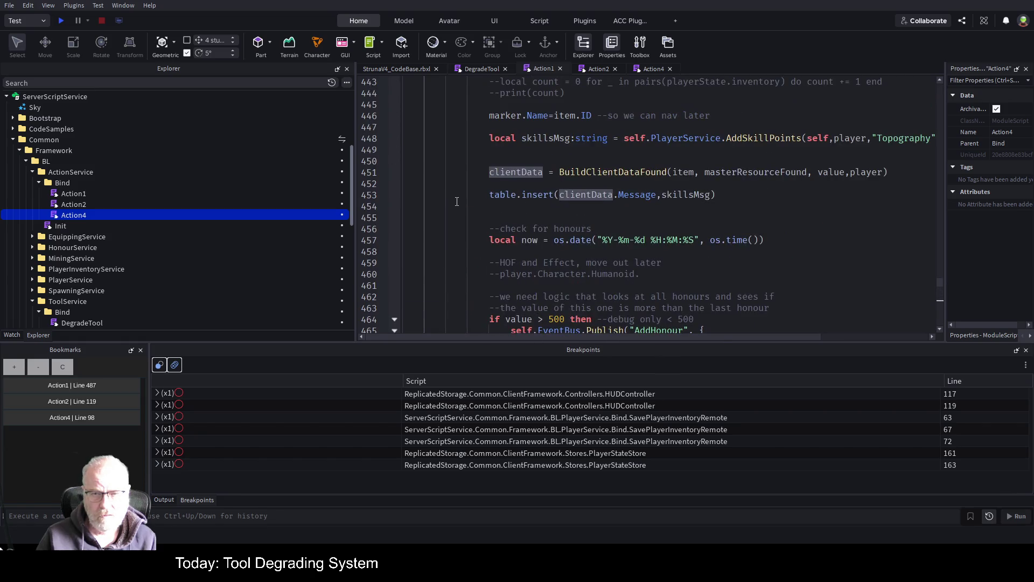
{"action": "double_click", "coordinate": [596, 172]}
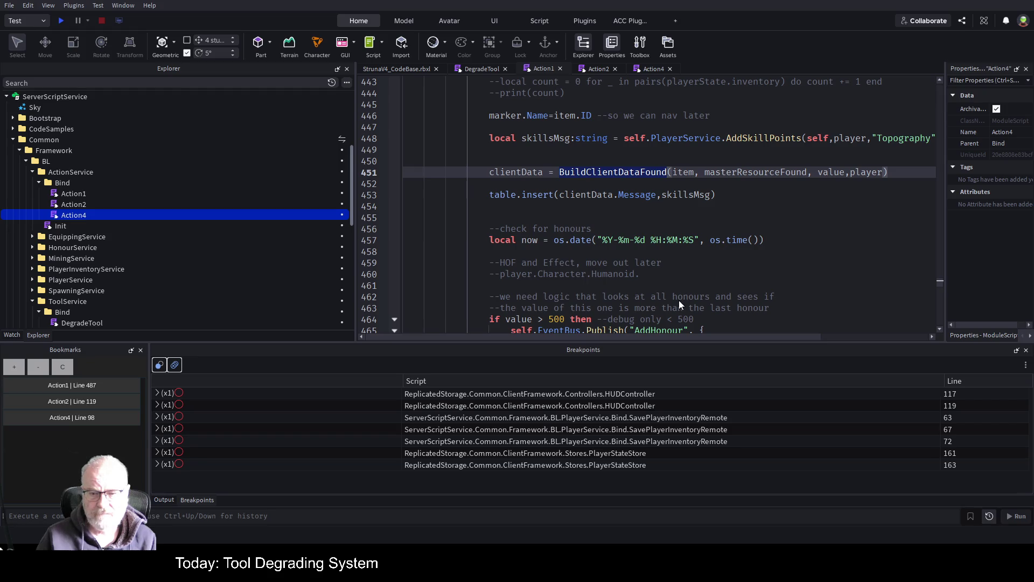
{"action": "key", "text": "F12"}
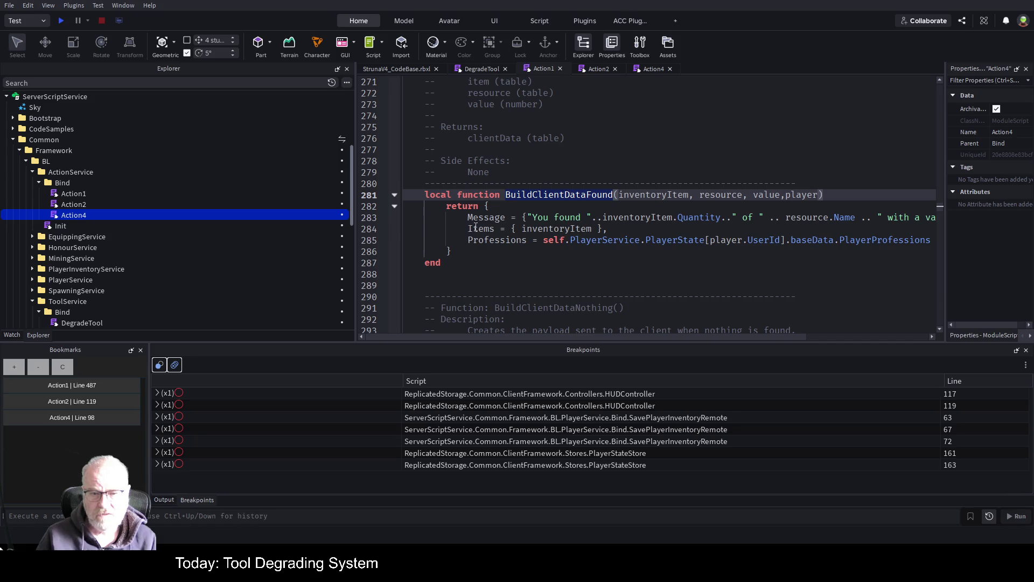
Highlight Items and inventoryItem on line 284 to confirm Items carries the inventoryItem
{"action": "double_click", "coordinate": [476, 228]}
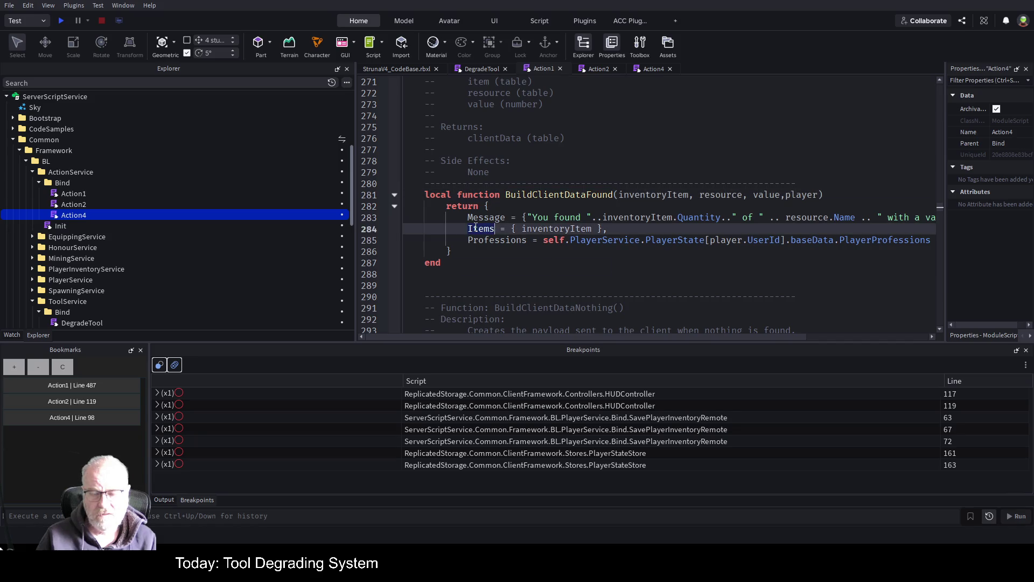
{"action": "double_click", "coordinate": [576, 229]}
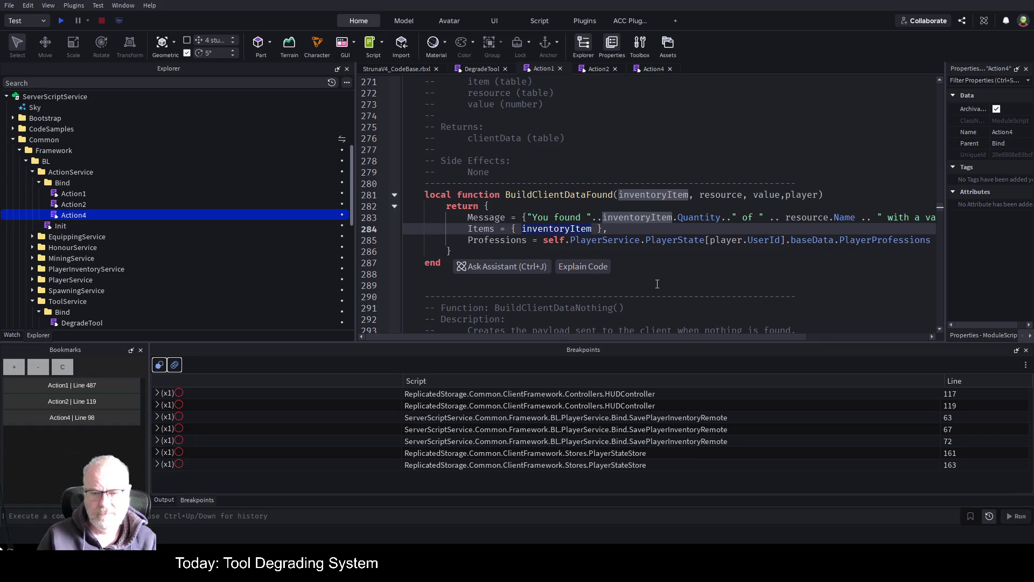
{"action": "scroll", "coordinate": [657, 284], "scroll_direction": "down", "scroll_amount": 3}
{"action": "scroll", "coordinate": [657, 283], "scroll_direction": "down", "scroll_amount": 3}
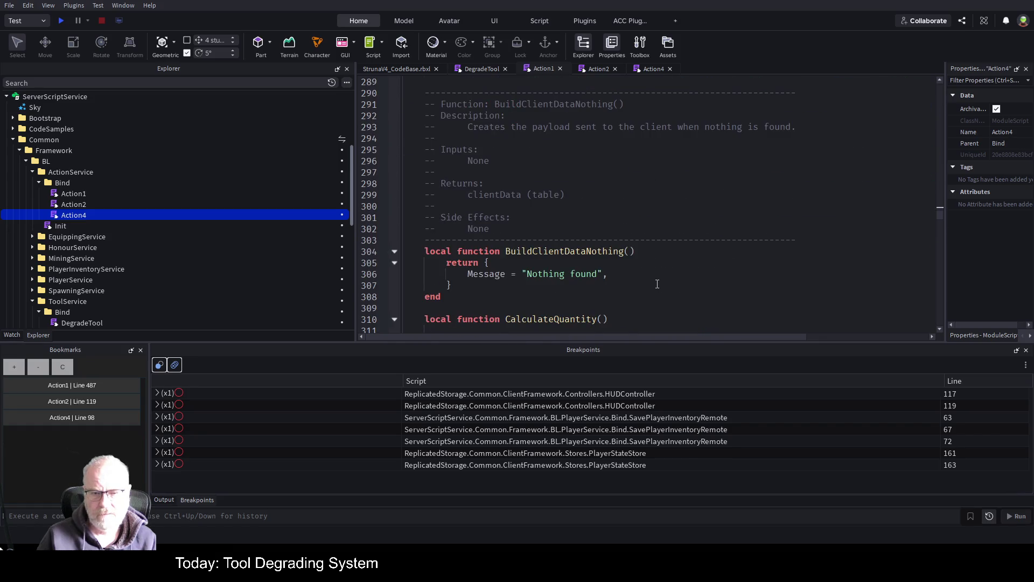
{"action": "scroll", "coordinate": [657, 284], "scroll_direction": "down", "scroll_amount": 13}
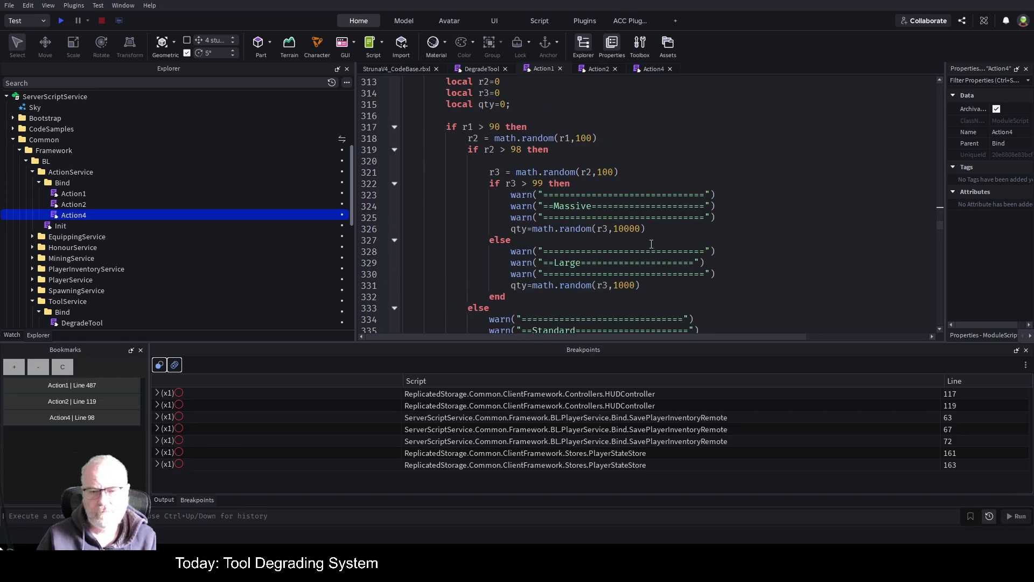
{"action": "scroll", "coordinate": [645, 251], "scroll_direction": "down", "scroll_amount": 2}
{"action": "scroll", "coordinate": [162, 226], "scroll_direction": "down", "scroll_amount": 3}
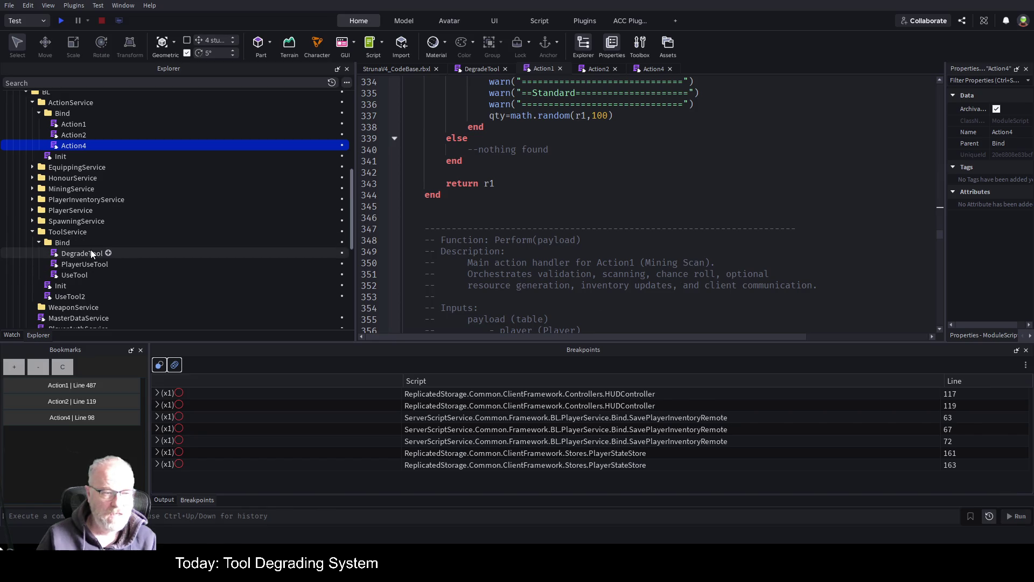
{"action": "double_click", "coordinate": [67, 256]}
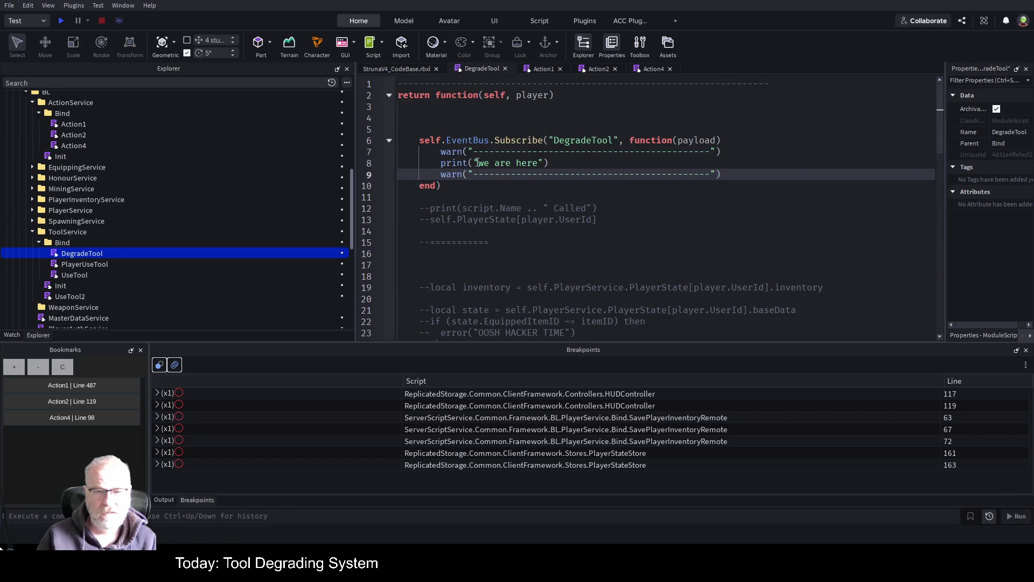
Change the print message to "TODO : we are here", save, and return to Action1
{"action": "left_click", "coordinate": [478, 163]}
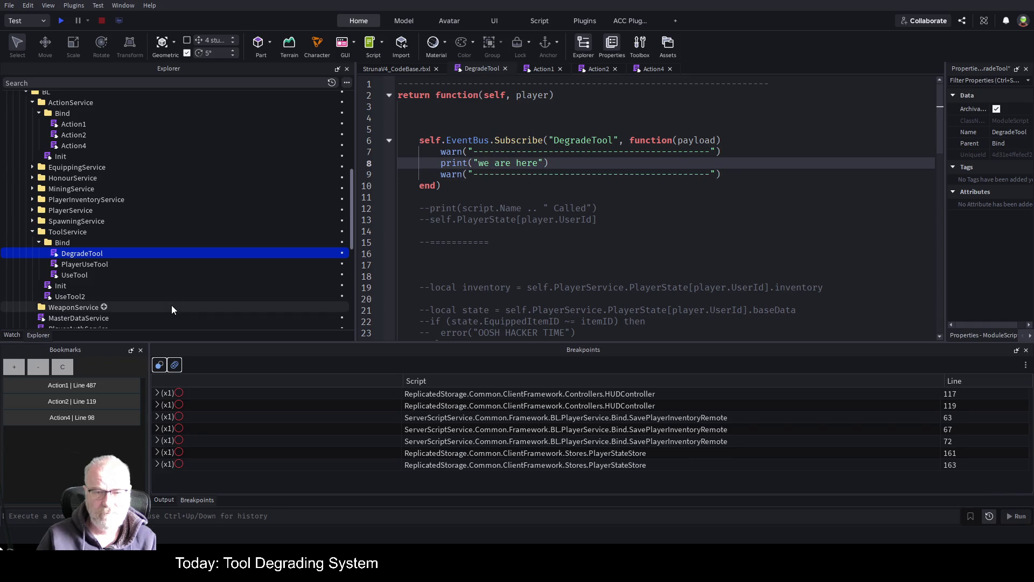
{"action": "type", "text": "TODO :"}
{"action": "key", "text": "ctrl+s"}
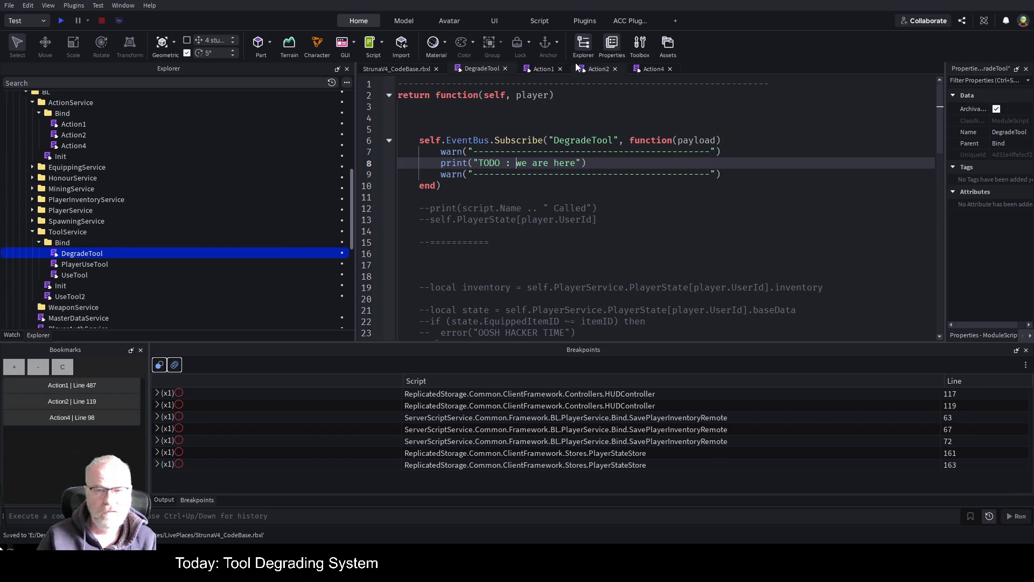
{"action": "left_click", "coordinate": [535, 70]}
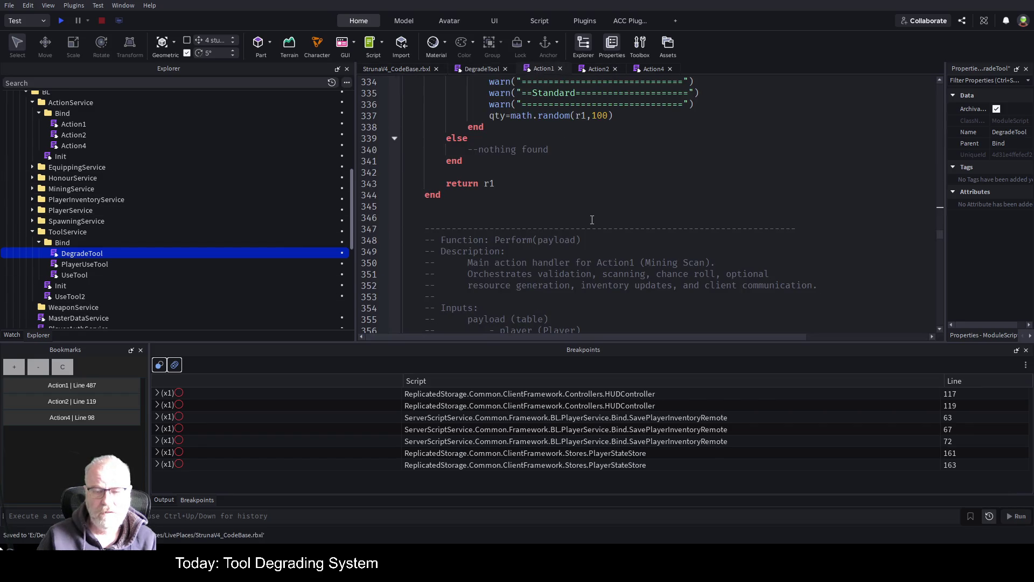
{"action": "scroll", "coordinate": [591, 220], "scroll_direction": "down", "scroll_amount": 4}
{"action": "left_click", "coordinate": [82, 385]}
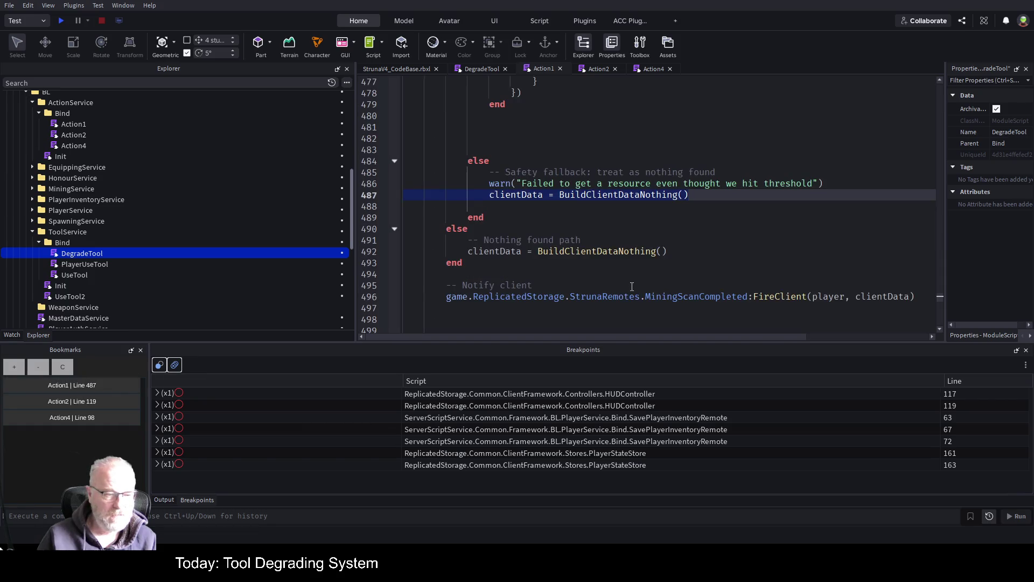
{"action": "scroll", "coordinate": [624, 249], "scroll_direction": "up", "scroll_amount": 5}
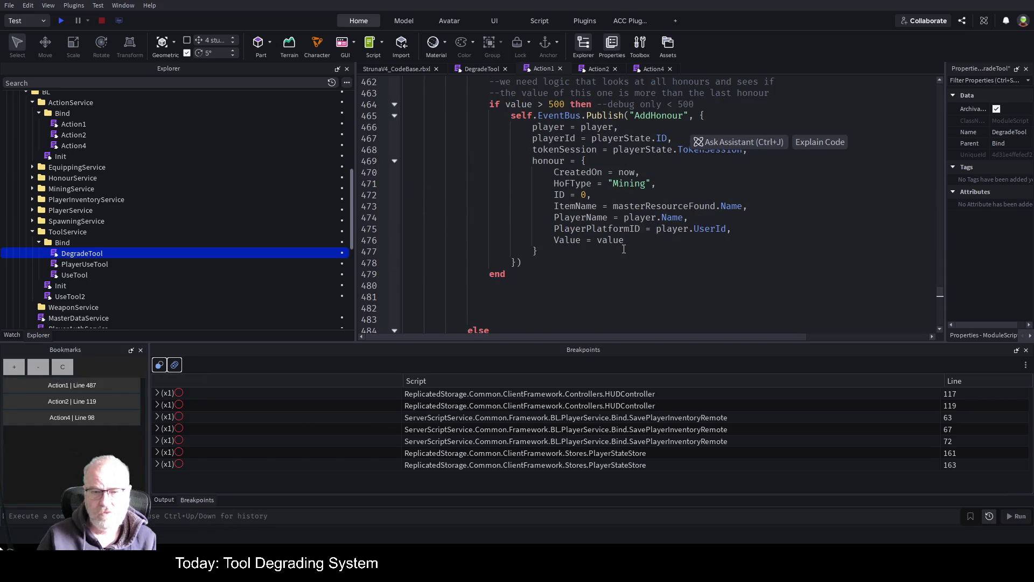
{"action": "scroll", "coordinate": [621, 249], "scroll_direction": "up", "scroll_amount": 4}
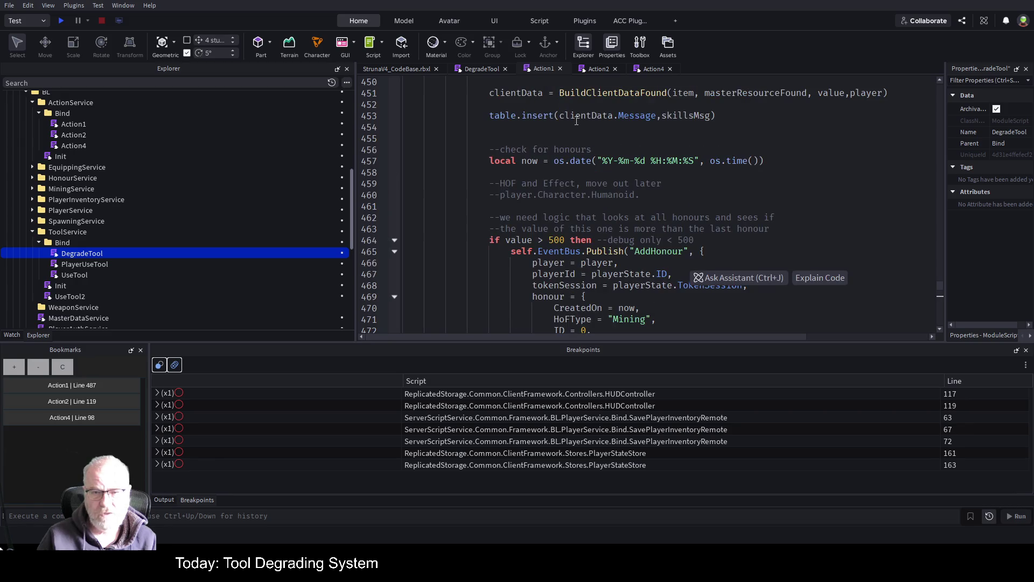
{"action": "left_click", "coordinate": [394, 240]}
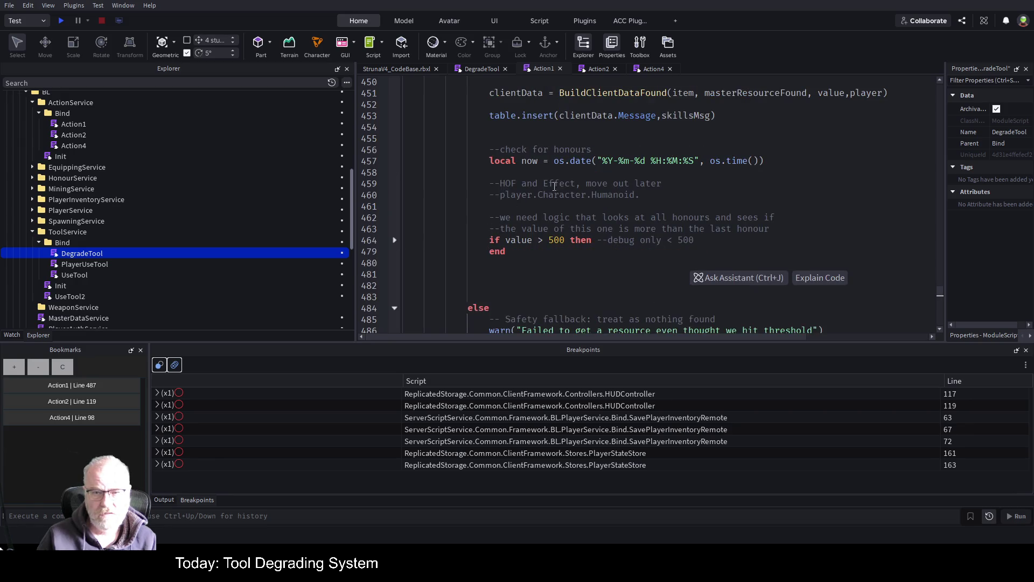
{"action": "scroll", "coordinate": [577, 161], "scroll_direction": "up", "scroll_amount": 3}
{"action": "scroll", "coordinate": [627, 243], "scroll_direction": "up", "scroll_amount": 2}
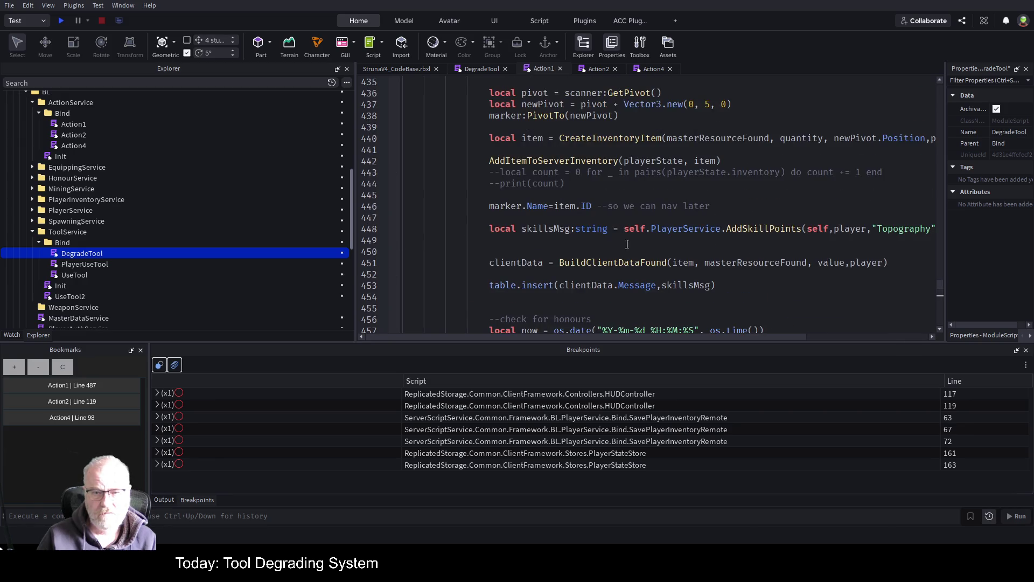
{"action": "left_click", "coordinate": [694, 263]}
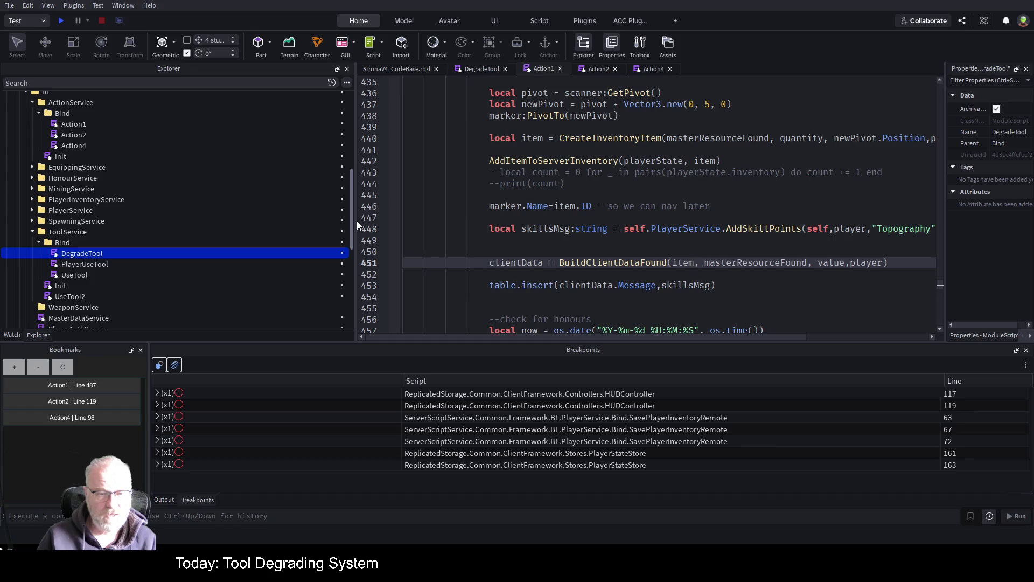
{"action": "left_click_drag", "start_coordinate": [354, 222], "coordinate": [132, 263]}
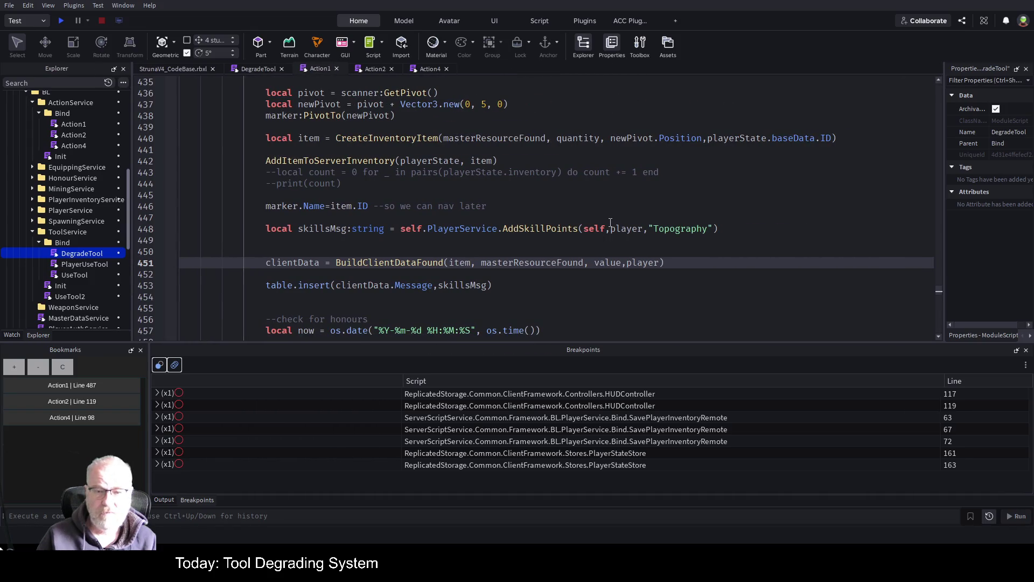
{"action": "key", "text": "Up"}
{"action": "key", "text": "Up"}
{"action": "key", "text": "Up"}
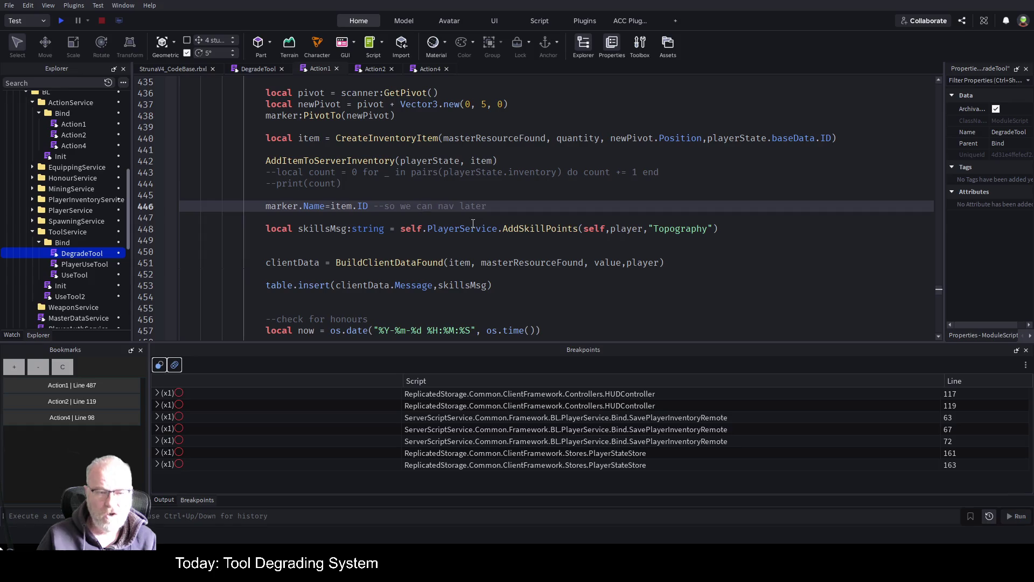
{"action": "scroll", "coordinate": [473, 223], "scroll_direction": "up", "scroll_amount": 11}
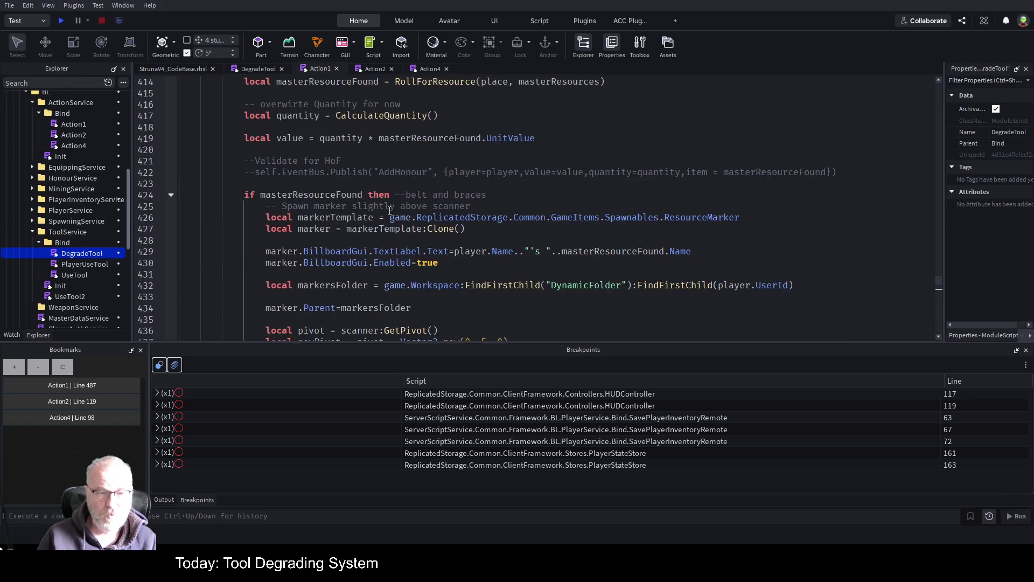
{"action": "scroll", "coordinate": [383, 206], "scroll_direction": "up", "scroll_amount": 13}
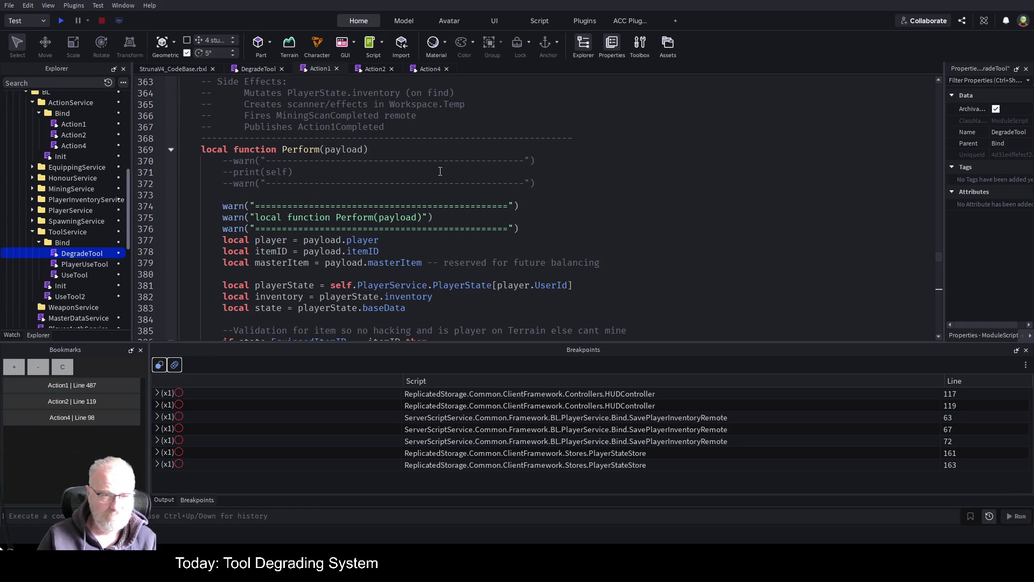
{"action": "double_click", "coordinate": [308, 151]}
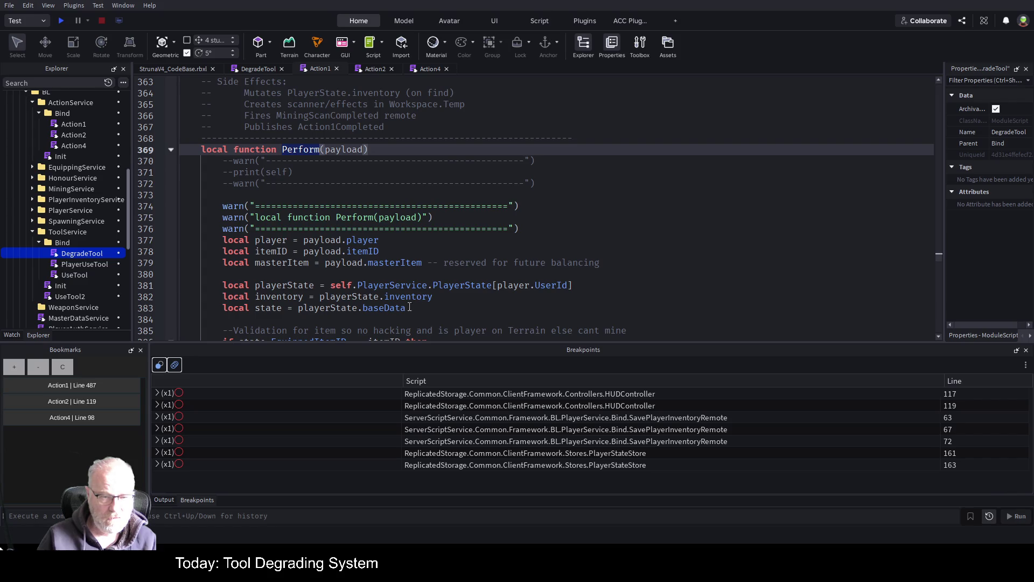
{"action": "scroll", "coordinate": [528, 237], "scroll_direction": "down", "scroll_amount": 1}
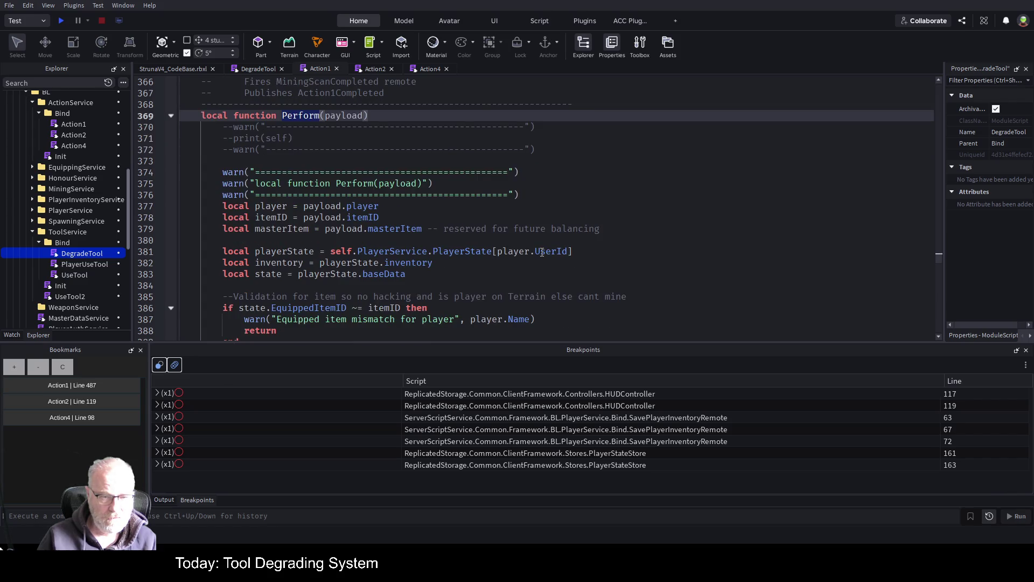
{"action": "double_click", "coordinate": [294, 307]}
{"action": "scroll", "coordinate": [488, 251], "scroll_direction": "down", "scroll_amount": 1}
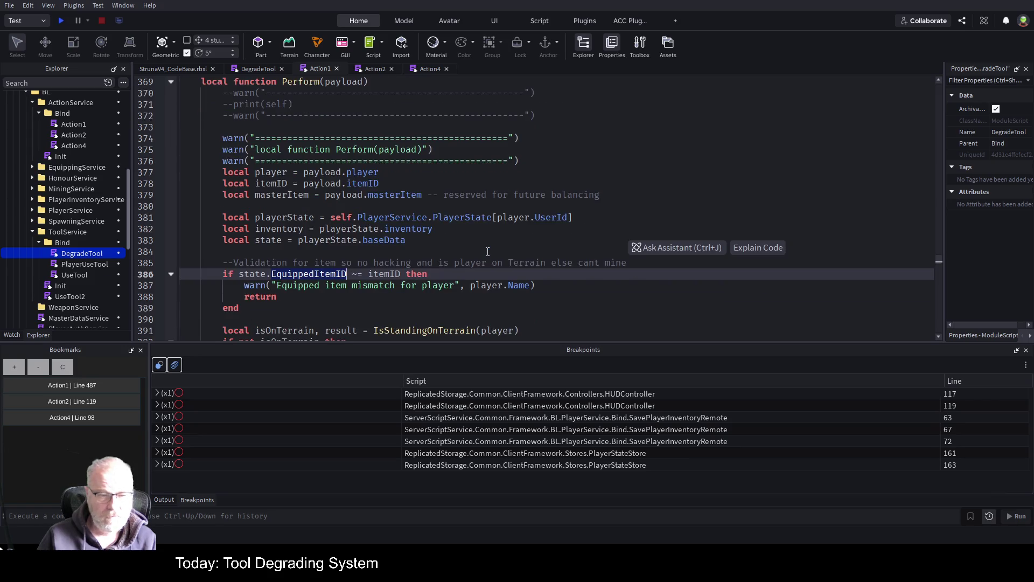
{"action": "scroll", "coordinate": [487, 252], "scroll_direction": "down", "scroll_amount": 1}
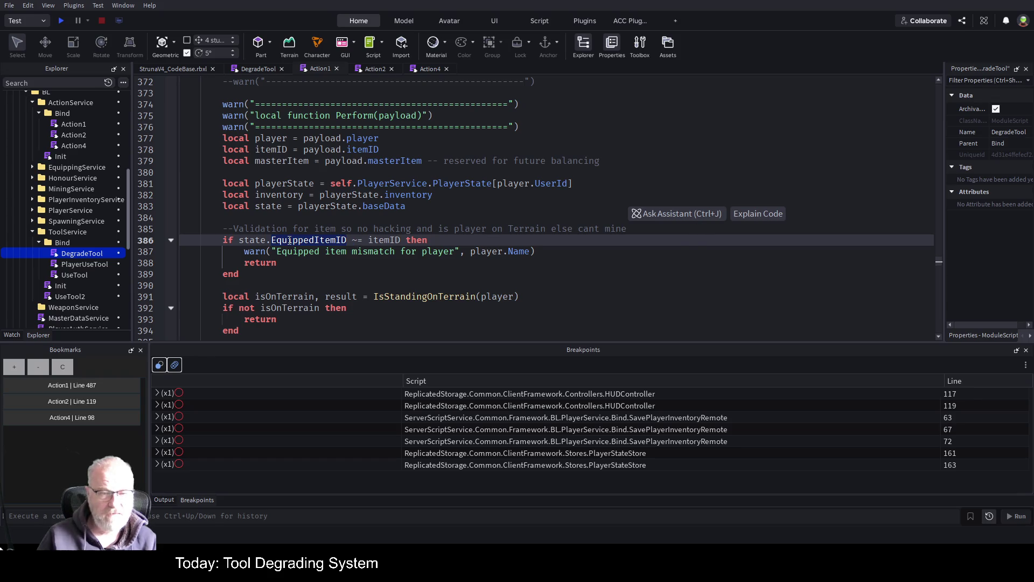
{"action": "scroll", "coordinate": [488, 240], "scroll_direction": "down", "scroll_amount": 2}
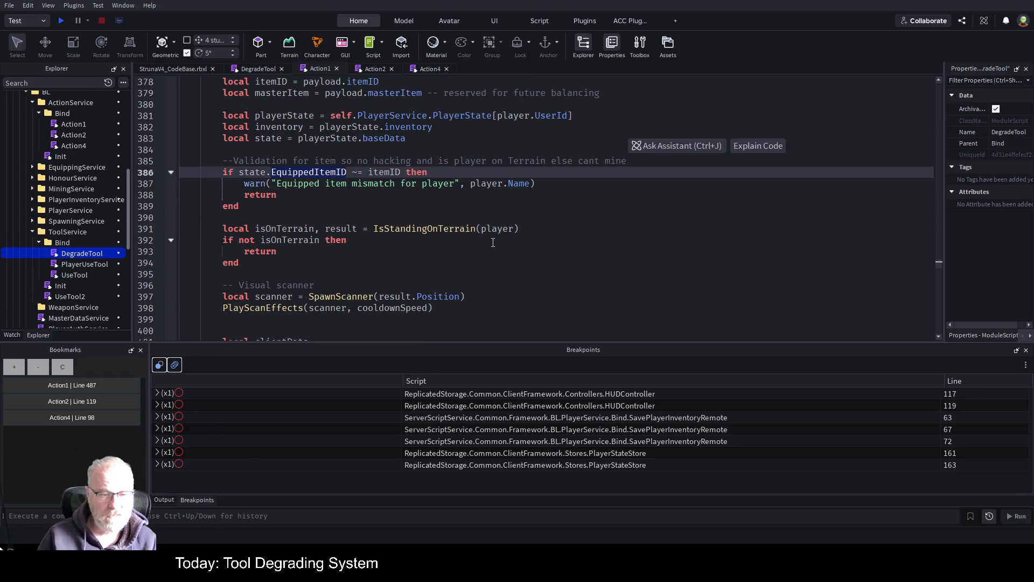
{"action": "scroll", "coordinate": [451, 188], "scroll_direction": "up", "scroll_amount": 1}
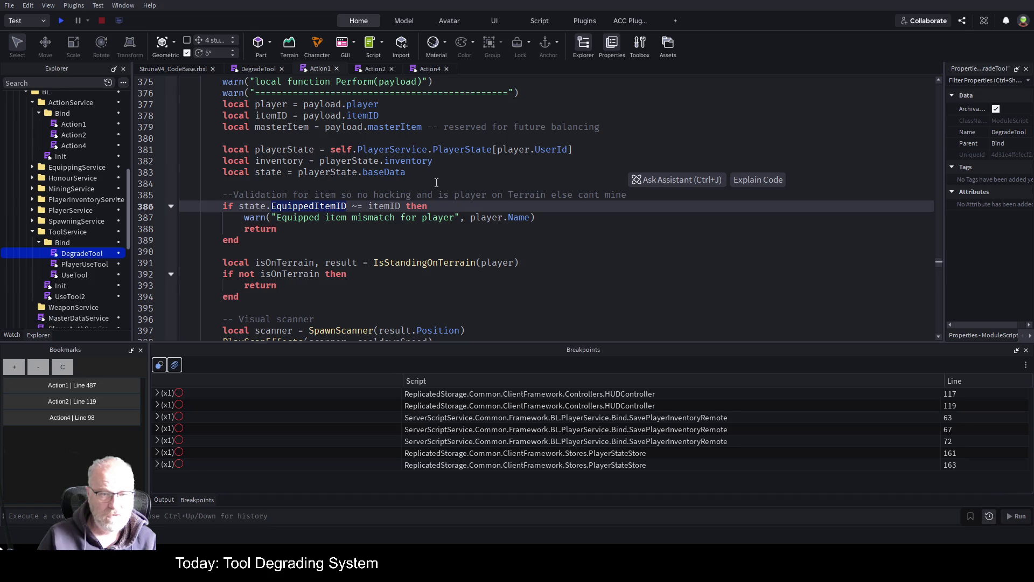
{"action": "left_click", "coordinate": [436, 182]}
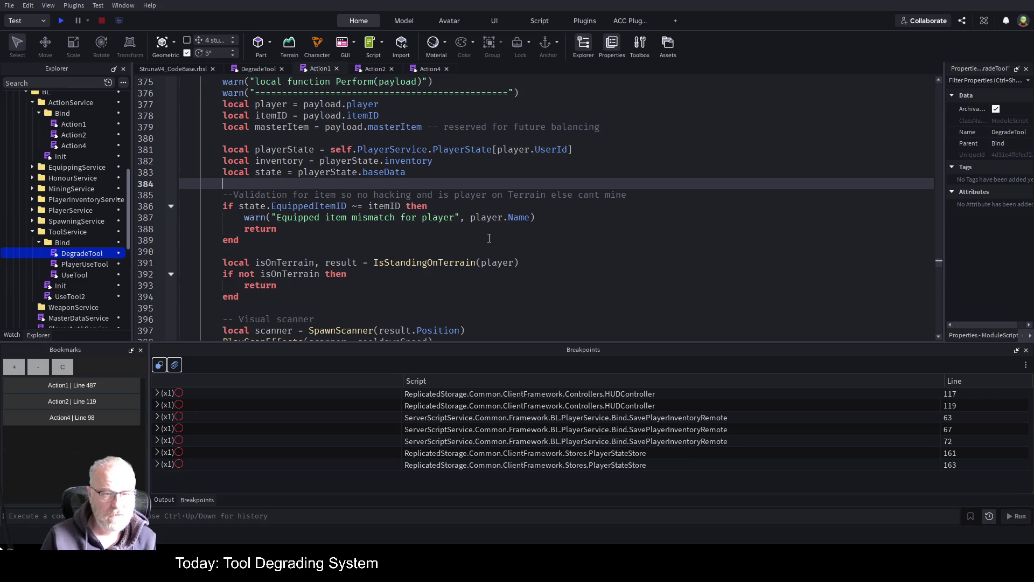
Declare 'local usedTool = nil' on a new line after the inventory declaration
{"action": "key", "text": "Up"}
{"action": "key", "text": "Up"}
{"action": "key", "text": "Return"}
{"action": "type", "text": "local"}
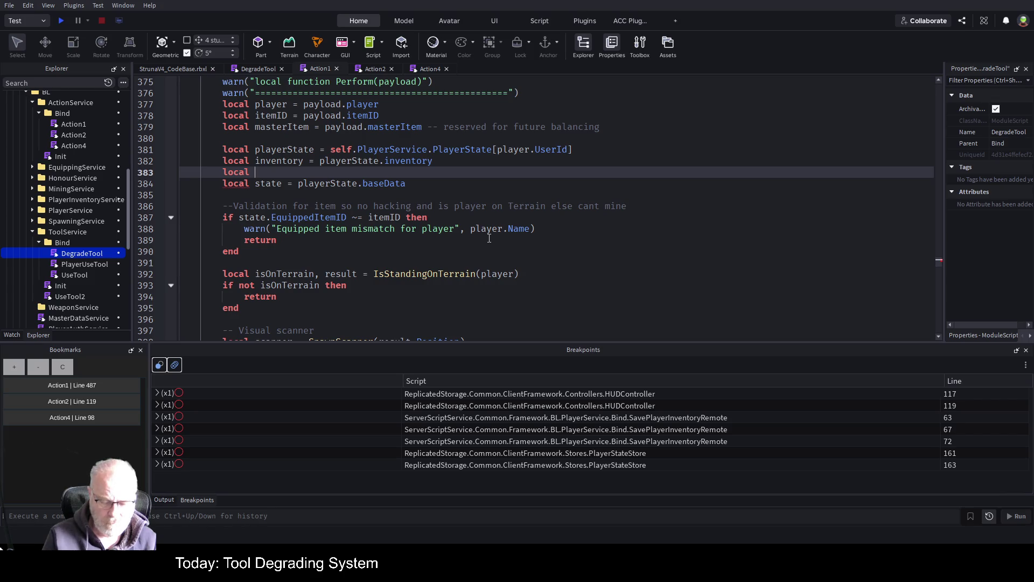
{"action": "type", "text": " used"}
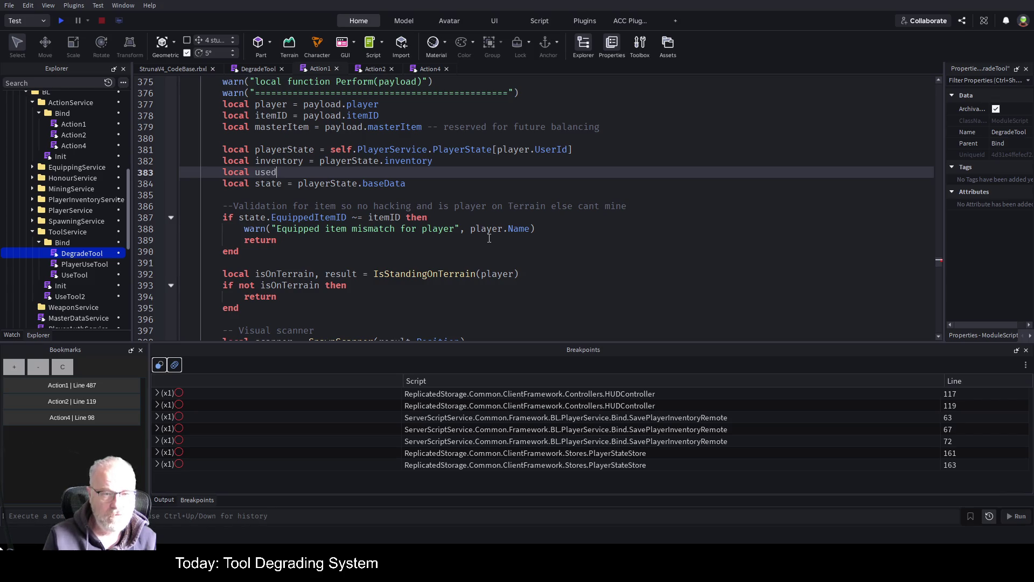
{"action": "type", "text": "Tool "}
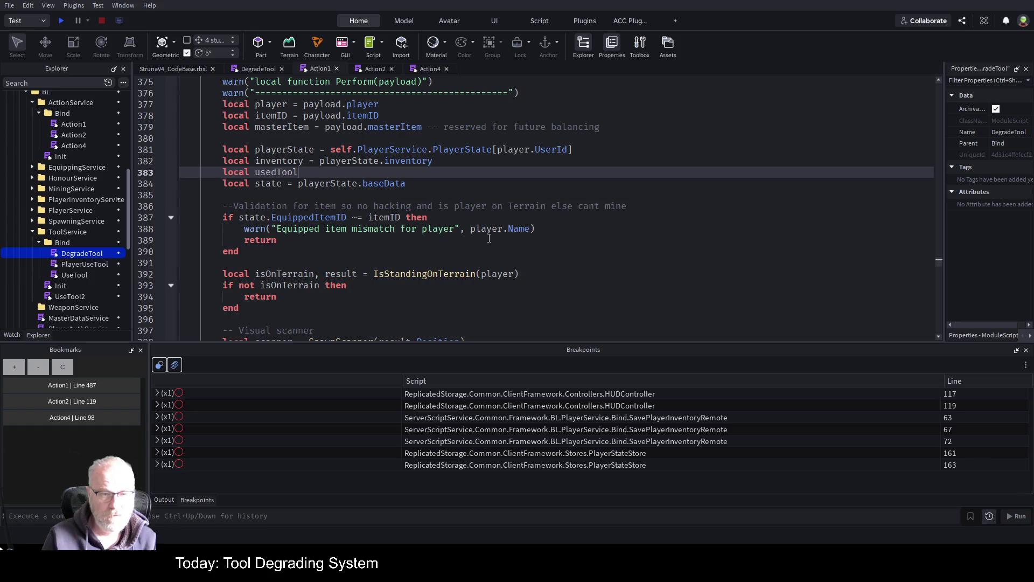
{"action": "type", "text": "= nil"}
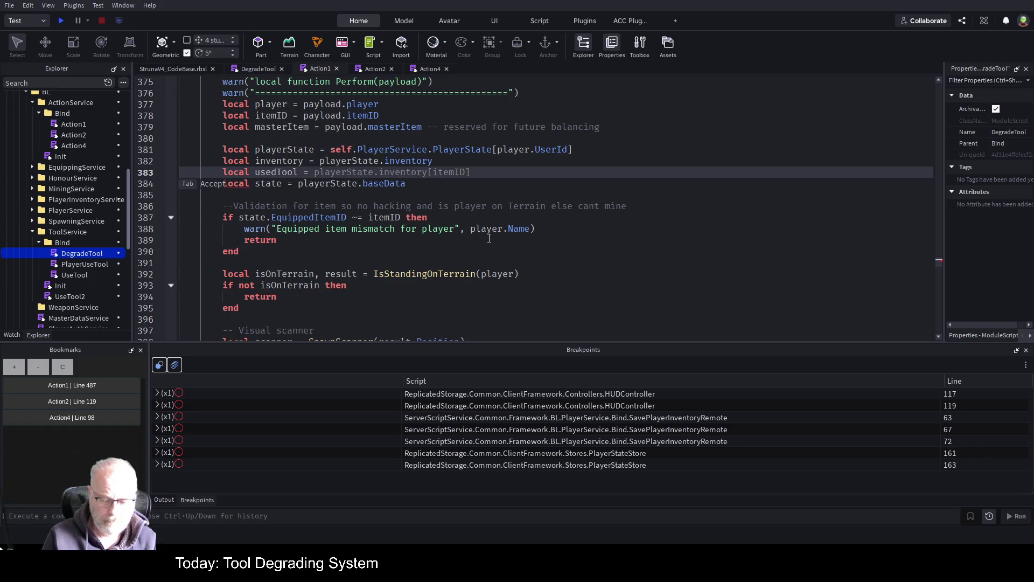
After the equipped-item validation block, add usedTool=inventory[state.EquippedItemID] and save the script
{"action": "left_click", "coordinate": [313, 218]}
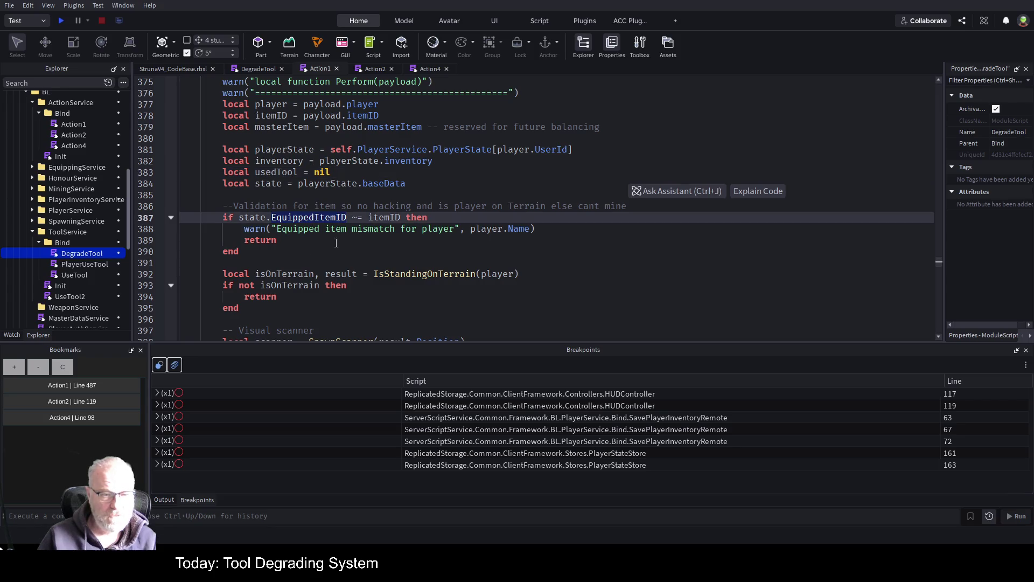
{"action": "left_click", "coordinate": [285, 262]}
{"action": "key", "text": "Return"}
{"action": "key", "text": "Return"}
{"action": "key", "text": "Up"}
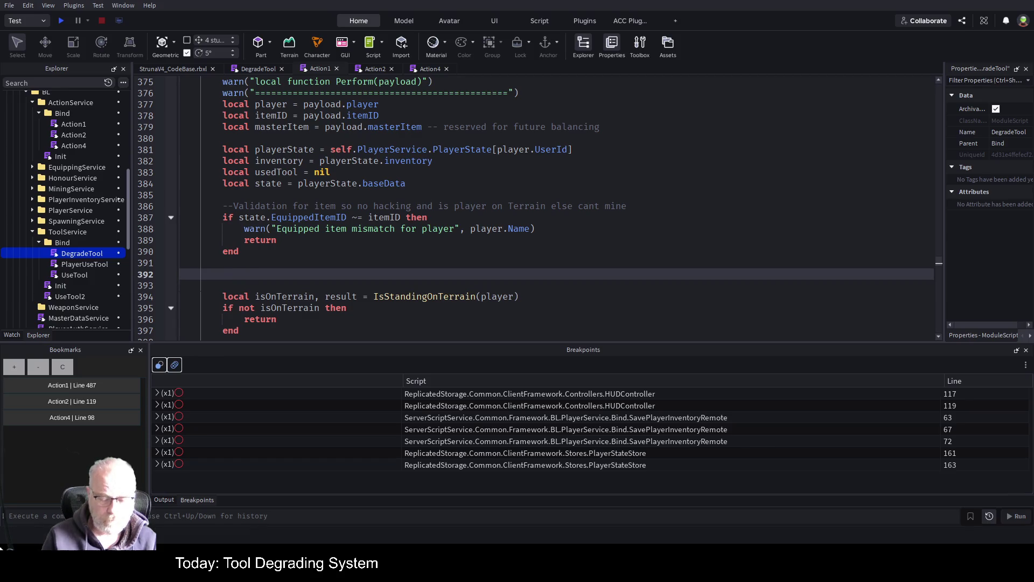
{"action": "type", "text": "usedTool"}
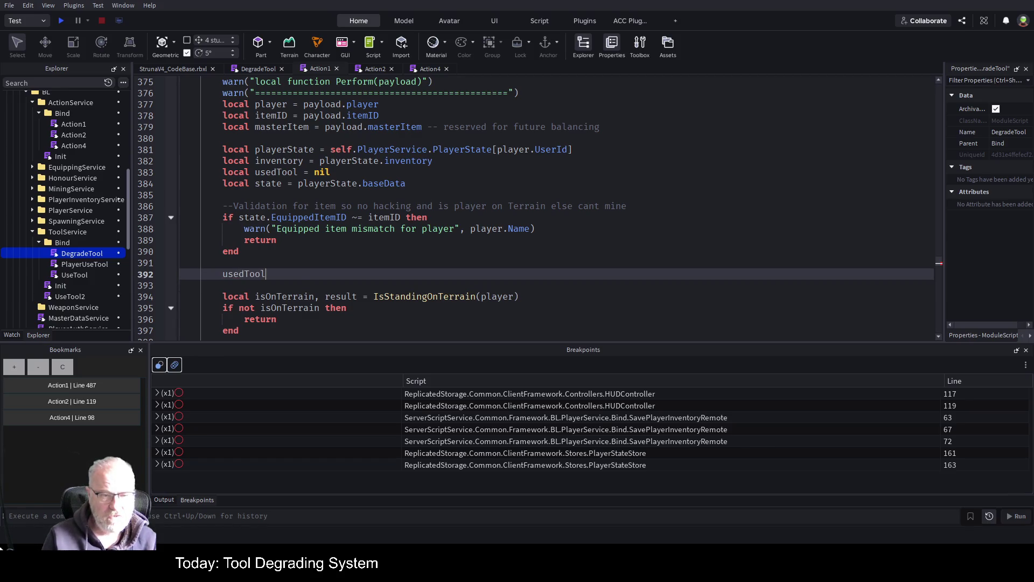
{"action": "type", "text": "=in"}
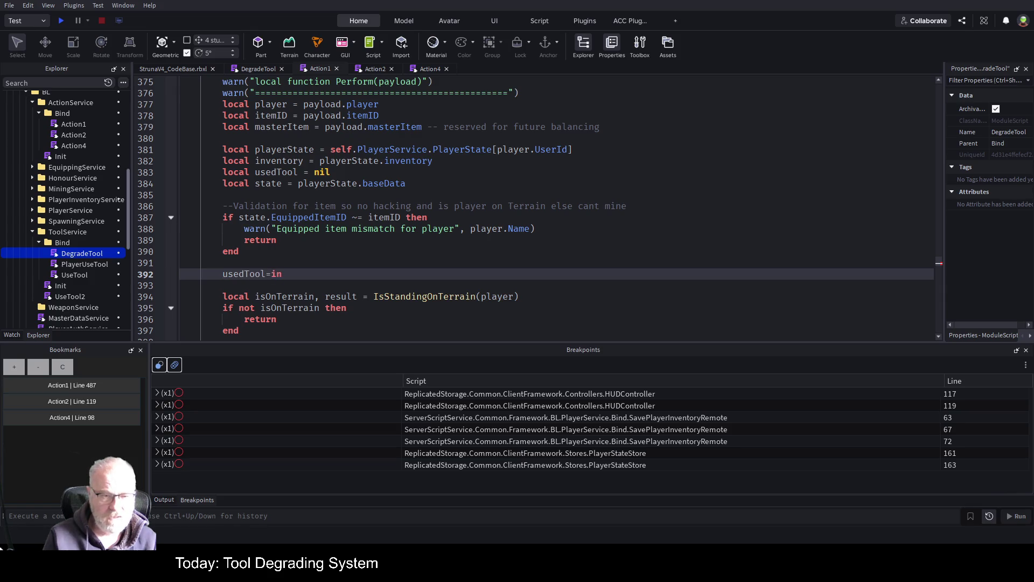
{"action": "key", "text": "Tab"}
{"action": "type", "text": "[]"}
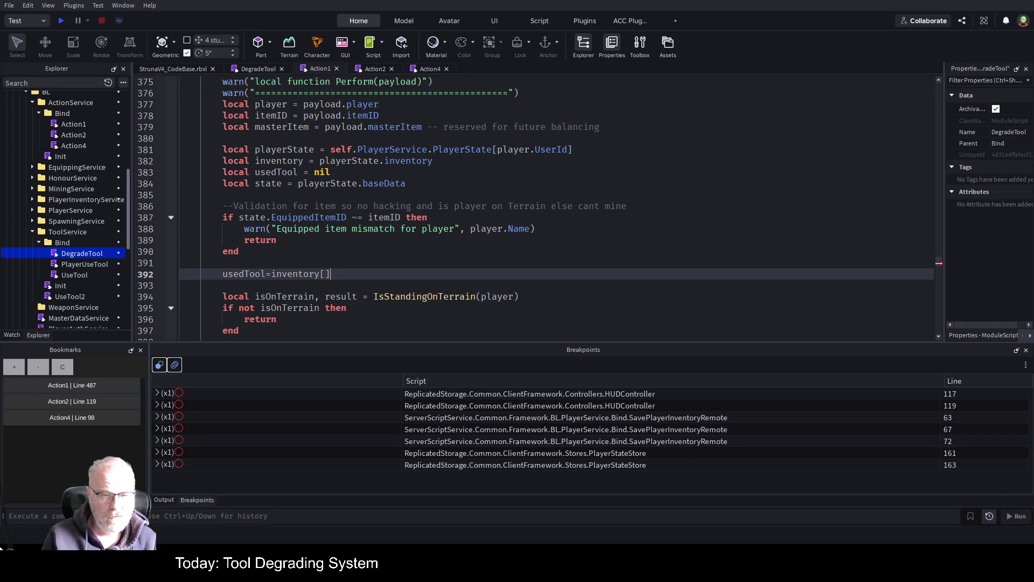
{"action": "type", "text": "state"}
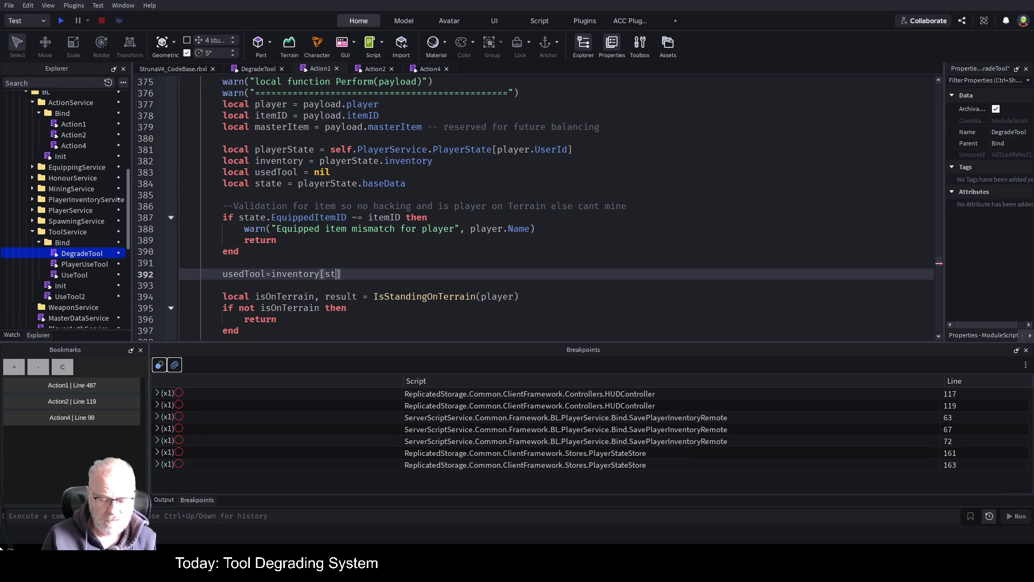
{"action": "type", "text": ".e"}
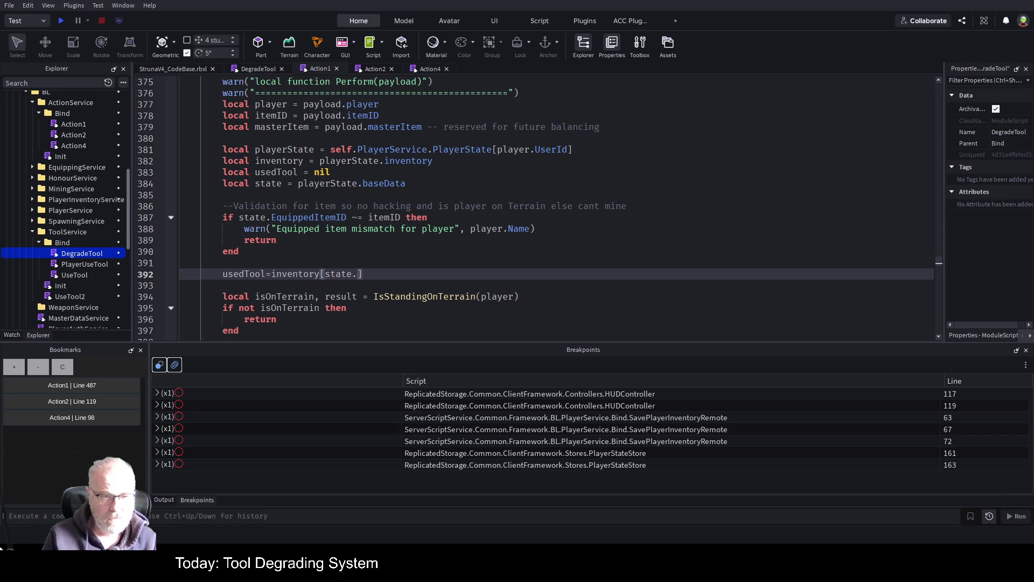
{"action": "key", "text": "Tab"}
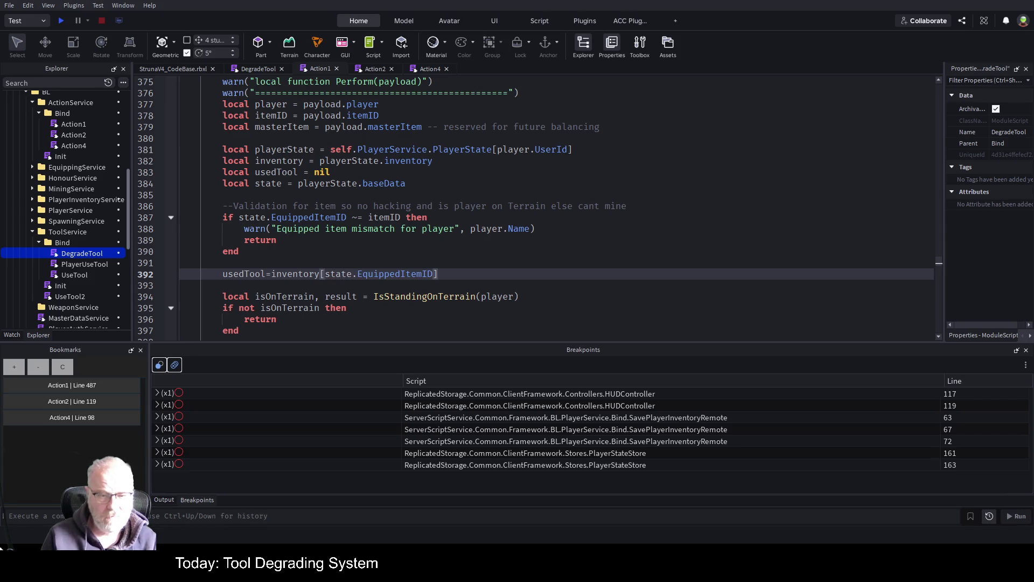
{"action": "key", "text": "Home"}
{"action": "key", "text": "ctrl+s"}
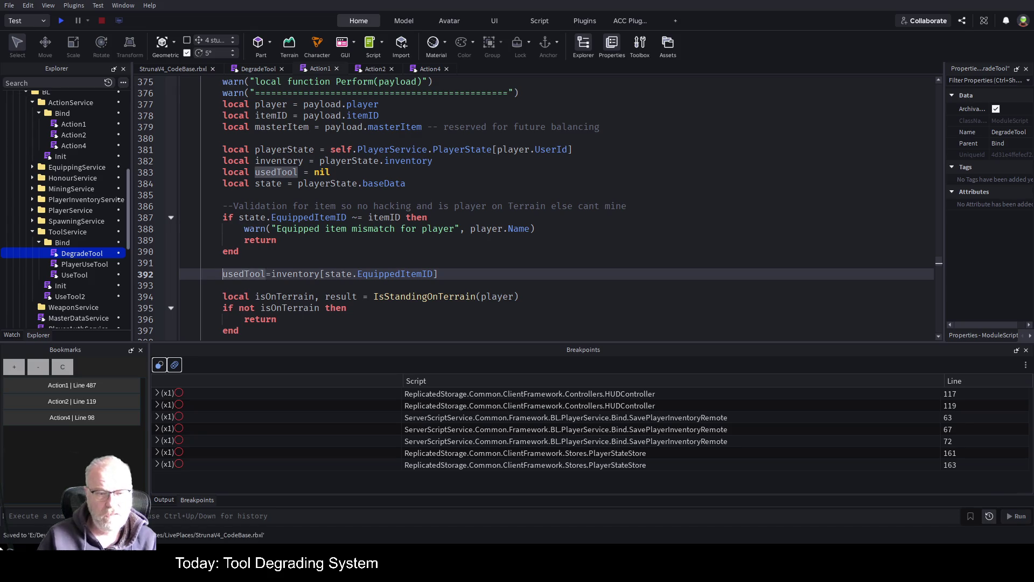
Add an empty line 393 below the usedTool assignment and set a breakpoint on it
{"action": "left_click", "coordinate": [487, 272]}
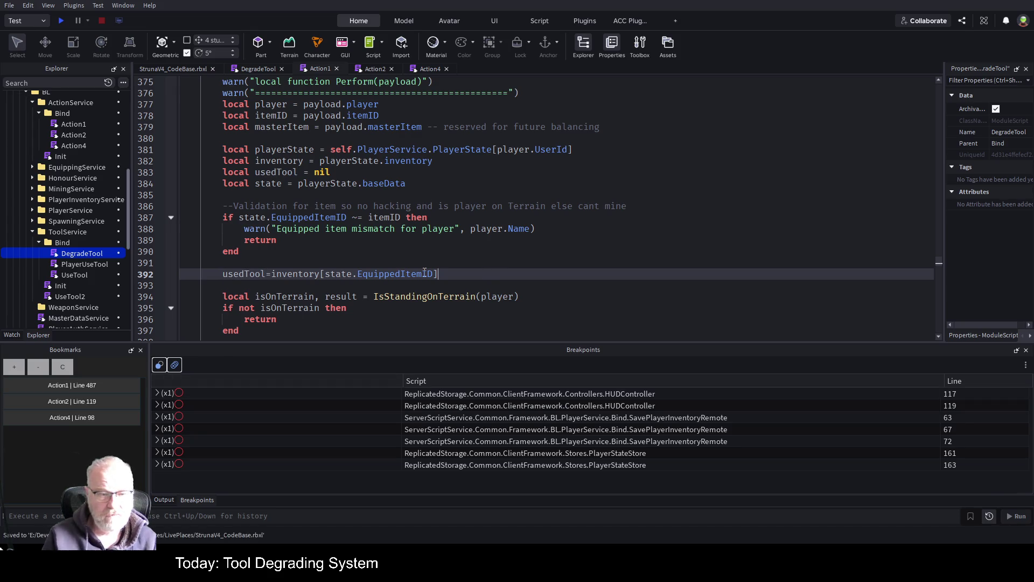
{"action": "key", "text": "Return"}
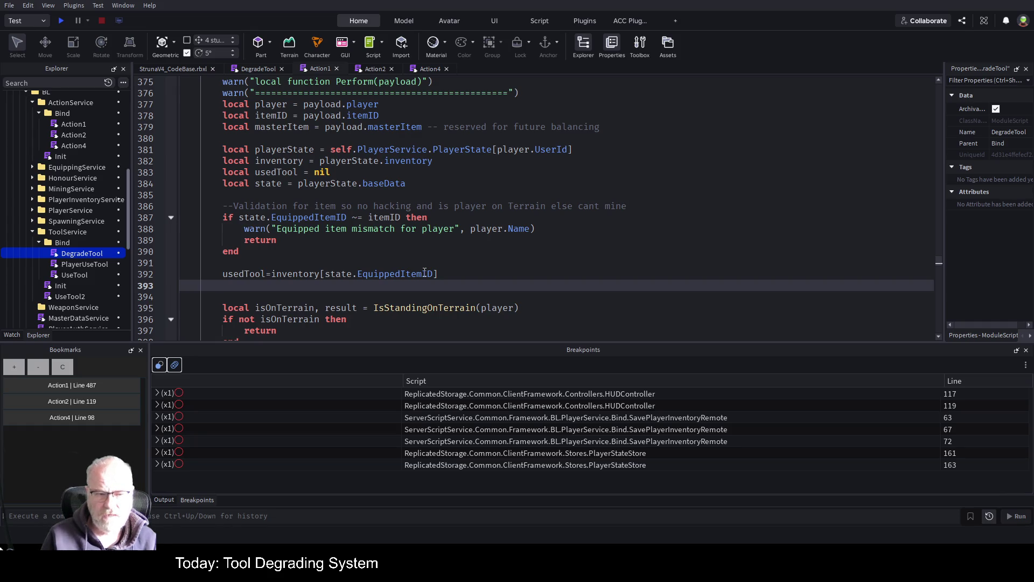
{"action": "type", "text": "ysed"}
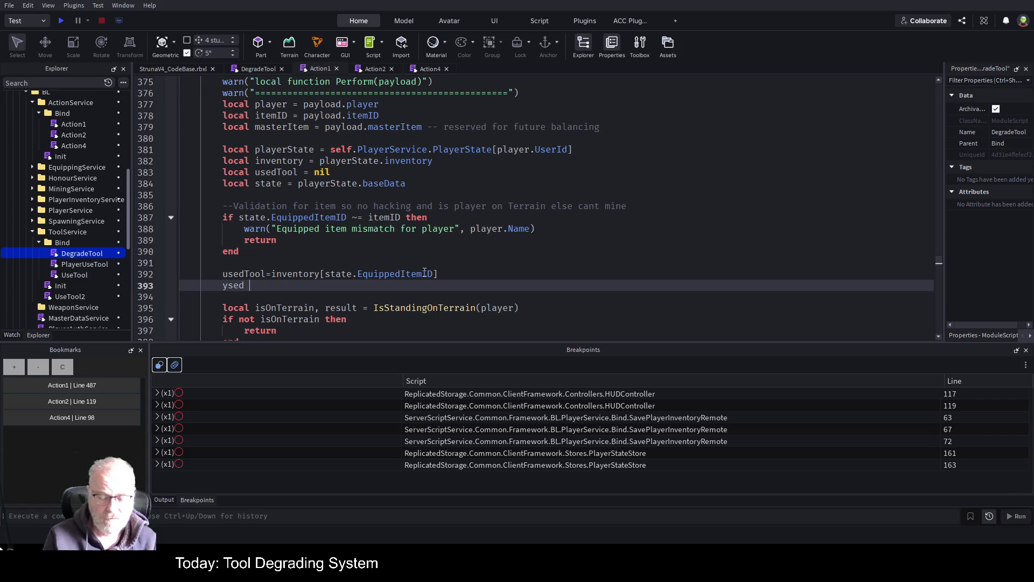
{"action": "key", "text": "BackSpace"}
{"action": "key", "text": "BackSpace"}
{"action": "key", "text": "BackSpace"}
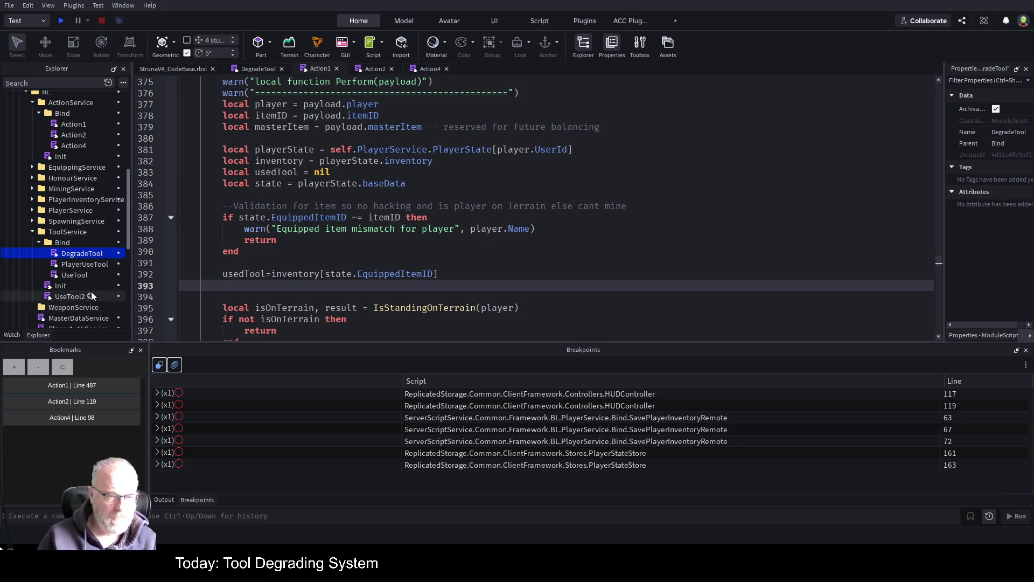
{"action": "left_click", "coordinate": [161, 281]}
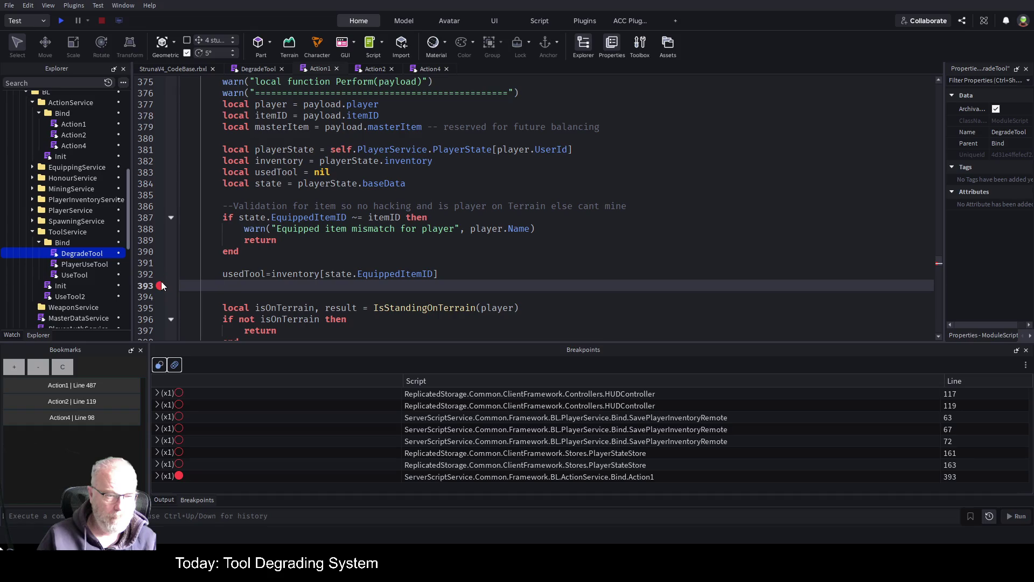
Set a breakpoint on line 392, start a play test and make the game view taller
{"action": "left_click", "coordinate": [160, 274]}
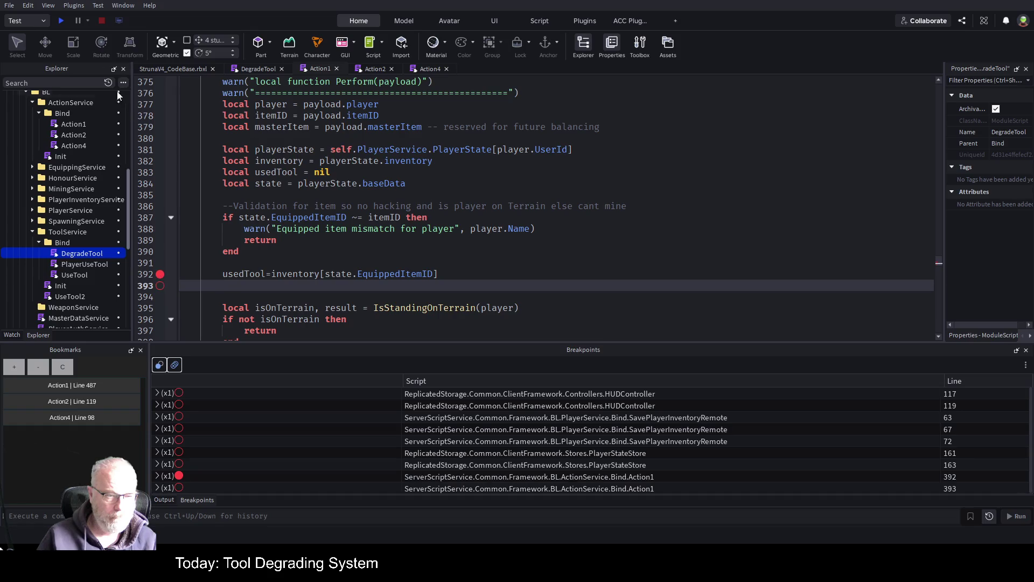
{"action": "left_click", "coordinate": [59, 20]}
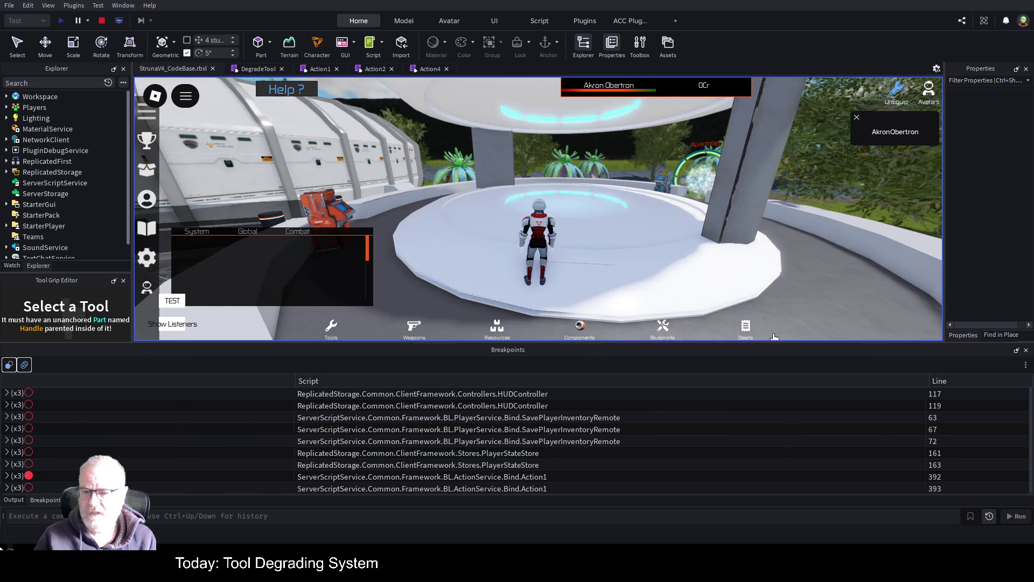
{"action": "left_click_drag", "start_coordinate": [783, 342], "coordinate": [780, 423]}
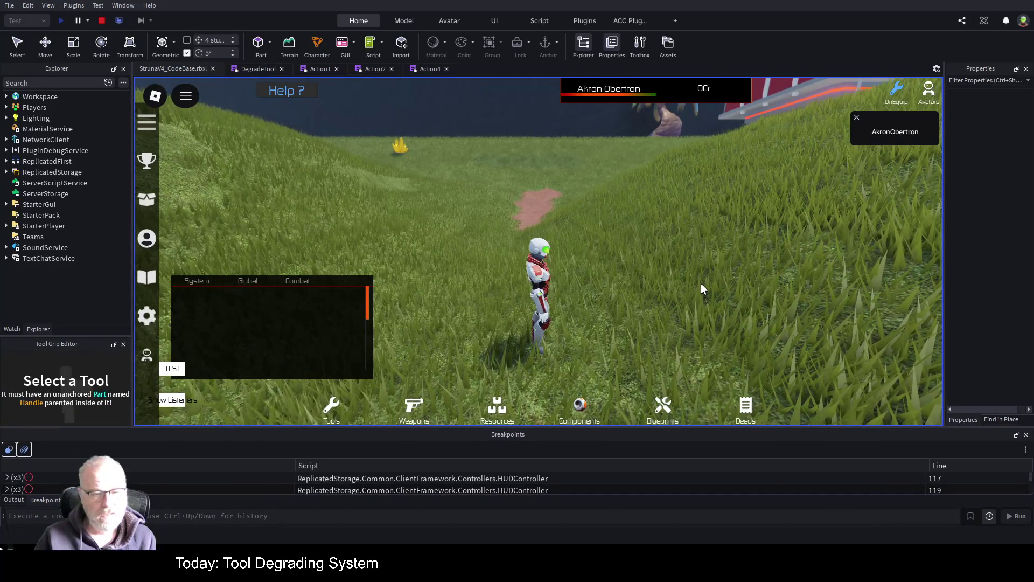
{"action": "scroll", "coordinate": [673, 268], "scroll_direction": "down", "scroll_amount": 2}
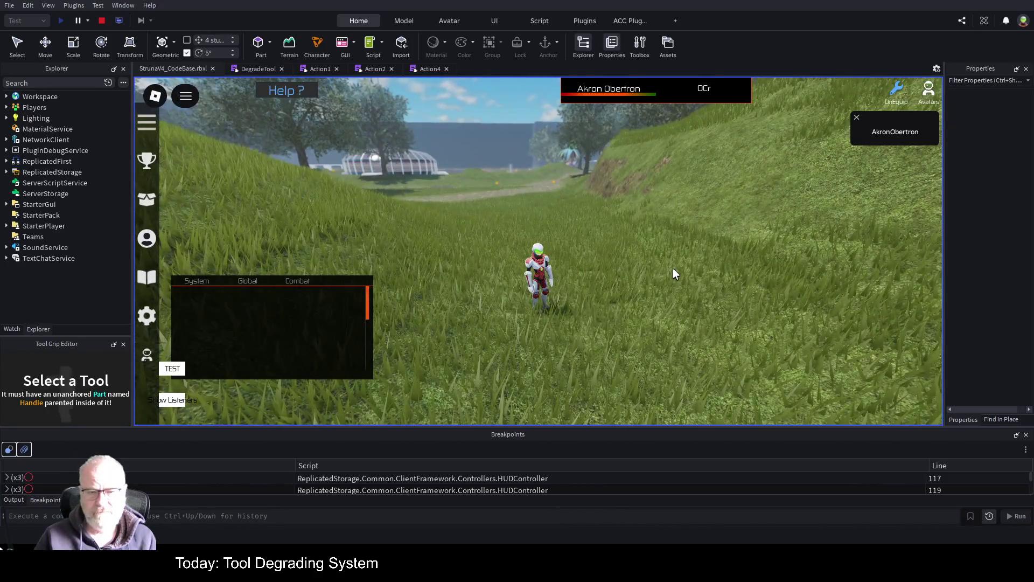
{"action": "scroll", "coordinate": [705, 257], "scroll_direction": "down", "scroll_amount": 2}
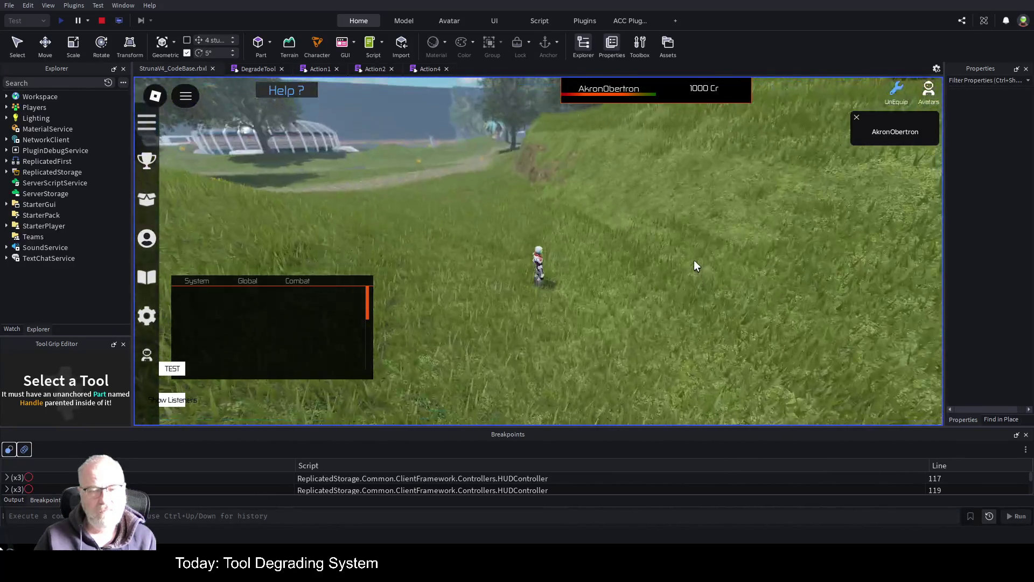
Run the character across the grass and bring up the in-game Tools inventory
{"action": "key", "text": "w"}
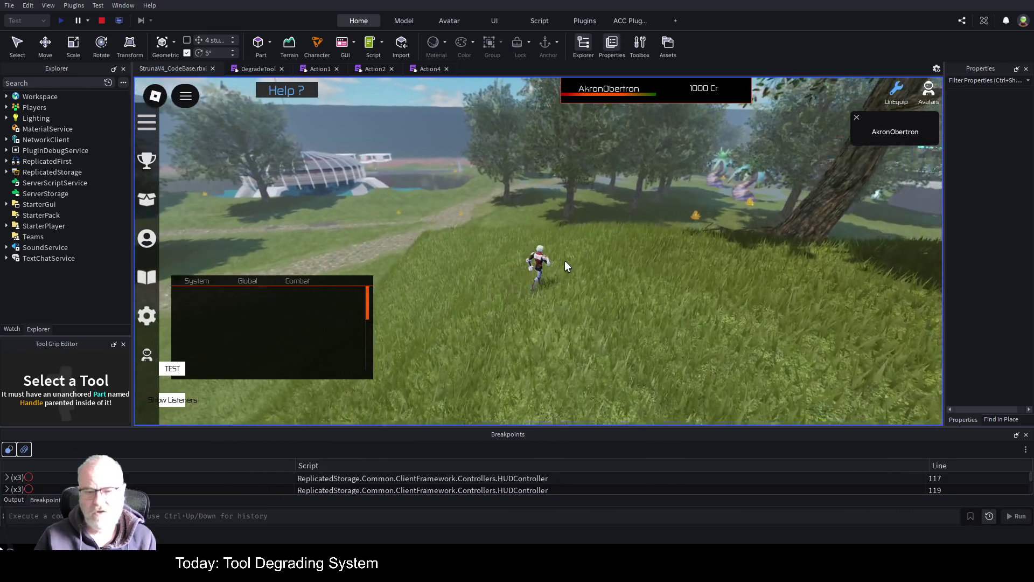
{"action": "scroll", "coordinate": [564, 264], "scroll_direction": "up", "scroll_amount": 5}
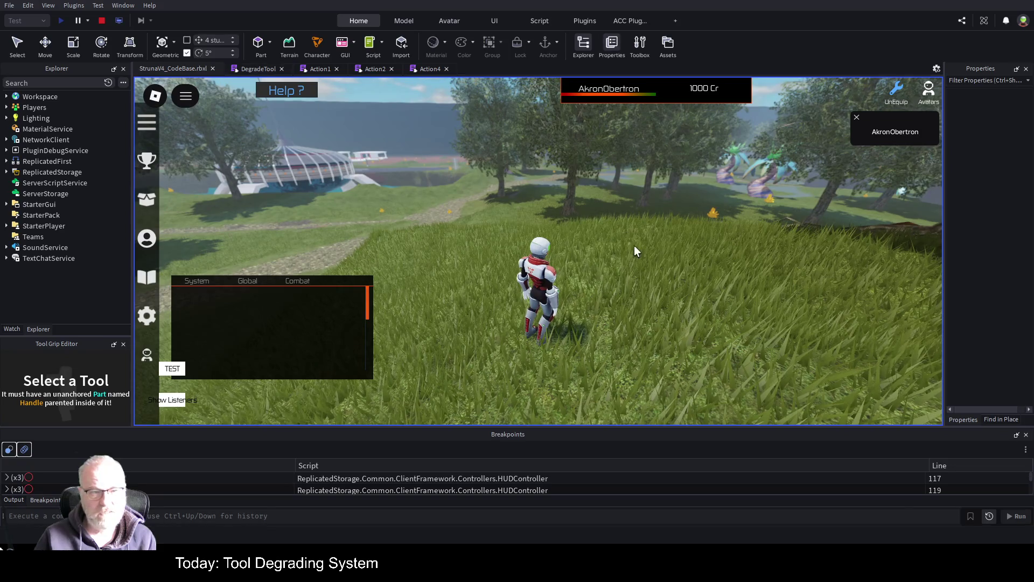
{"action": "key", "text": "i"}
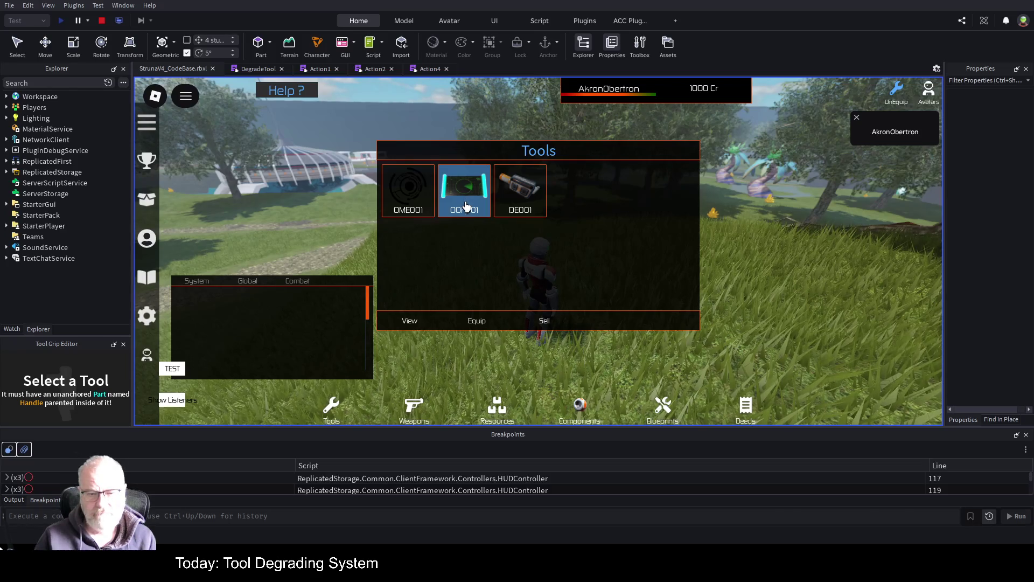
Equip OOF001 from the Tools inventory and fire a mining scan, pausing at line 392
{"action": "key", "text": "i"}
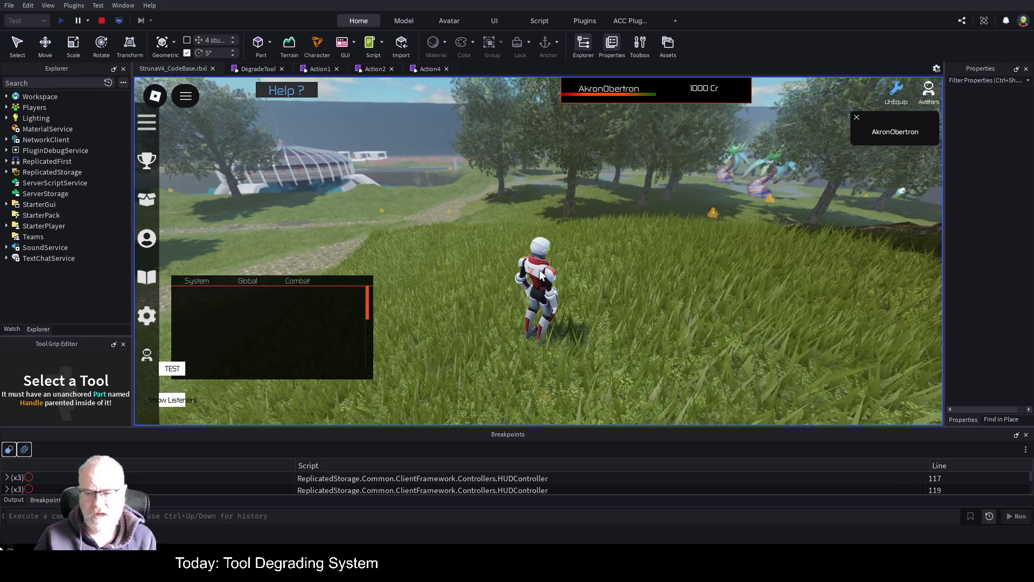
{"action": "key", "text": "i"}
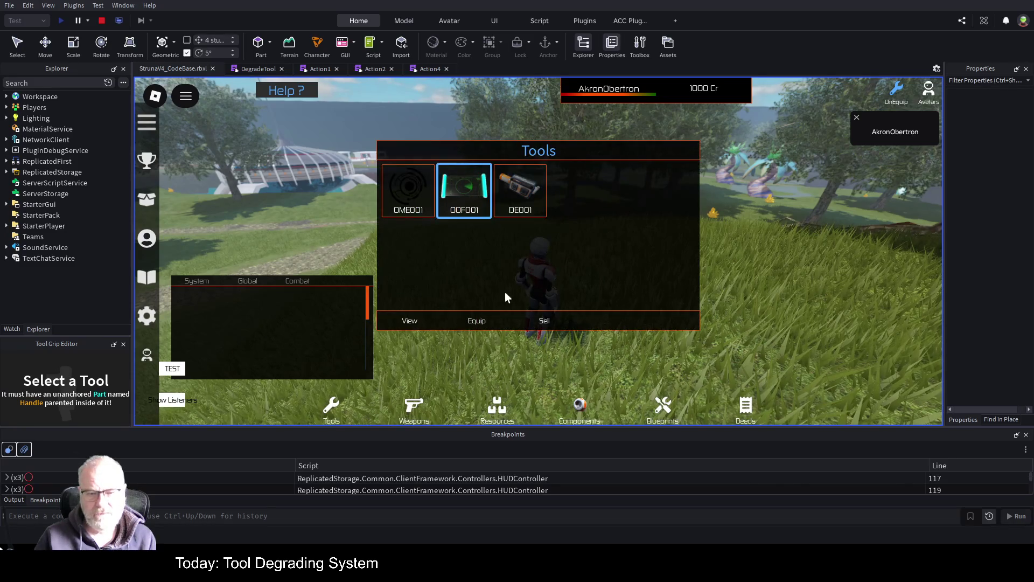
{"action": "left_click", "coordinate": [477, 321]}
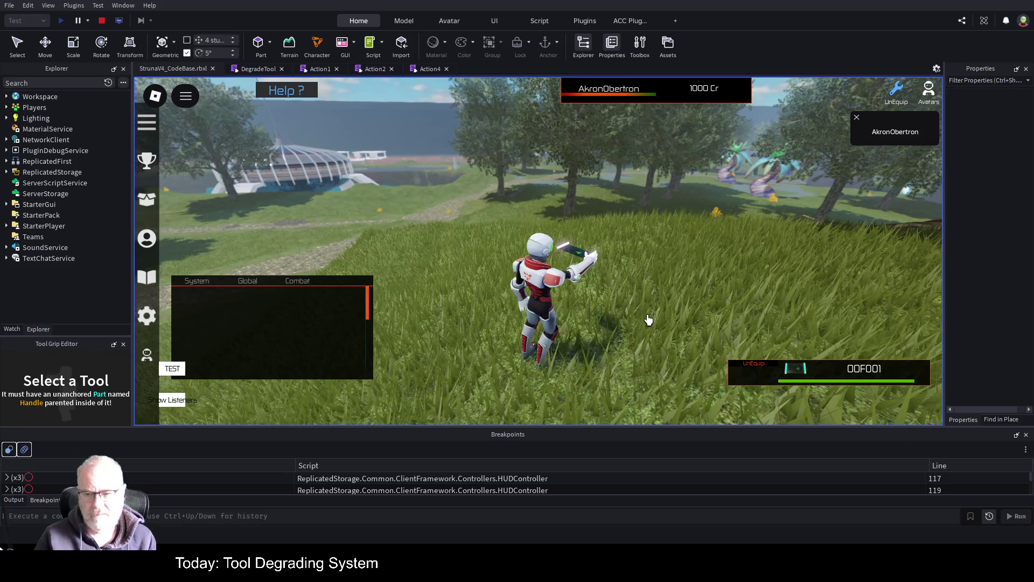
{"action": "left_click", "coordinate": [645, 318]}
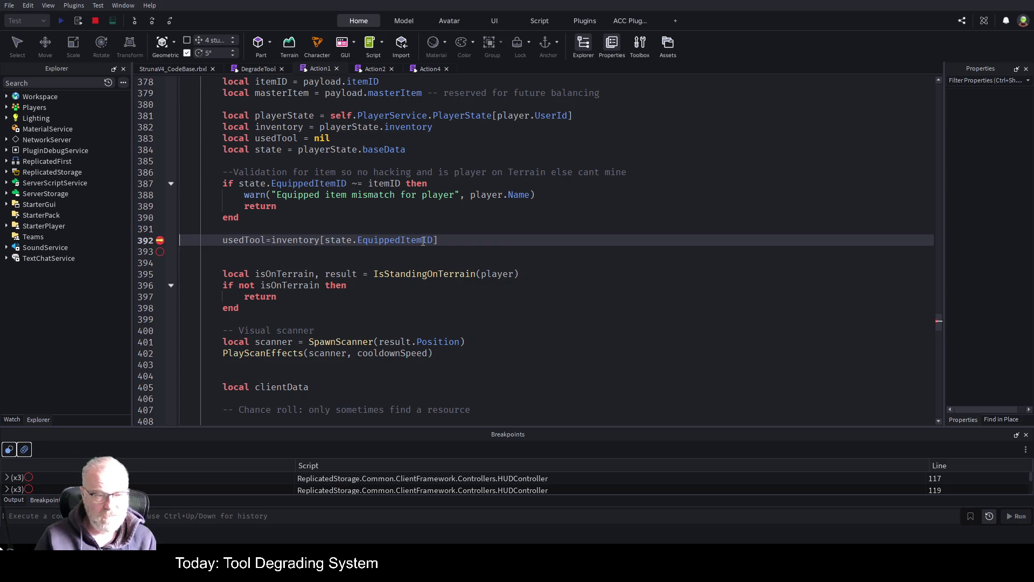
Step over line 392, then expand masterItem in Watch Variables: DecayRate 1, MaxEffect 100, UnitValue 200
{"action": "left_click", "coordinate": [151, 23]}
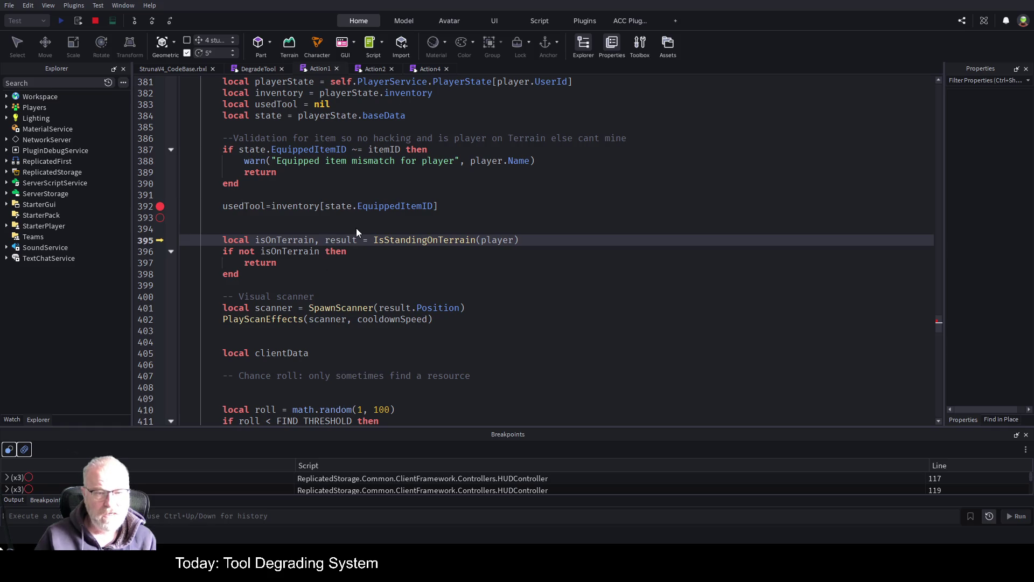
{"action": "left_click", "coordinate": [338, 184]}
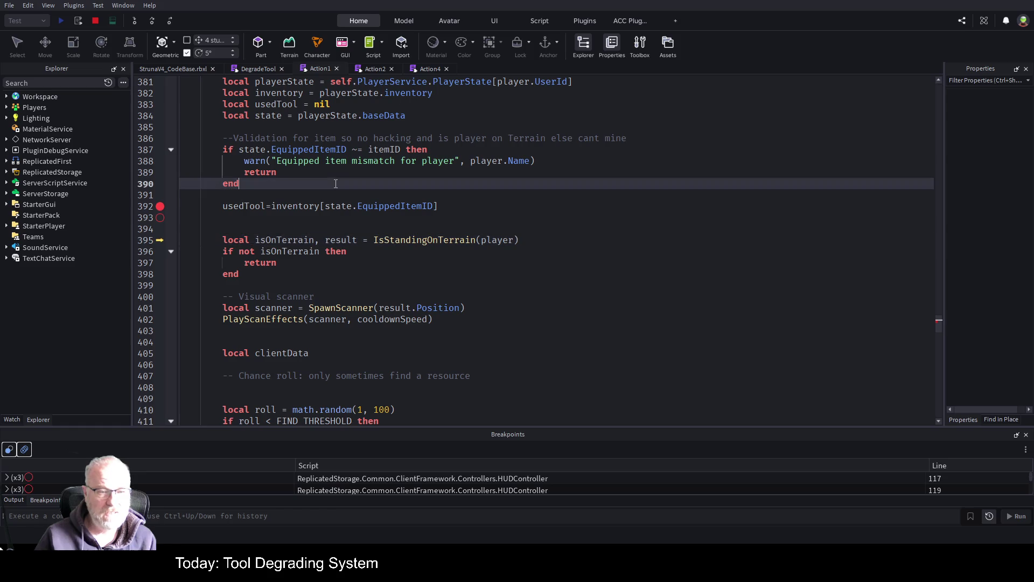
{"action": "left_click", "coordinate": [12, 420]}
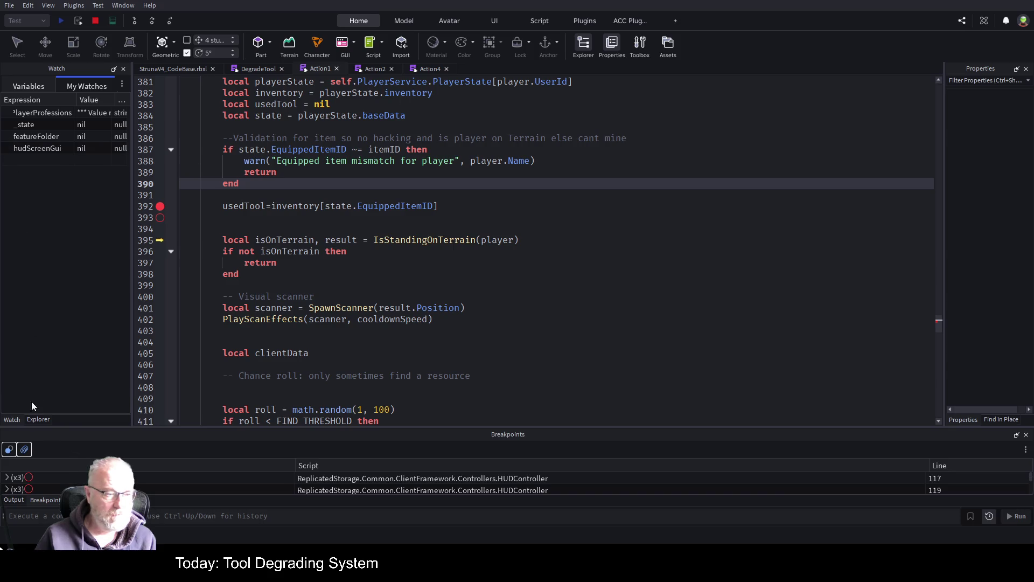
{"action": "left_click", "coordinate": [20, 87]}
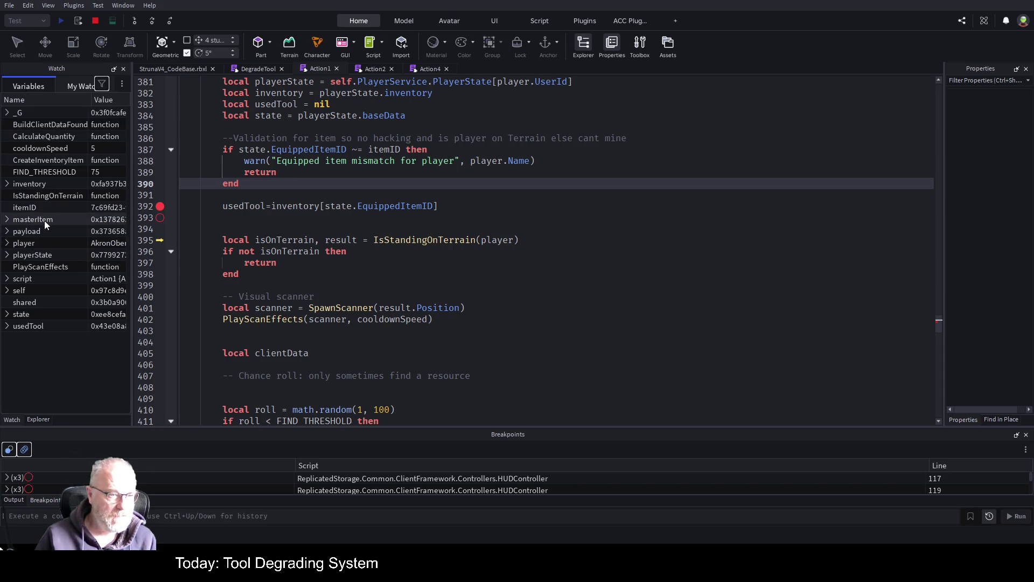
{"action": "left_click", "coordinate": [7, 220]}
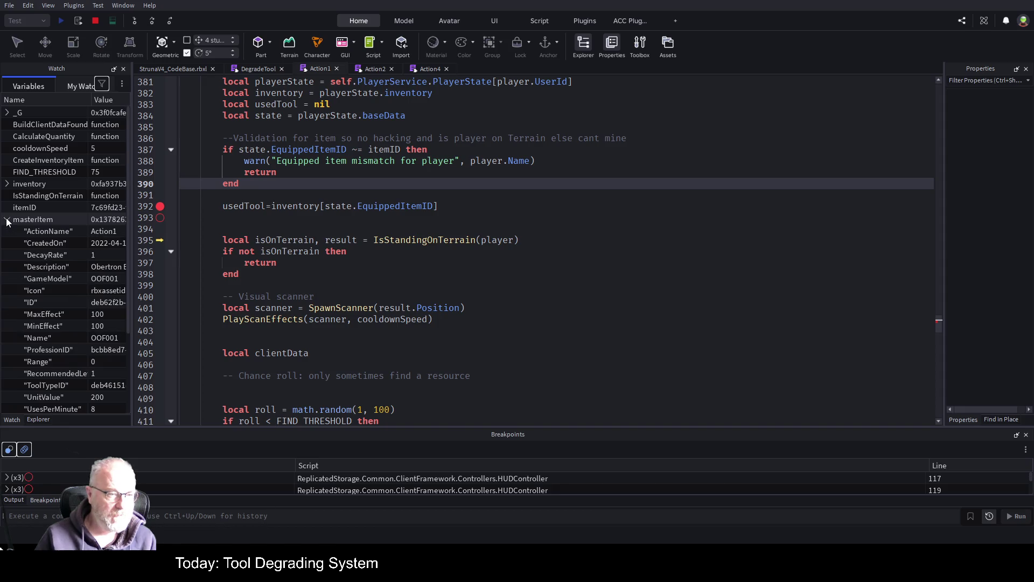
{"action": "left_click_drag", "start_coordinate": [131, 250], "coordinate": [282, 262]}
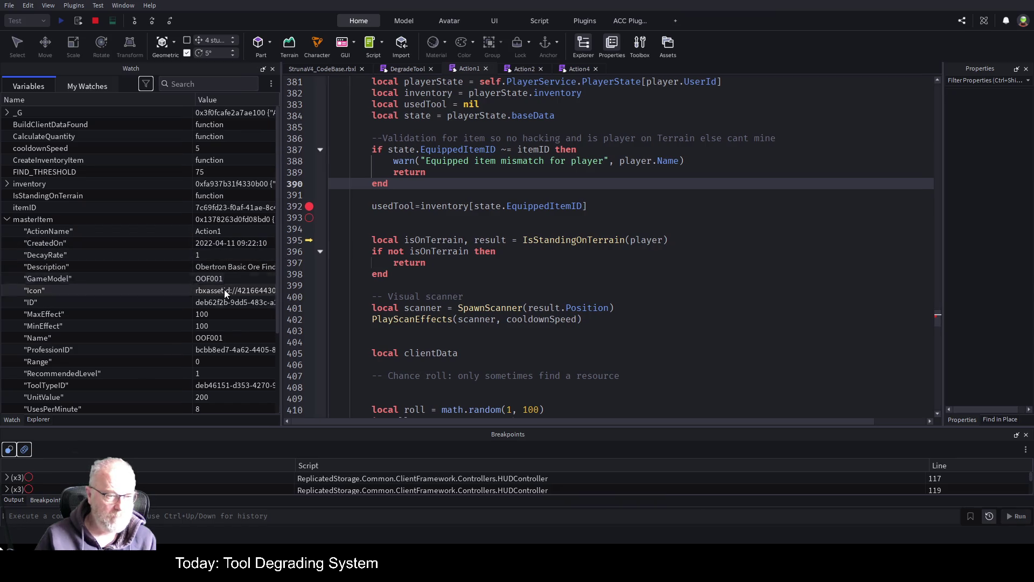
{"action": "scroll", "coordinate": [141, 268], "scroll_direction": "down", "scroll_amount": 3}
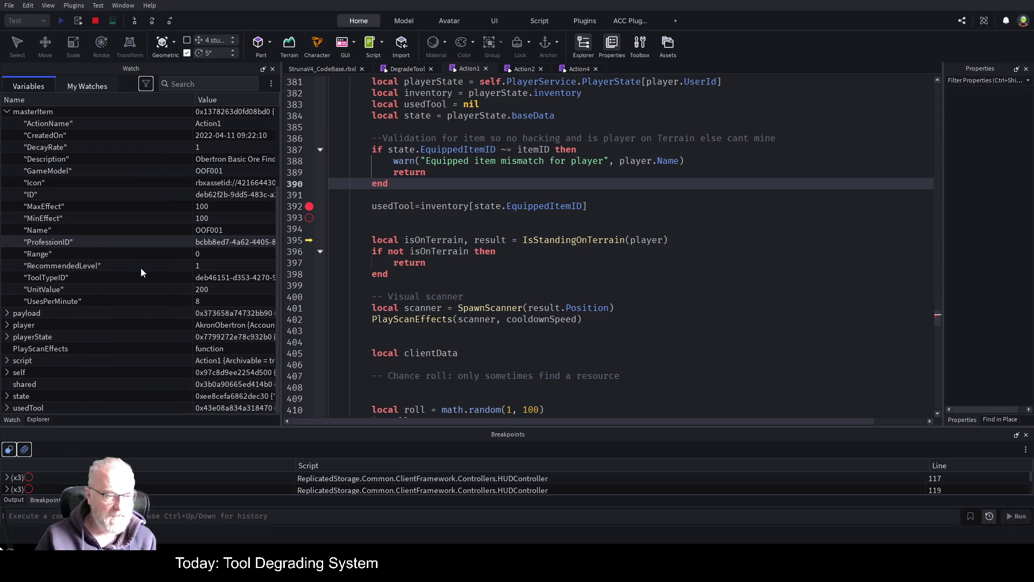
{"action": "scroll", "coordinate": [606, 193], "scroll_direction": "up", "scroll_amount": 2}
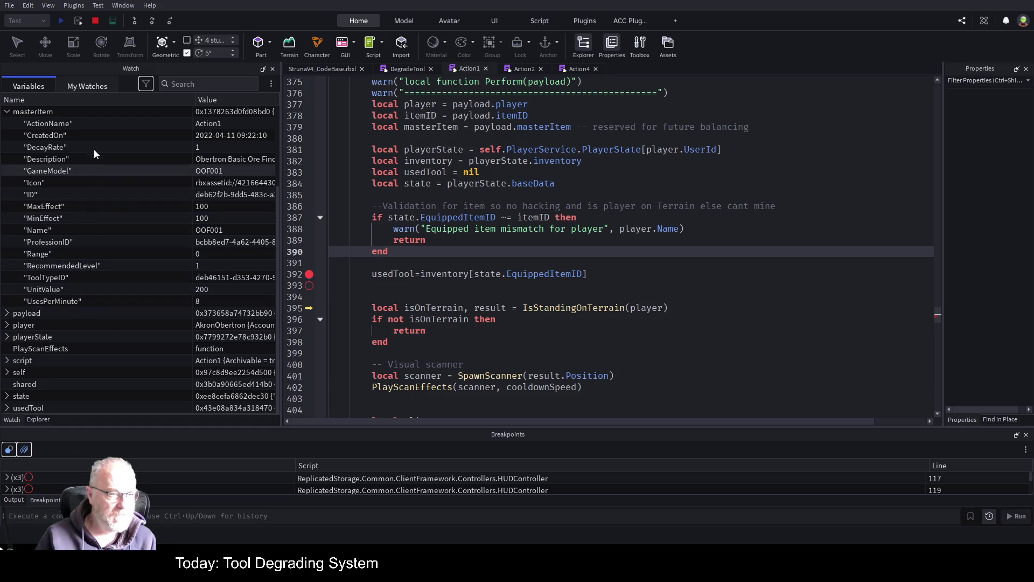
Write 'usedTool.CurrentValue -= masterItem.DecayRate' on line 393, followed by a blank line
{"action": "left_click", "coordinate": [441, 288]}
{"action": "type", "text": "usedTool"}
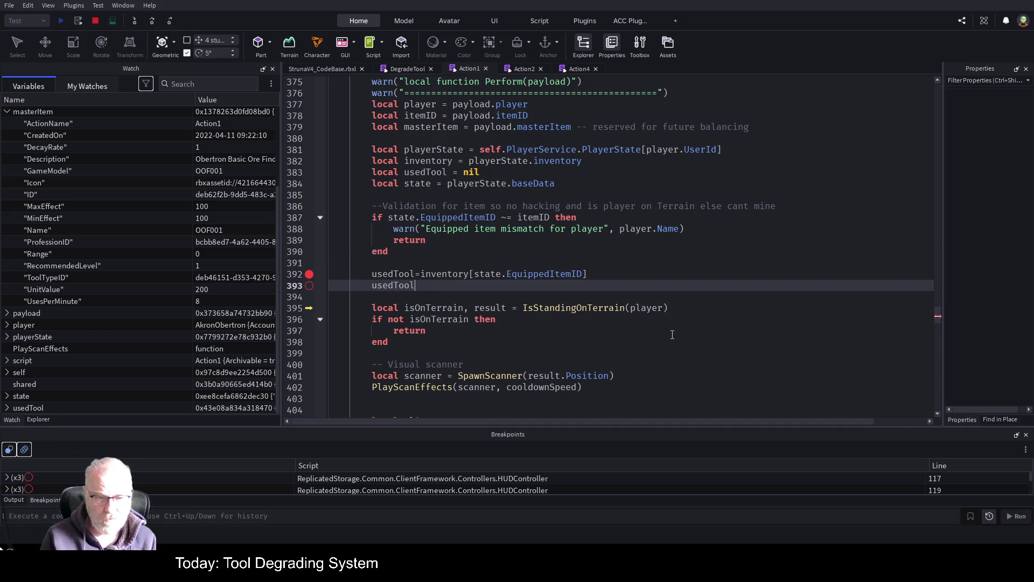
{"action": "type", "text": ".C"}
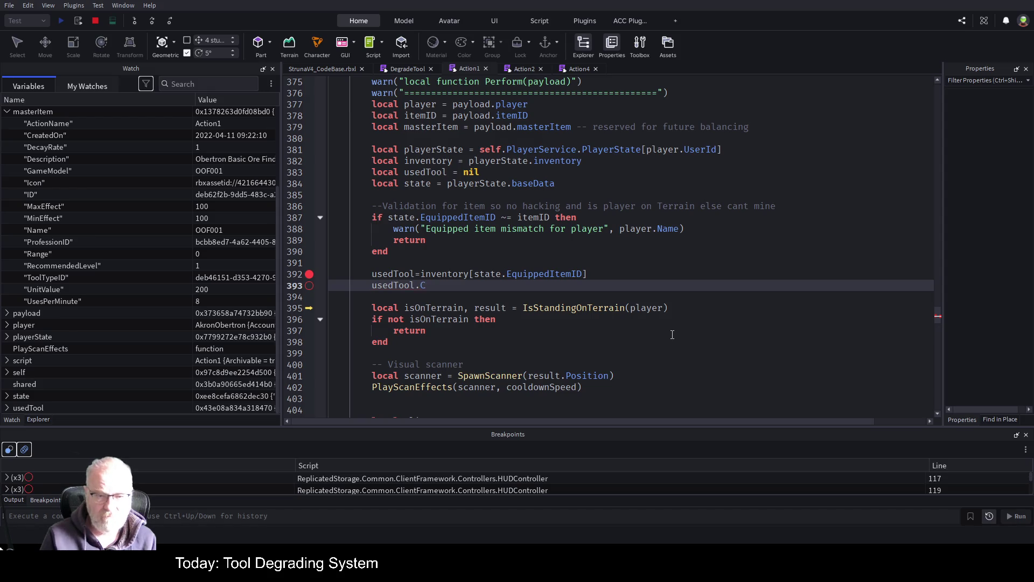
{"action": "type", "text": "urrentrVal"}
{"action": "key", "text": "BackSpace"}
{"action": "key", "text": "BackSpace"}
{"action": "key", "text": "BackSpace"}
{"action": "type", "text": "Value ="}
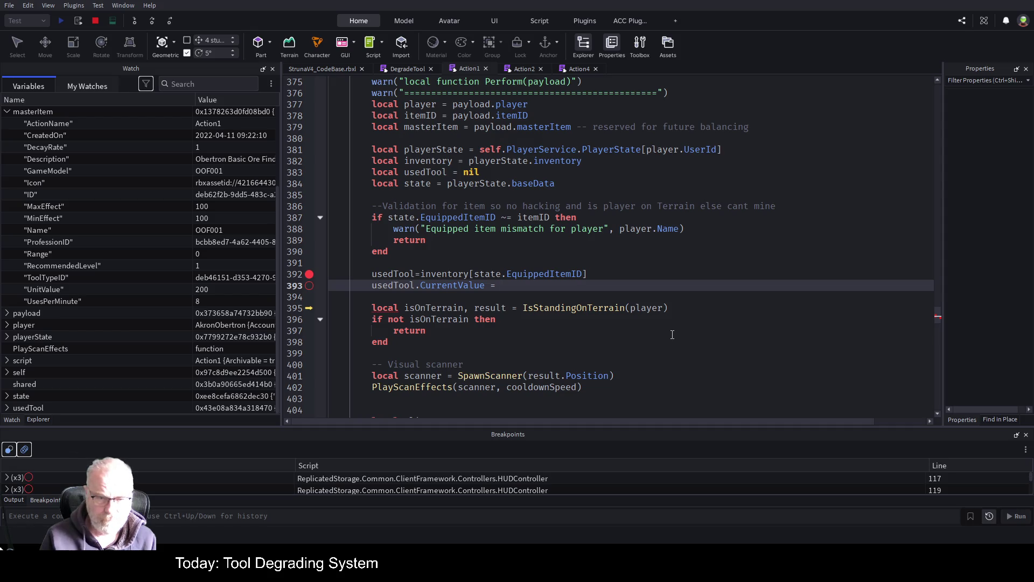
{"action": "key", "text": "BackSpace"}
{"action": "key", "text": "BackSpace"}
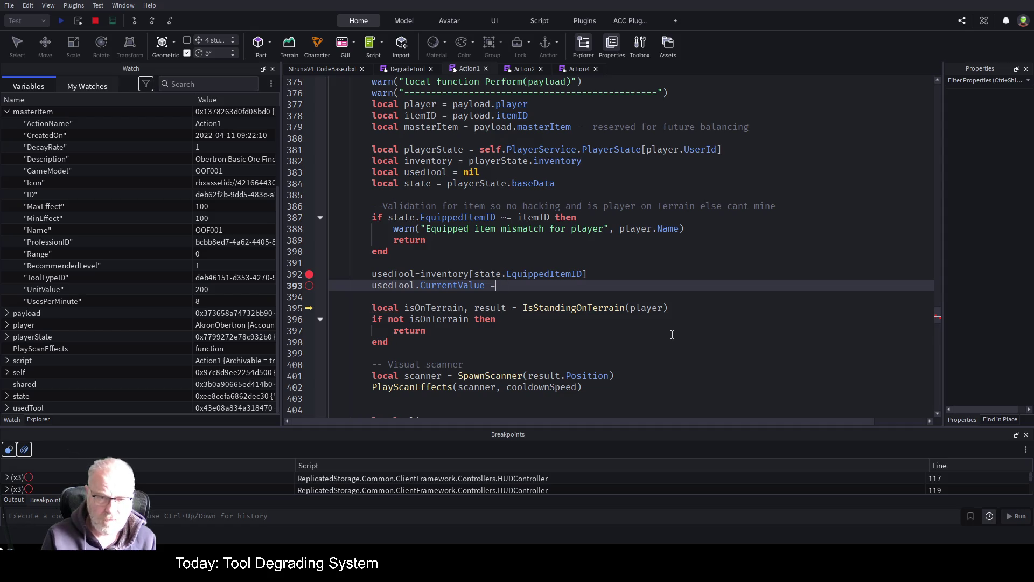
{"action": "type", "text": "-="}
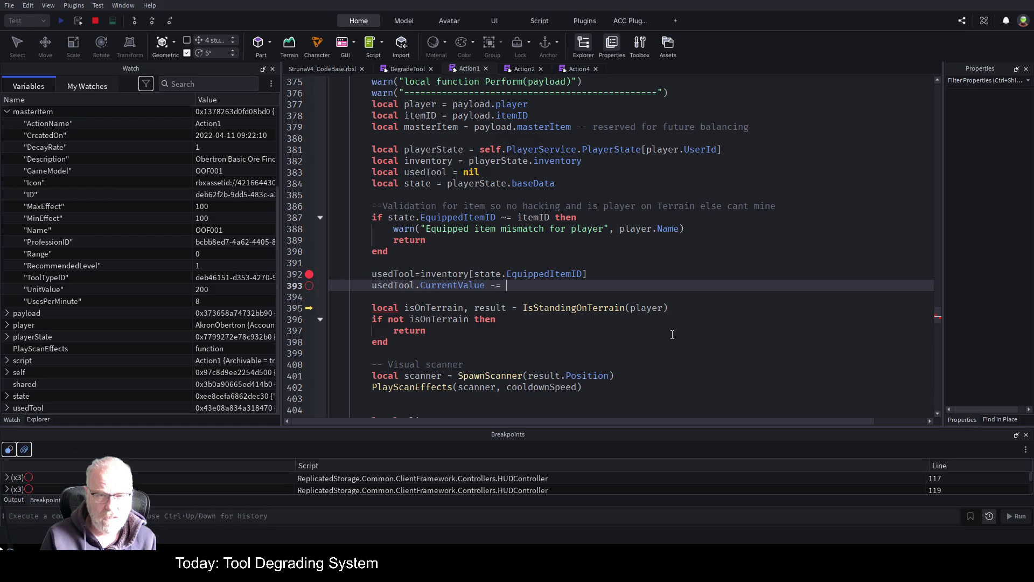
{"action": "type", "text": "masterItem."}
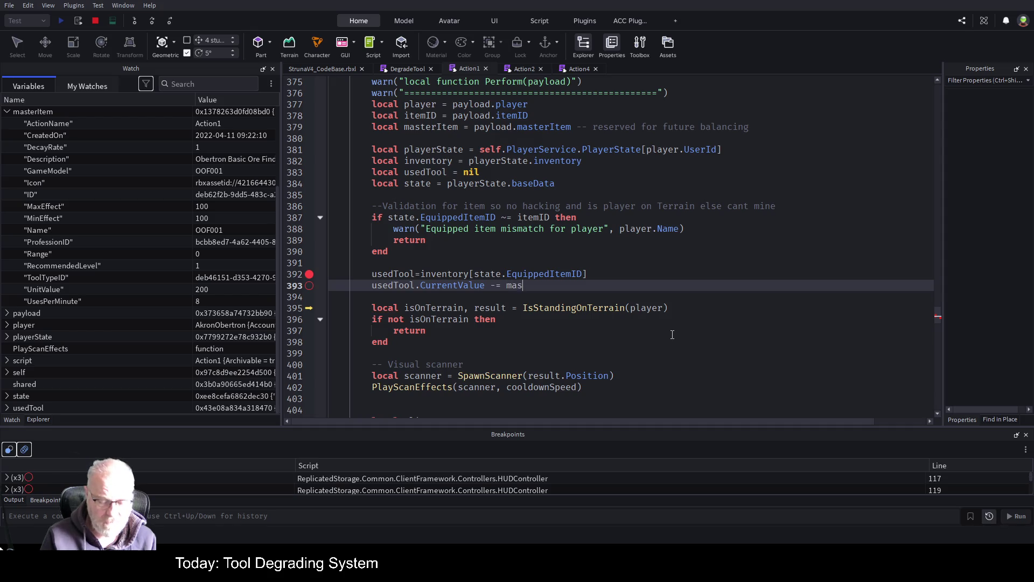
{"action": "key", "text": "BackSpace"}
{"action": "type", "text": "DecayRate"}
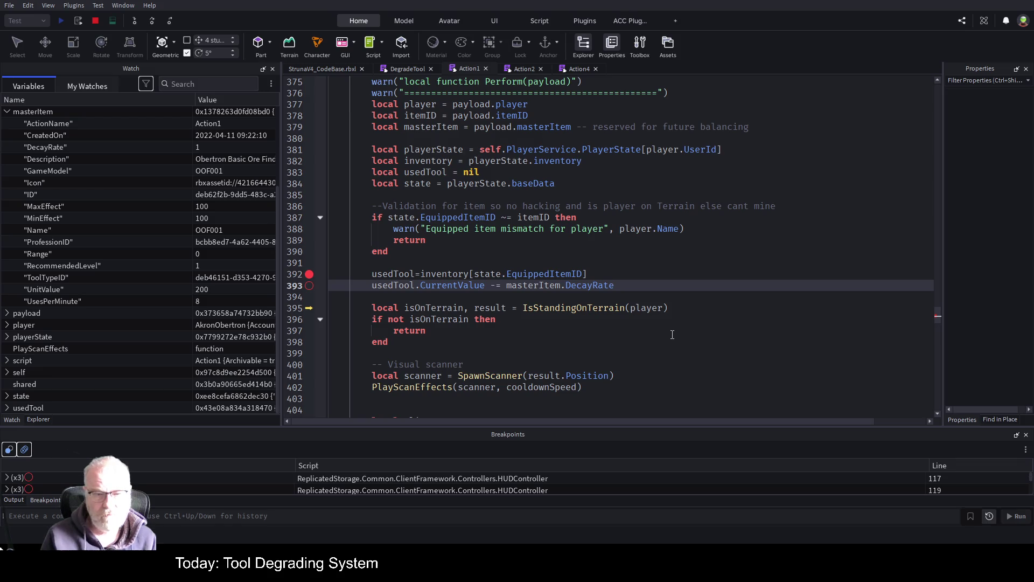
{"action": "key", "text": "Return"}
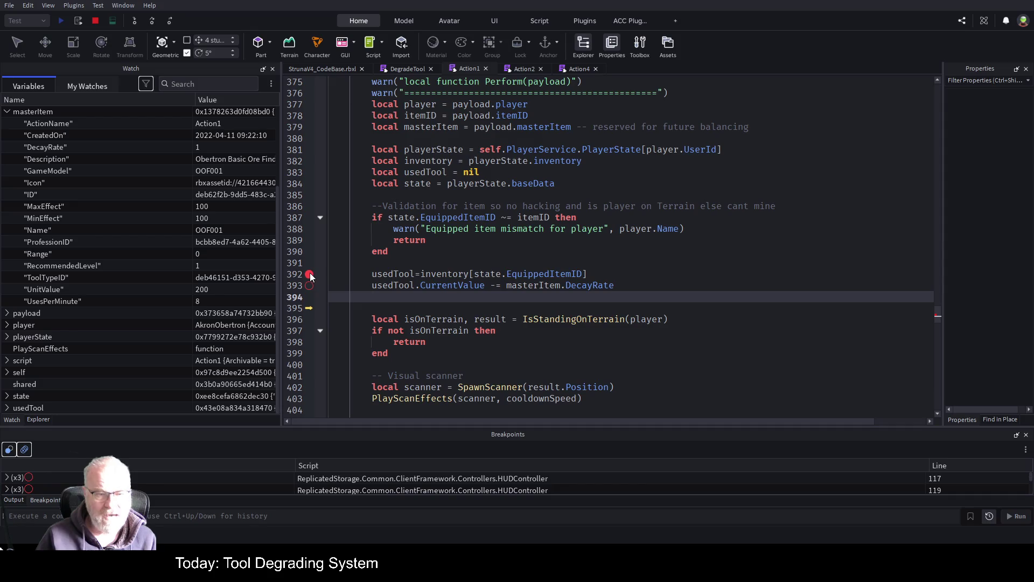
Stop the play test and jump to the BuildClientDataFound definition
{"action": "left_click", "coordinate": [95, 21]}
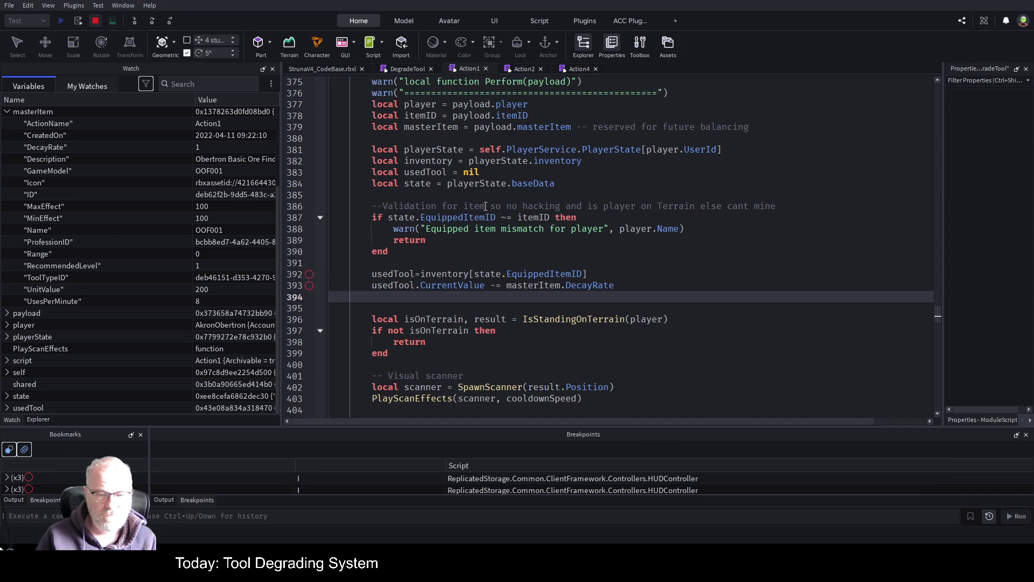
{"action": "scroll", "coordinate": [485, 206], "scroll_direction": "down", "scroll_amount": 15}
{"action": "scroll", "coordinate": [463, 249], "scroll_direction": "down", "scroll_amount": 4}
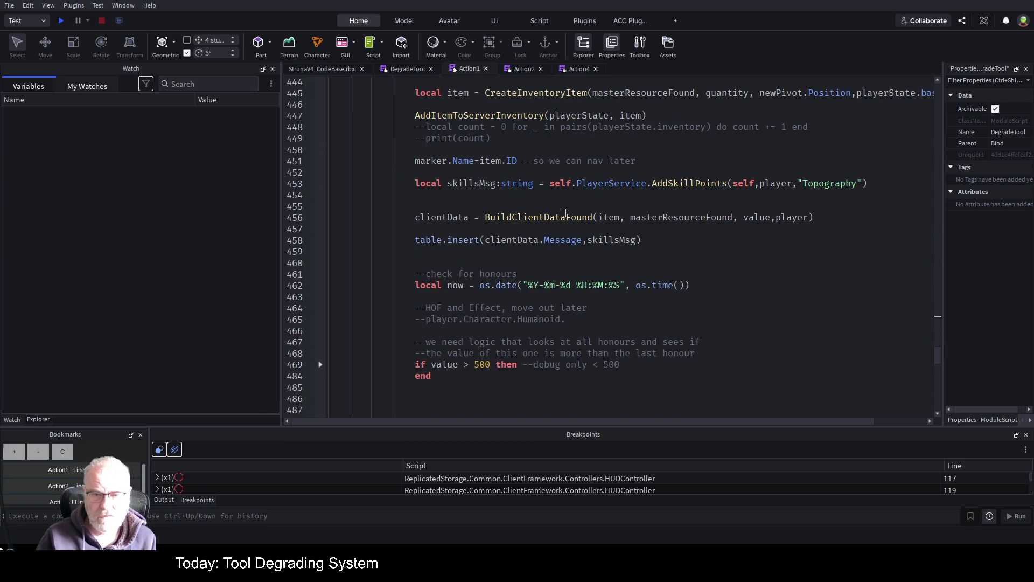
{"action": "left_click", "coordinate": [541, 217]}
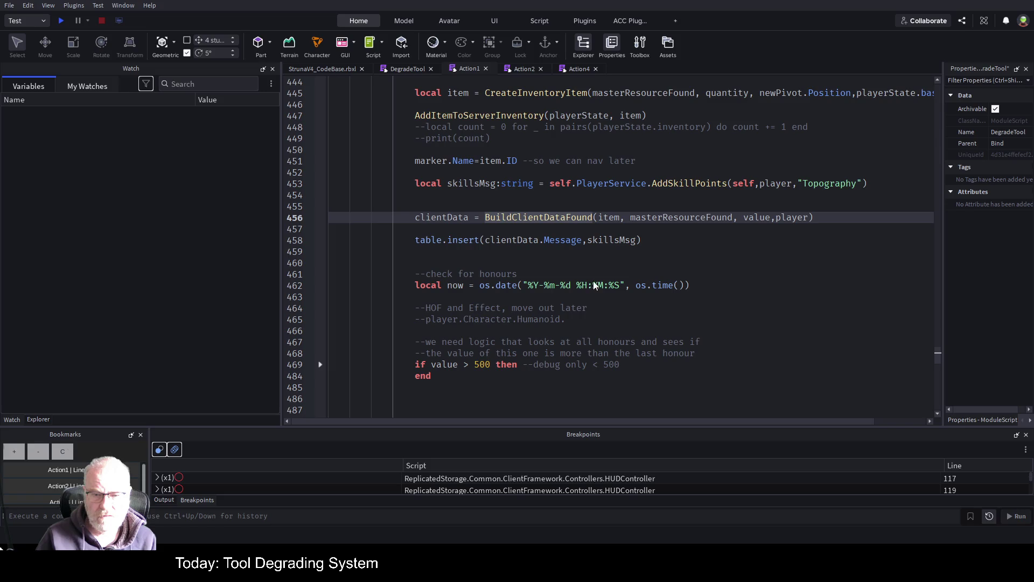
{"action": "key", "text": "F12"}
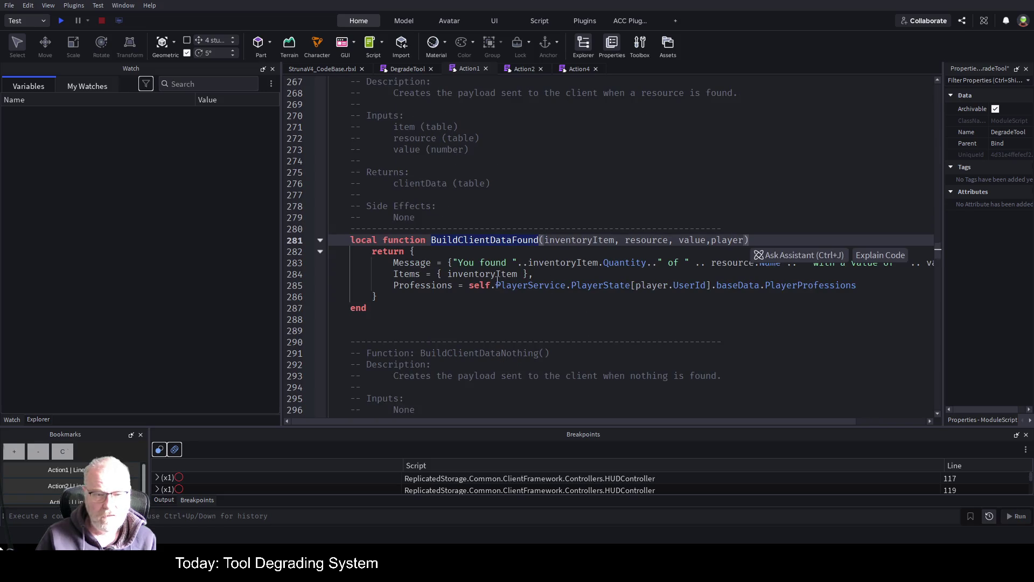
Add usedTool after inventoryItem in the Items table on line 284 and save the place
{"action": "left_click", "coordinate": [496, 273]}
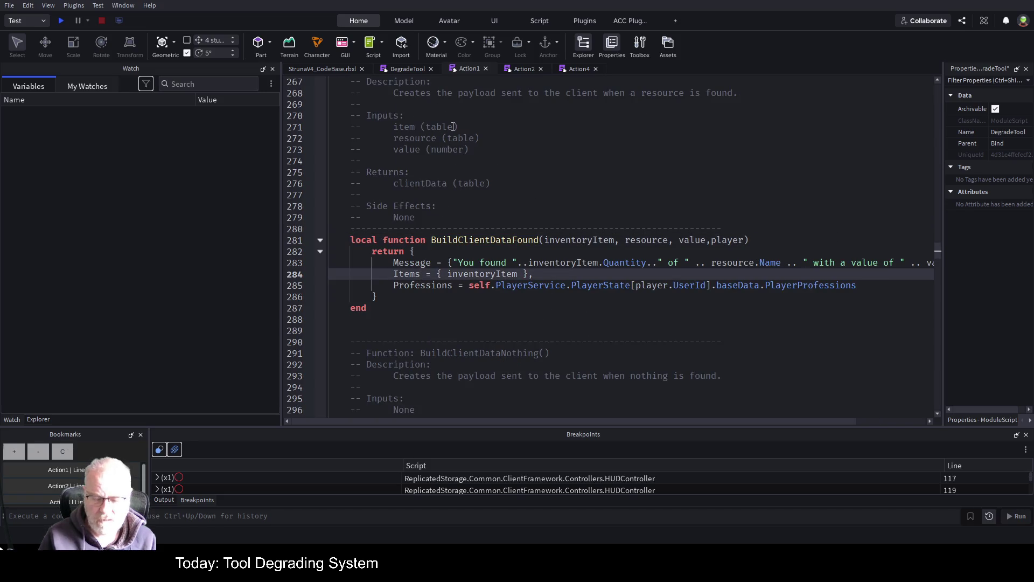
{"action": "type", "text": ","}
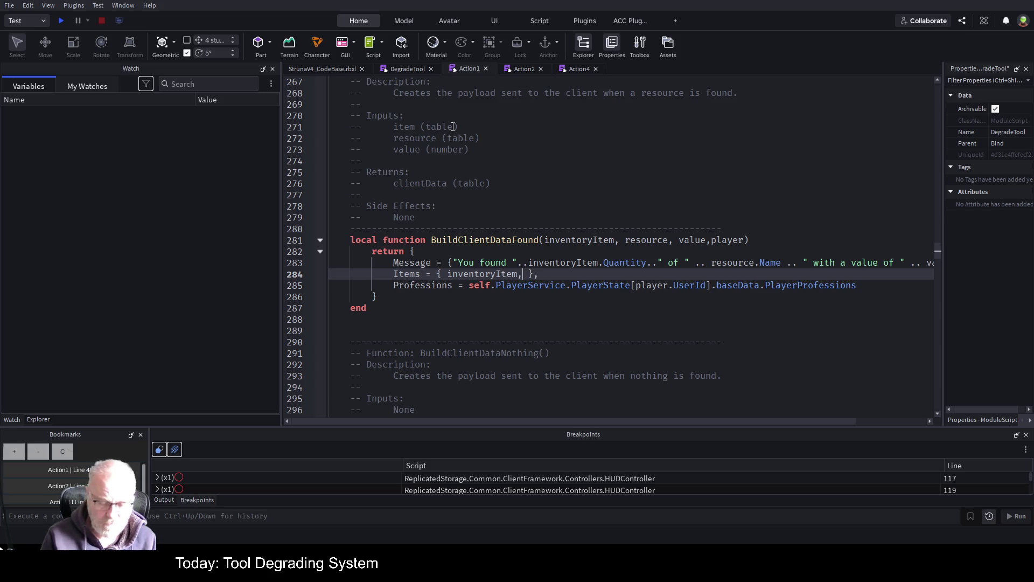
{"action": "type", "text": "usedTool"}
{"action": "key", "text": "Up"}
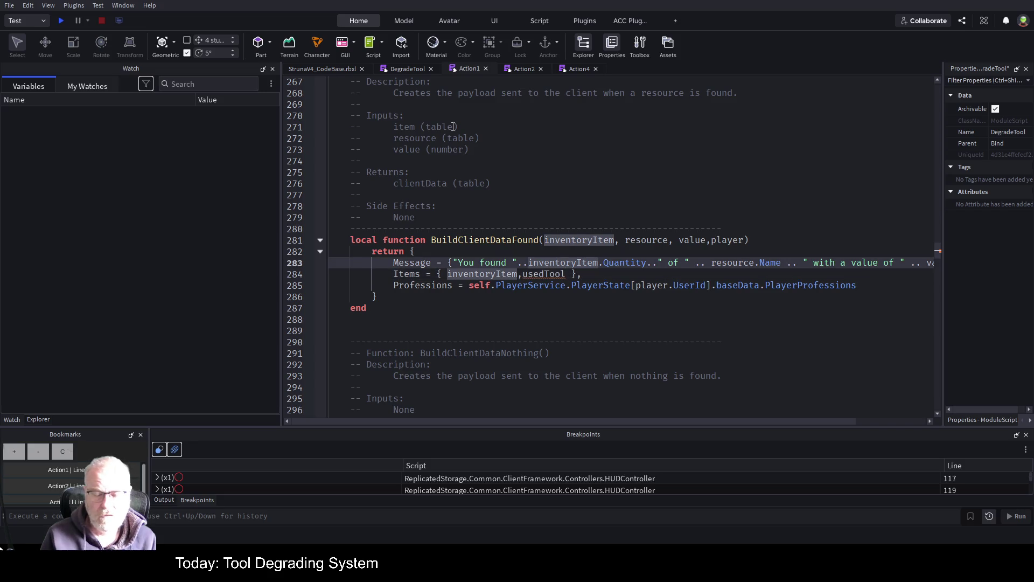
{"action": "key", "text": "ctrl+s"}
{"action": "left_click", "coordinate": [546, 275]}
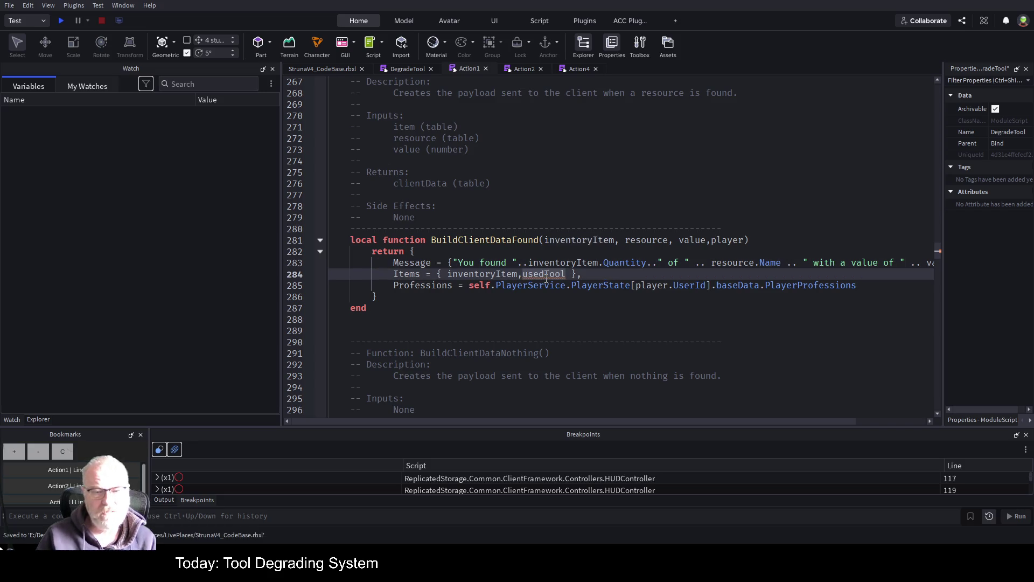
{"action": "scroll", "coordinate": [517, 286], "scroll_direction": "up", "scroll_amount": 5}
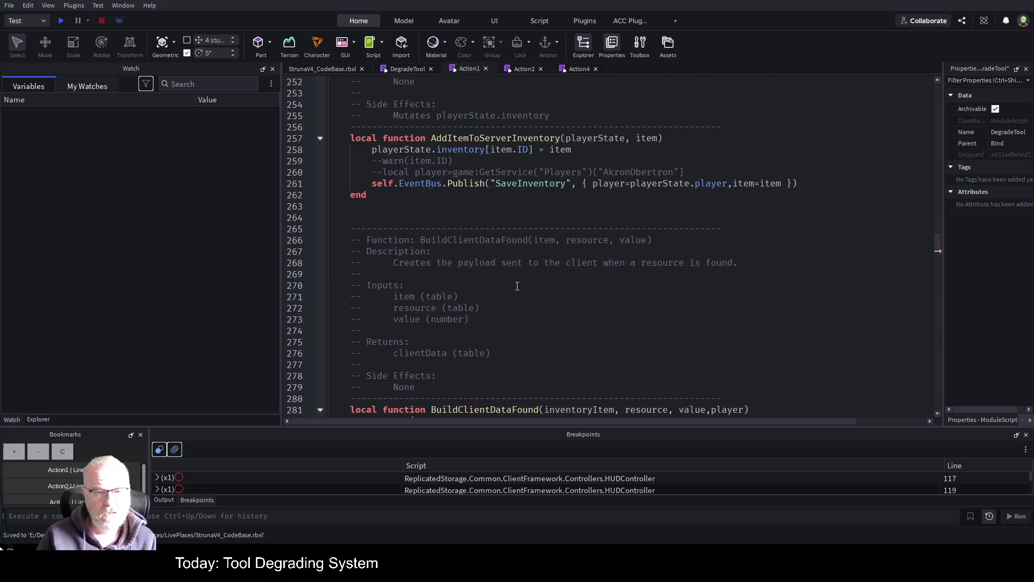
Scroll the DegradeTool script past IsStandingOnTerrain, SpawnScanner and CreateInventoryItem to BuildClientDataFound at line 281
{"action": "scroll", "coordinate": [517, 286], "scroll_direction": "up", "scroll_amount": 15}
{"action": "scroll", "coordinate": [517, 286], "scroll_direction": "up", "scroll_amount": 20}
{"action": "scroll", "coordinate": [506, 284], "scroll_direction": "up", "scroll_amount": 20}
{"action": "scroll", "coordinate": [483, 277], "scroll_direction": "up", "scroll_amount": 15}
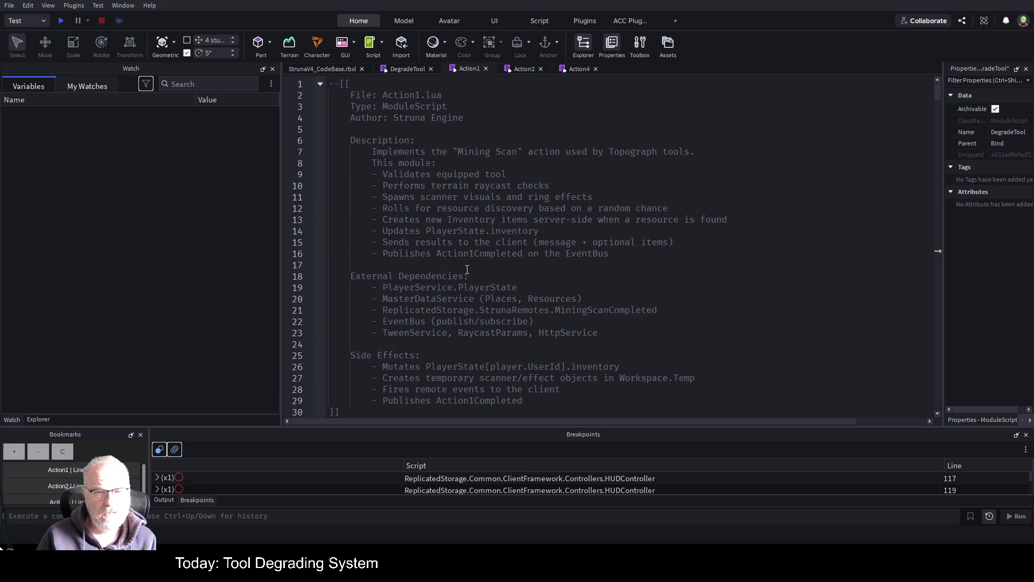
{"action": "scroll", "coordinate": [466, 261], "scroll_direction": "down", "scroll_amount": 10}
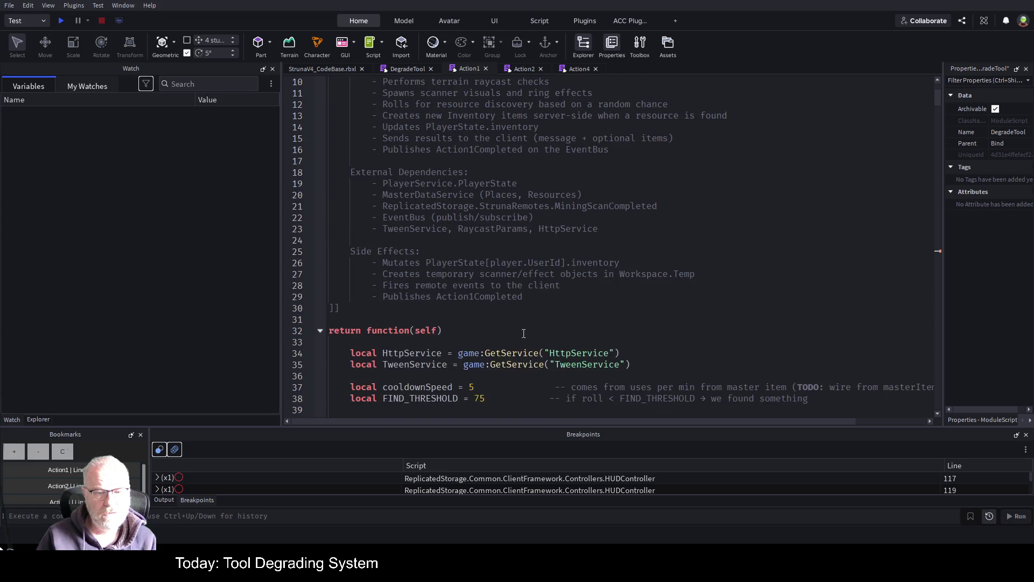
{"action": "scroll", "coordinate": [403, 251], "scroll_direction": "down", "scroll_amount": 1}
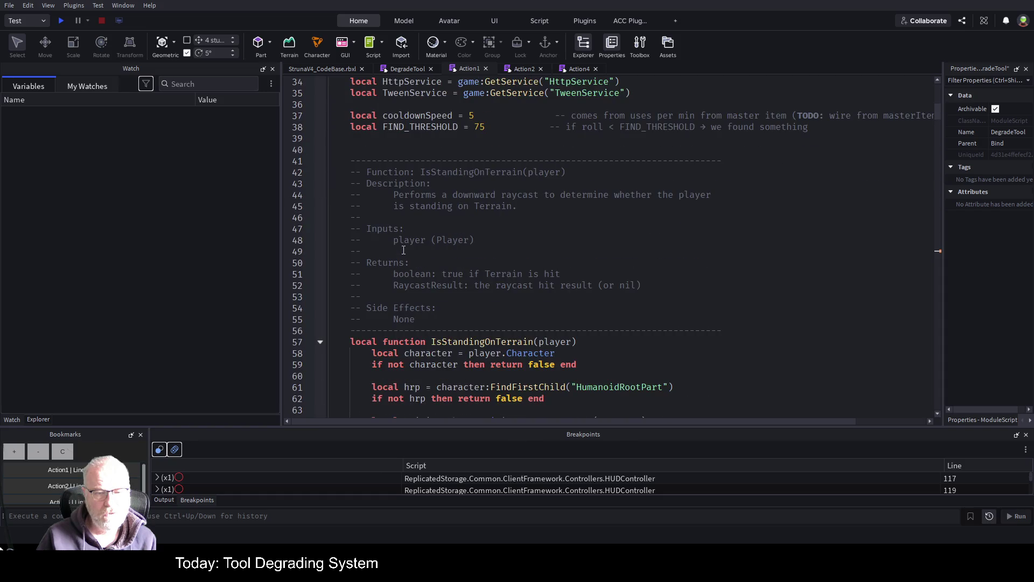
{"action": "scroll", "coordinate": [441, 167], "scroll_direction": "down", "scroll_amount": 3}
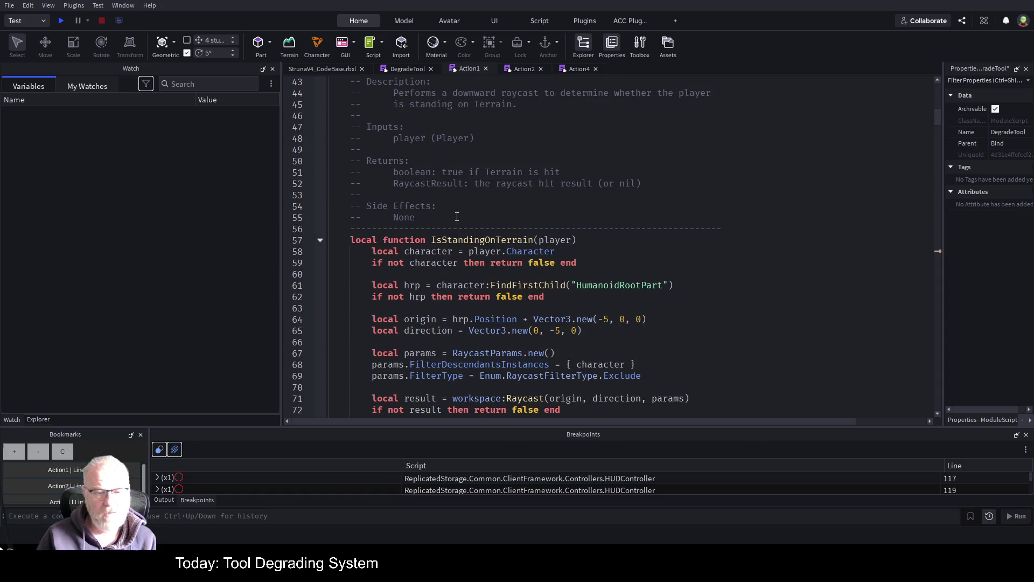
{"action": "scroll", "coordinate": [532, 278], "scroll_direction": "down", "scroll_amount": 3}
{"action": "scroll", "coordinate": [532, 278], "scroll_direction": "down", "scroll_amount": 18}
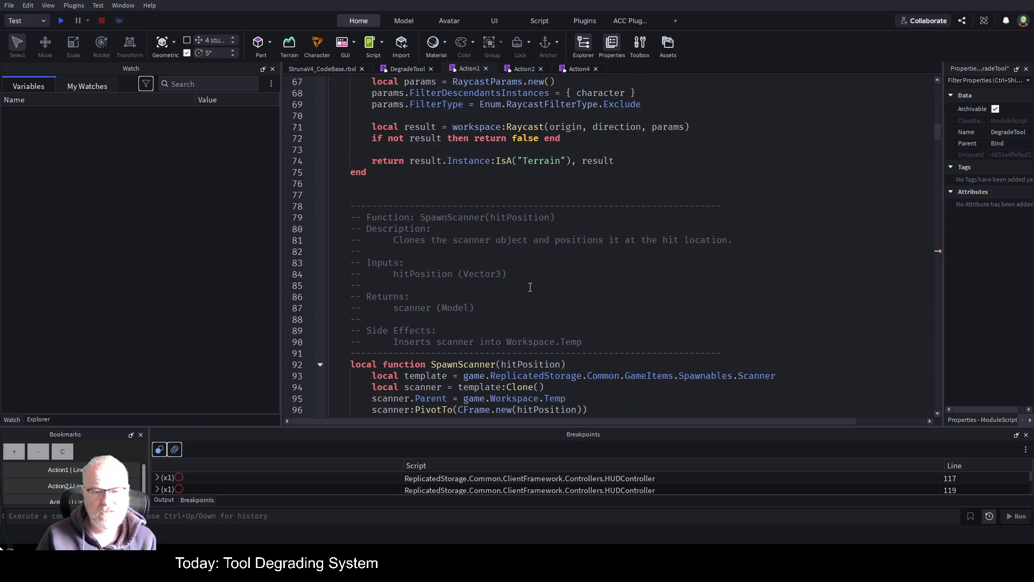
{"action": "scroll", "coordinate": [484, 335], "scroll_direction": "down", "scroll_amount": 20}
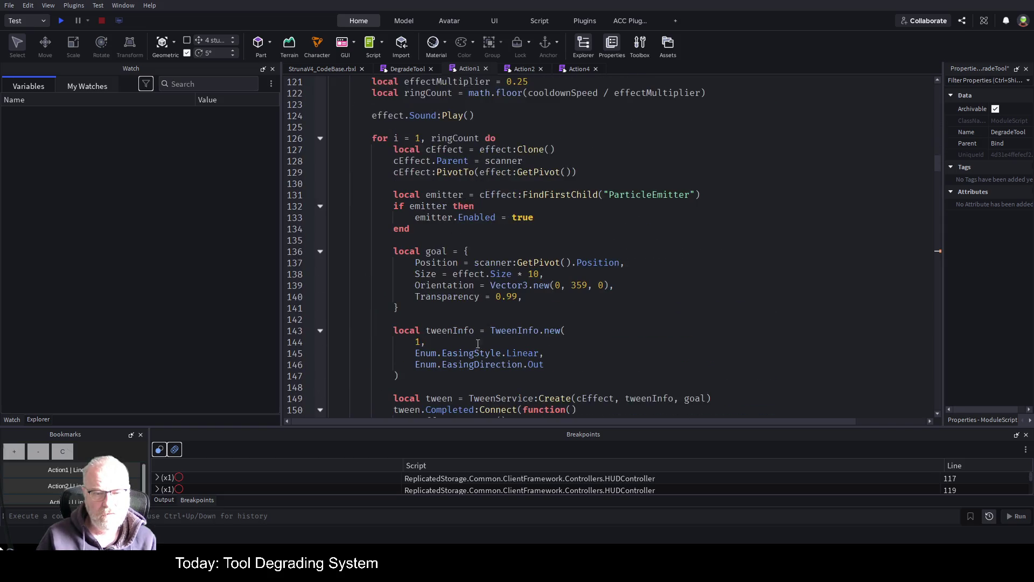
{"action": "scroll", "coordinate": [535, 295], "scroll_direction": "down", "scroll_amount": 20}
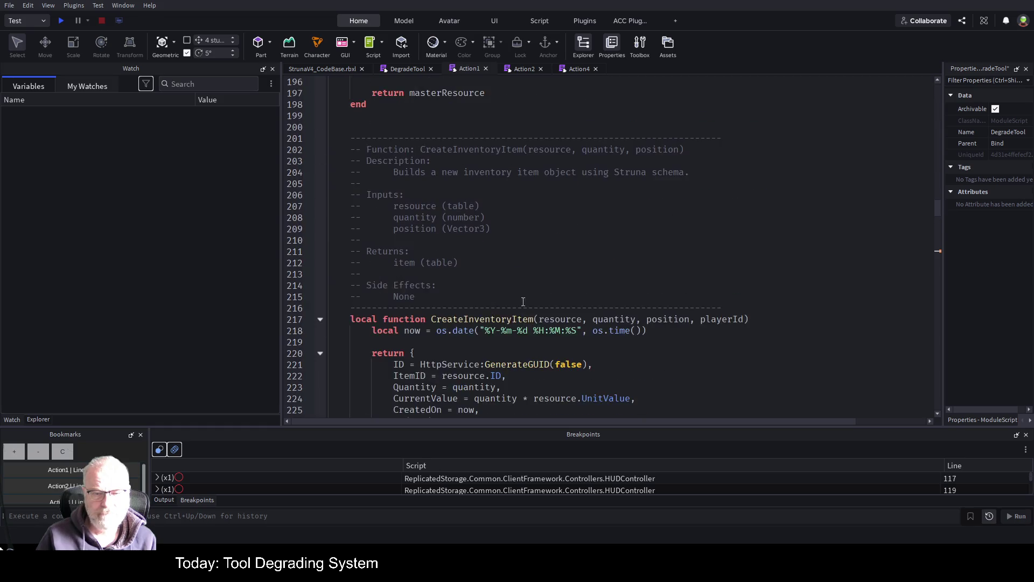
{"action": "scroll", "coordinate": [548, 291], "scroll_direction": "down", "scroll_amount": 5}
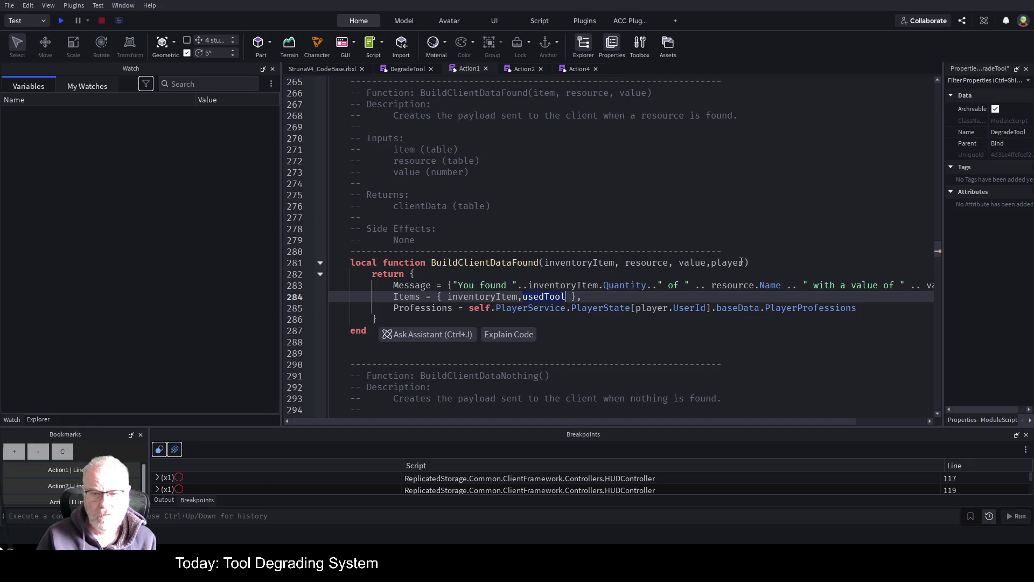
Add a usedTool parameter to BuildClientDataFound's signature on line 281 and save
{"action": "left_click", "coordinate": [620, 262]}
{"action": "type", "text": ",usedTool"}
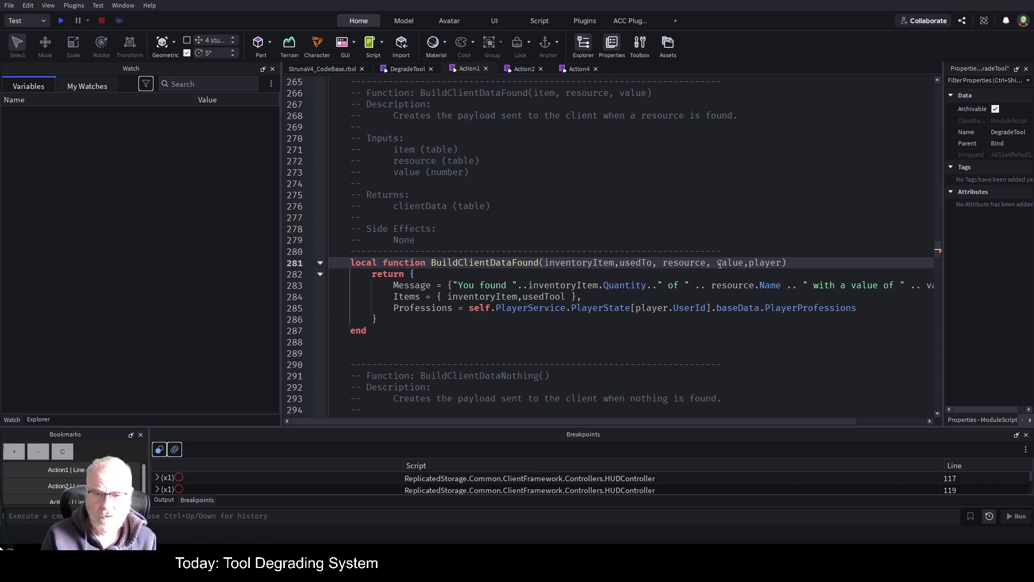
{"action": "key", "text": "Down"}
{"action": "key", "text": "ctrl+s"}
Pass usedTool after item in the BuildClientDataFound call on line 456 and save
{"action": "double_click", "coordinate": [516, 262]}
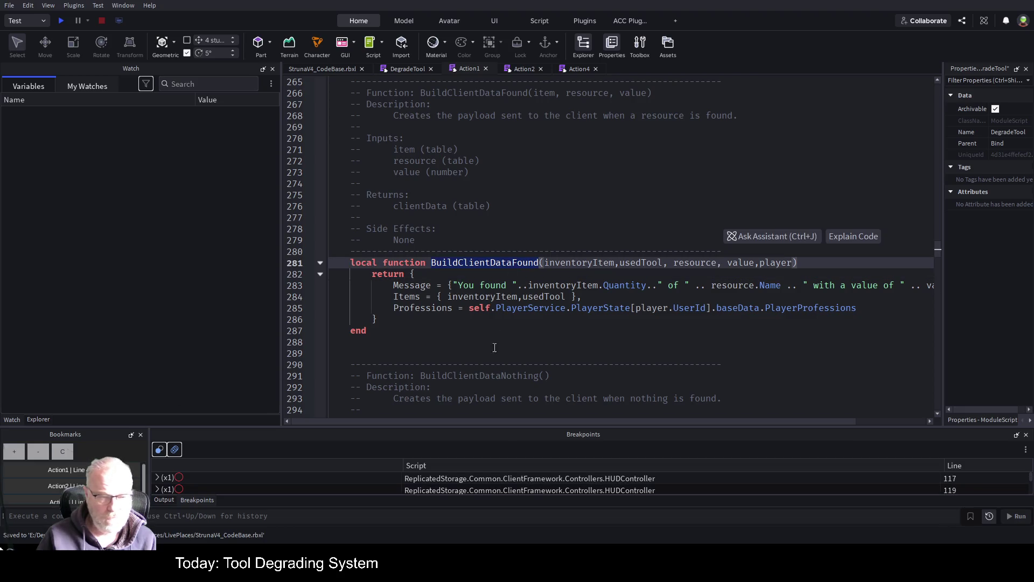
{"action": "key", "text": "ctrl+f"}
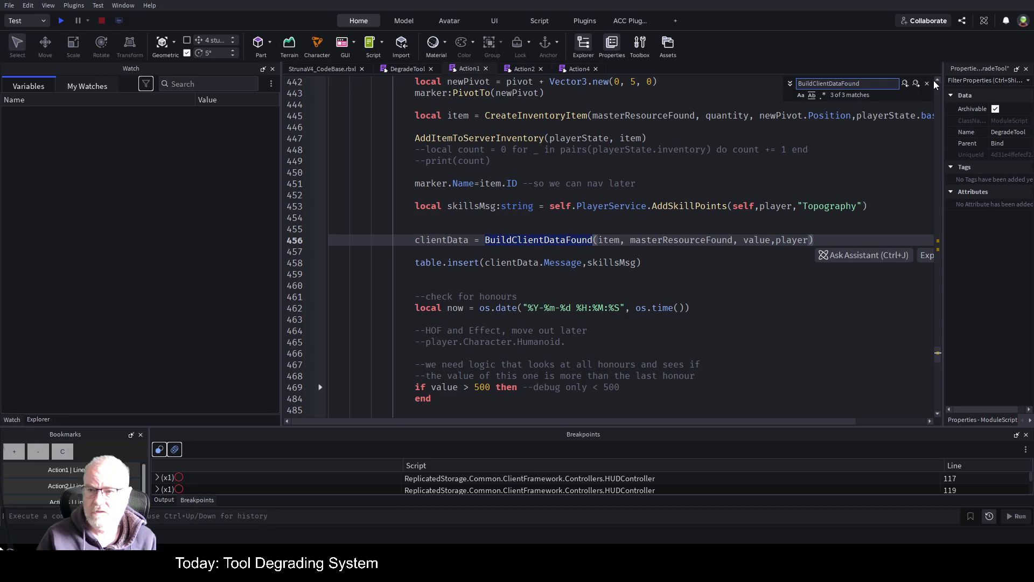
{"action": "left_click", "coordinate": [916, 84]}
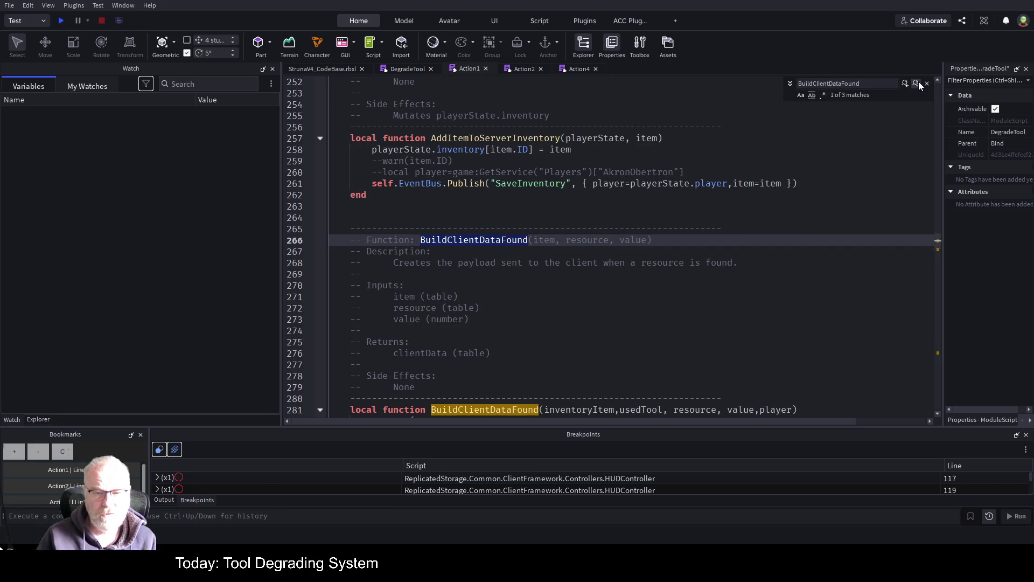
{"action": "left_click", "coordinate": [917, 83]}
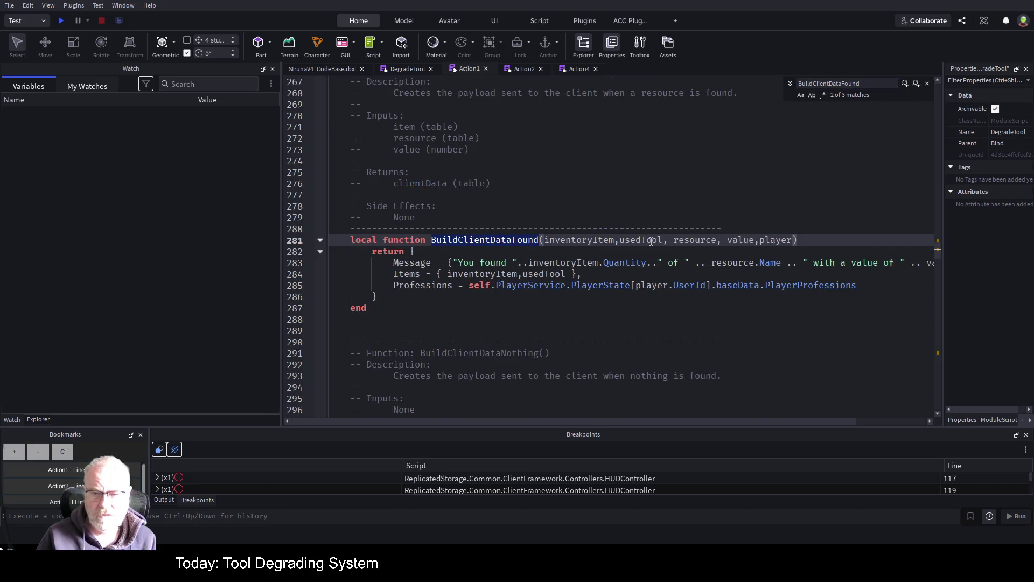
{"action": "left_click", "coordinate": [916, 84]}
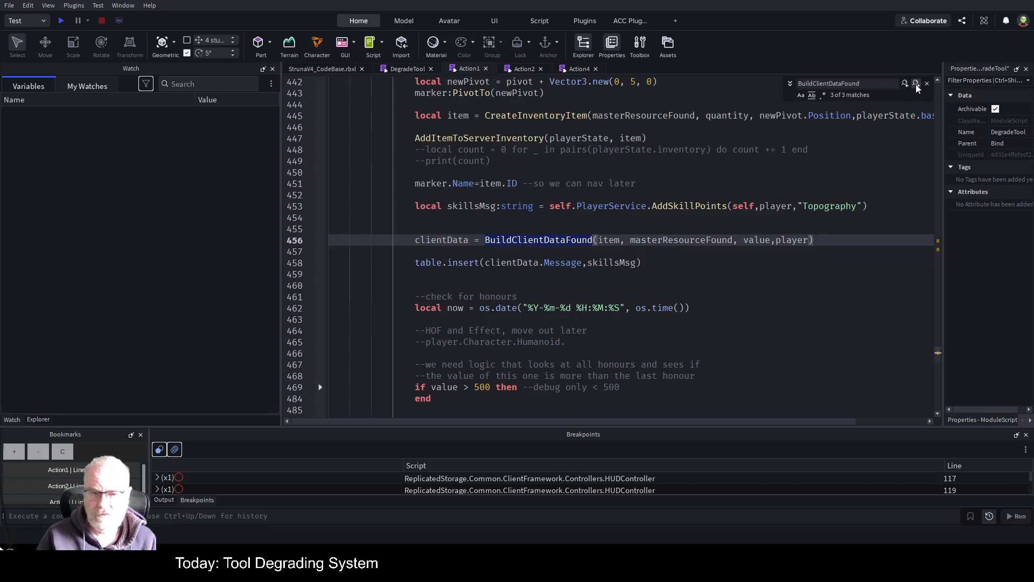
{"action": "left_click", "coordinate": [627, 240]}
{"action": "type", "text": "usedTool"}
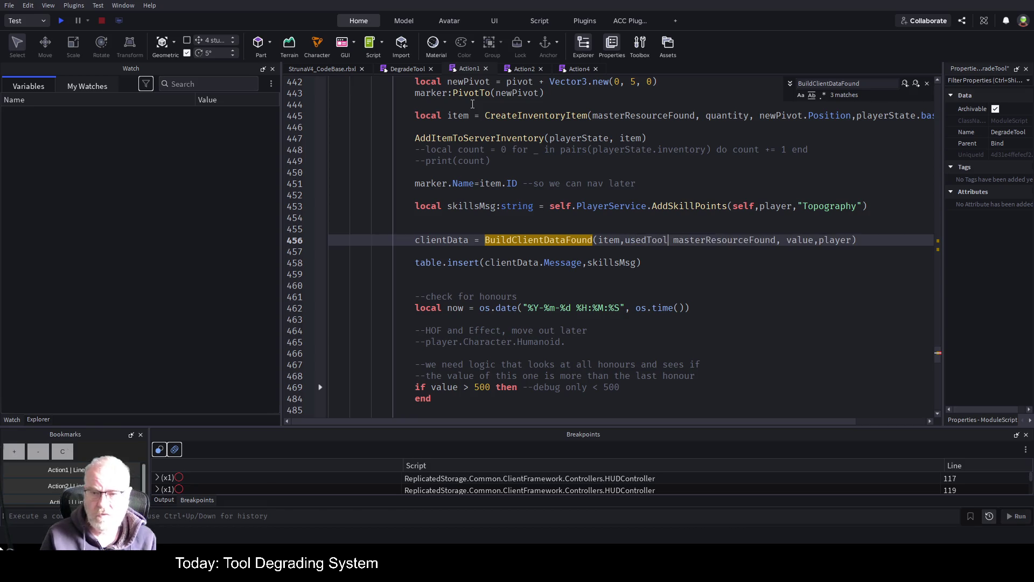
{"action": "type", "text": ","}
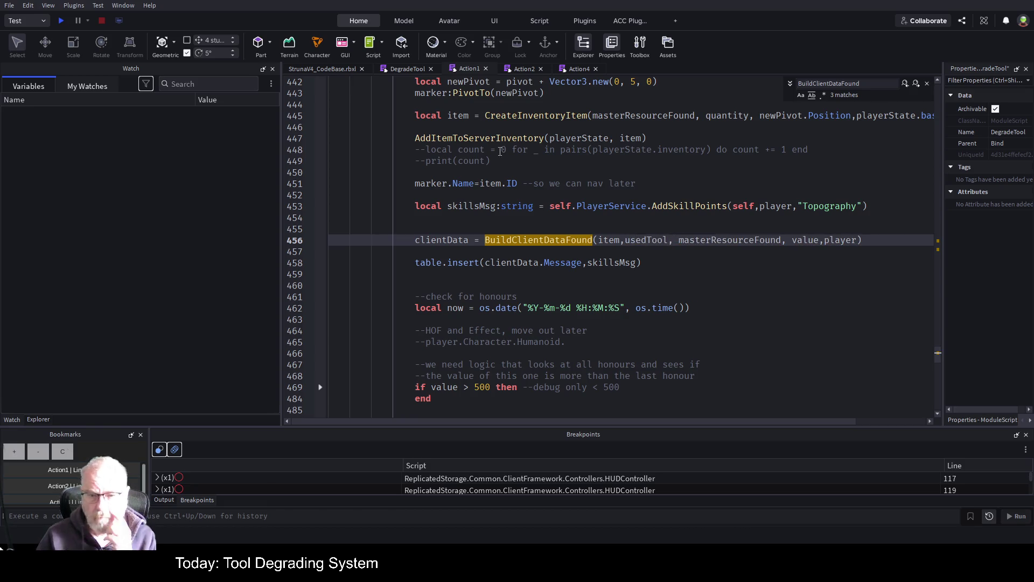
{"action": "left_click", "coordinate": [585, 275]}
{"action": "key", "text": "ctrl+s"}
Return to the StrunaV4_CodeBase.rbxl 3D game view
{"action": "scroll", "coordinate": [522, 275], "scroll_direction": "down", "scroll_amount": 1}
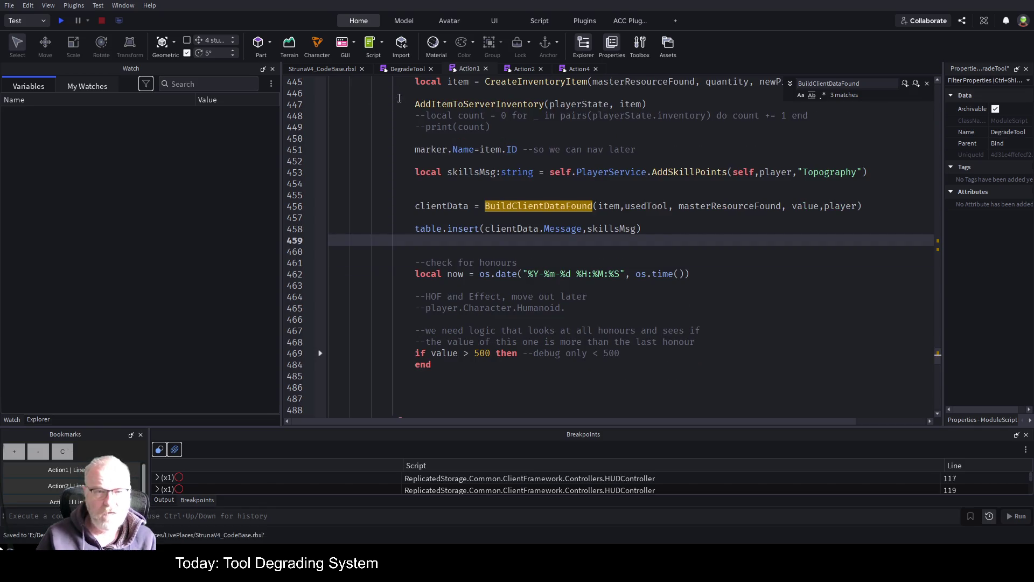
{"action": "scroll", "coordinate": [553, 272], "scroll_direction": "down", "scroll_amount": 7}
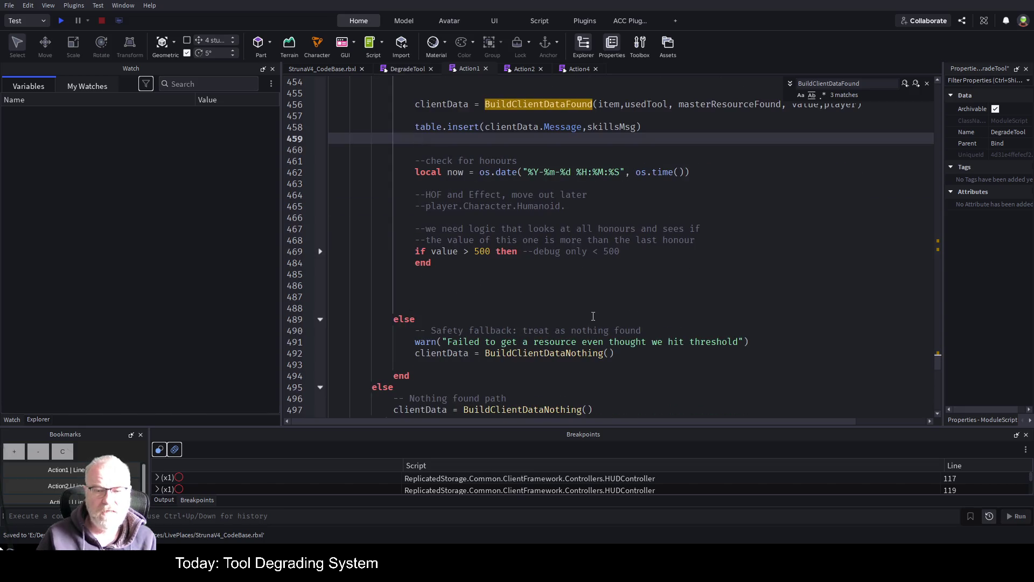
{"action": "left_click", "coordinate": [316, 68]}
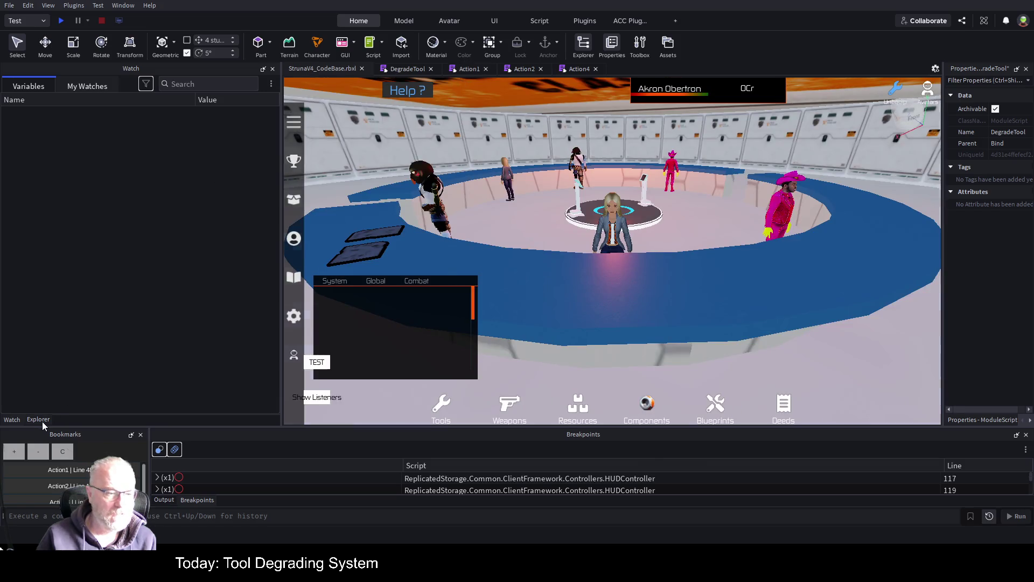
Show the Explorer and scroll up to the ActionService and ToolService scripts
{"action": "left_click", "coordinate": [42, 421]}
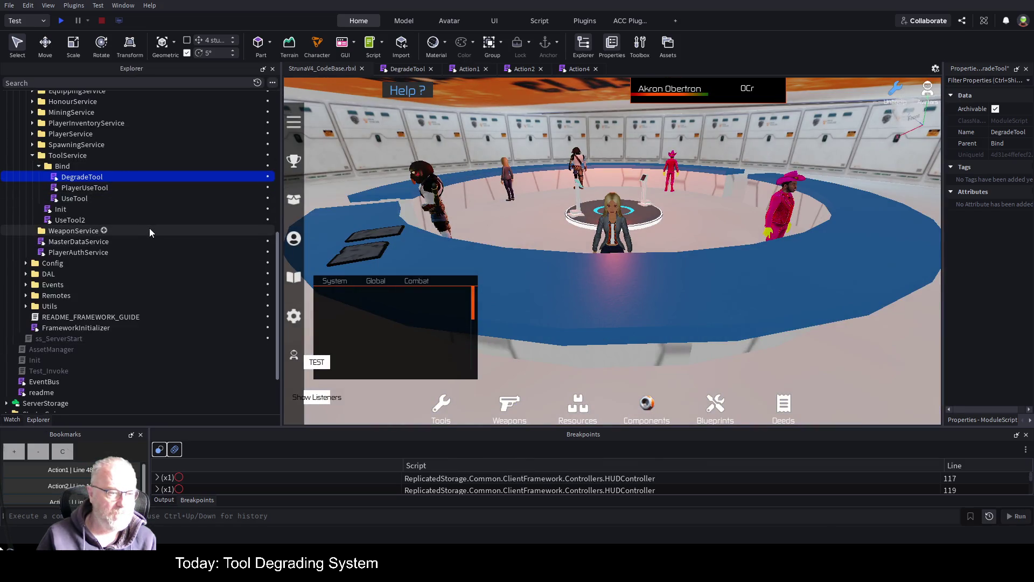
{"action": "scroll", "coordinate": [149, 228], "scroll_direction": "up", "scroll_amount": 2}
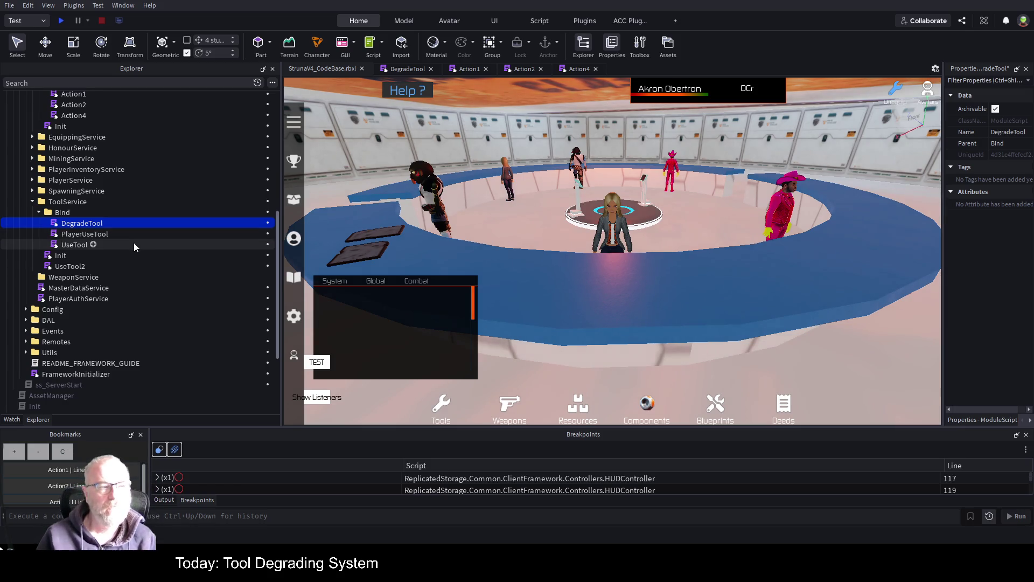
{"action": "scroll", "coordinate": [134, 241], "scroll_direction": "up", "scroll_amount": 3}
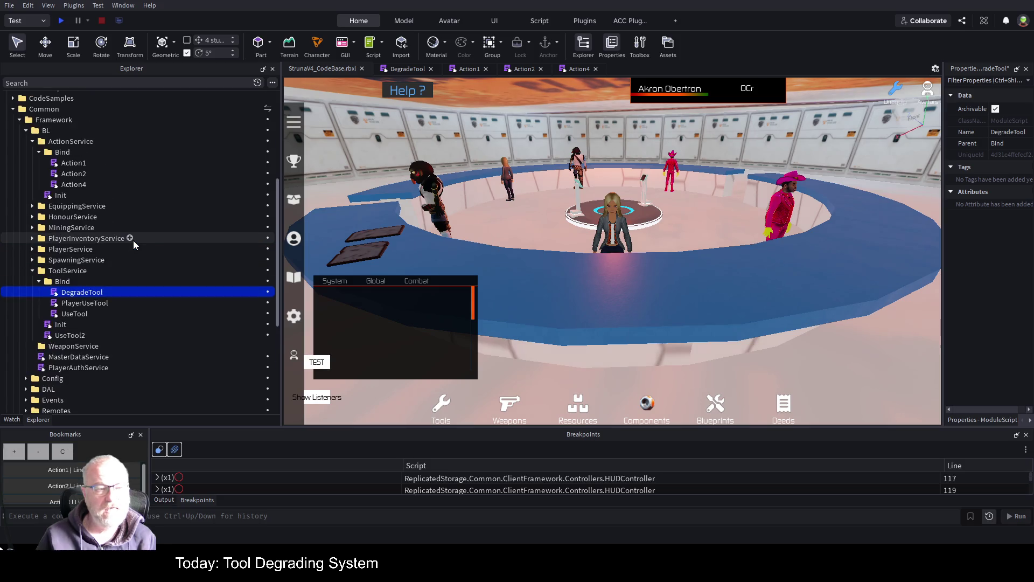
{"action": "scroll", "coordinate": [133, 240], "scroll_direction": "up", "scroll_amount": 2}
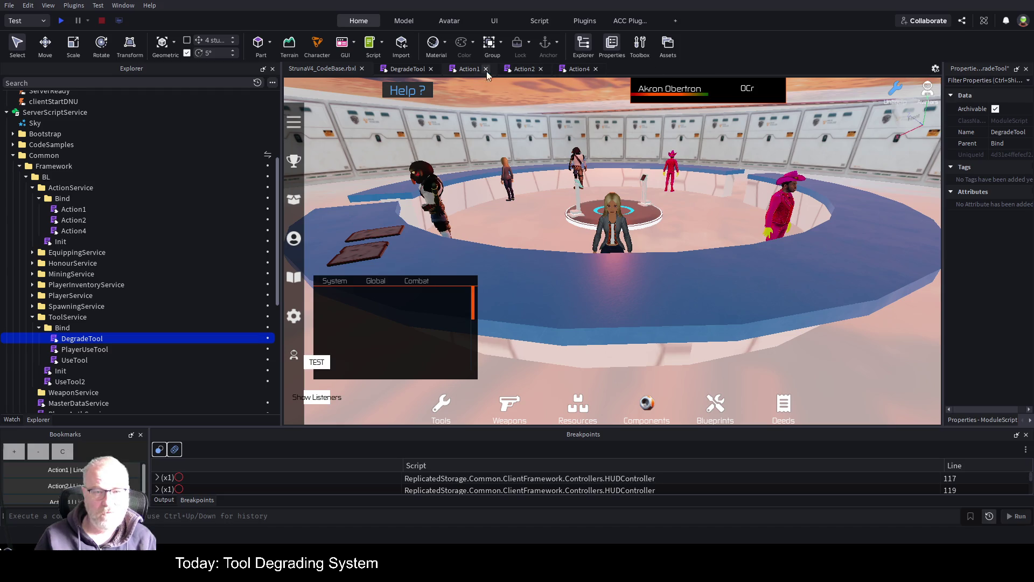
{"action": "scroll", "coordinate": [167, 210], "scroll_direction": "up", "scroll_amount": 3}
Jump to the 'Action2 | Line 119' bookmark showing NotifyClient firing DeedExstractionCompleted
{"action": "scroll", "coordinate": [124, 218], "scroll_direction": "up", "scroll_amount": 2}
{"action": "scroll", "coordinate": [118, 309], "scroll_direction": "down", "scroll_amount": 2}
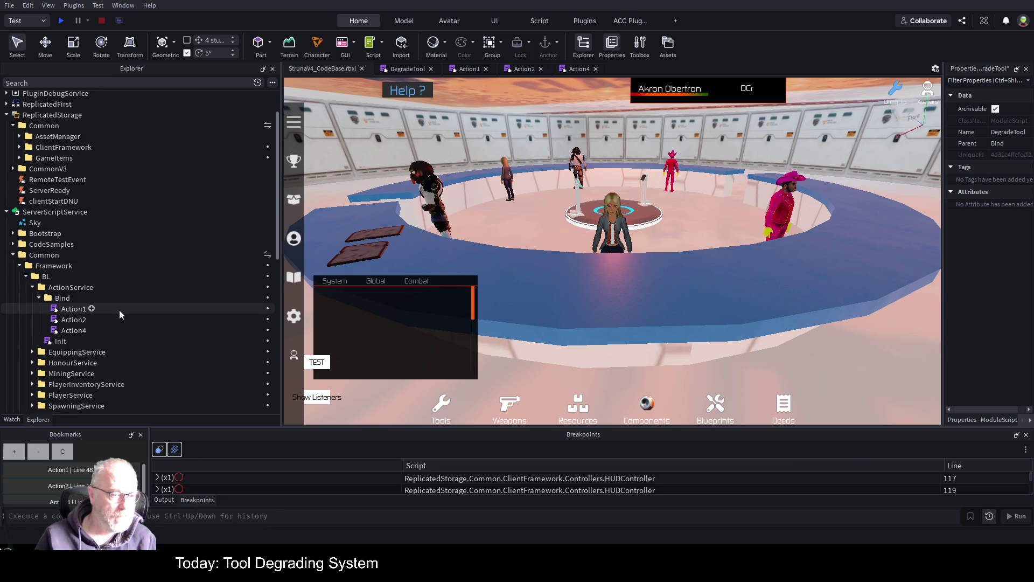
{"action": "scroll", "coordinate": [119, 295], "scroll_direction": "down", "scroll_amount": 3}
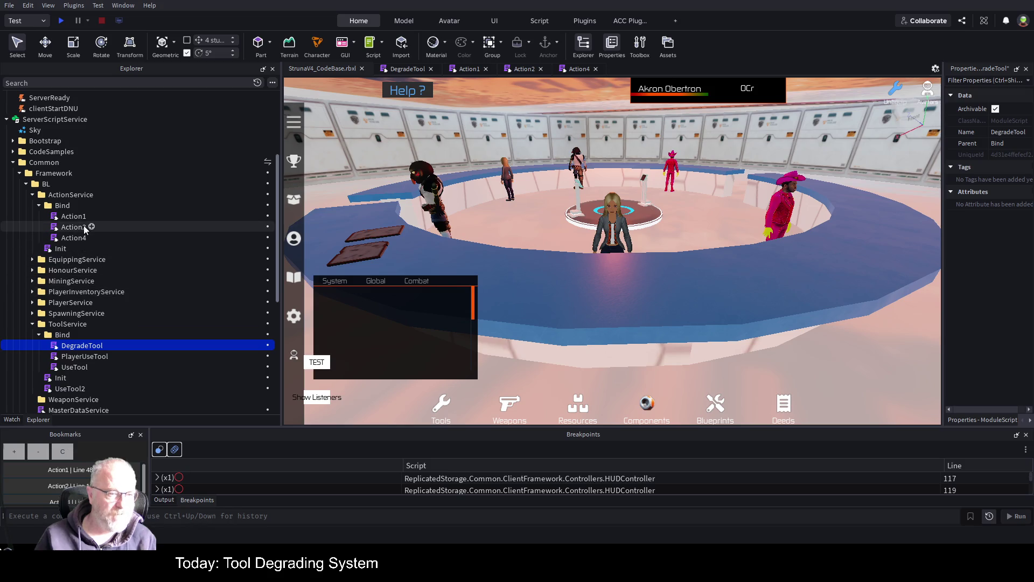
{"action": "left_click", "coordinate": [79, 491]}
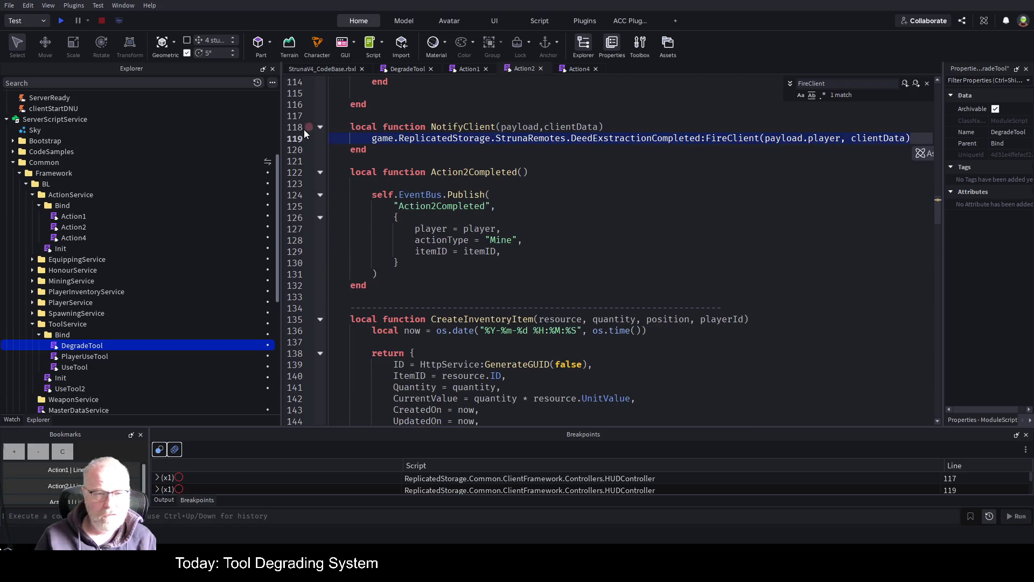
Enlarge the bookmarks area and revisit Action4's bookmarked MatterExstractionCompleted line 98
{"action": "left_click_drag", "start_coordinate": [272, 426], "coordinate": [272, 288]}
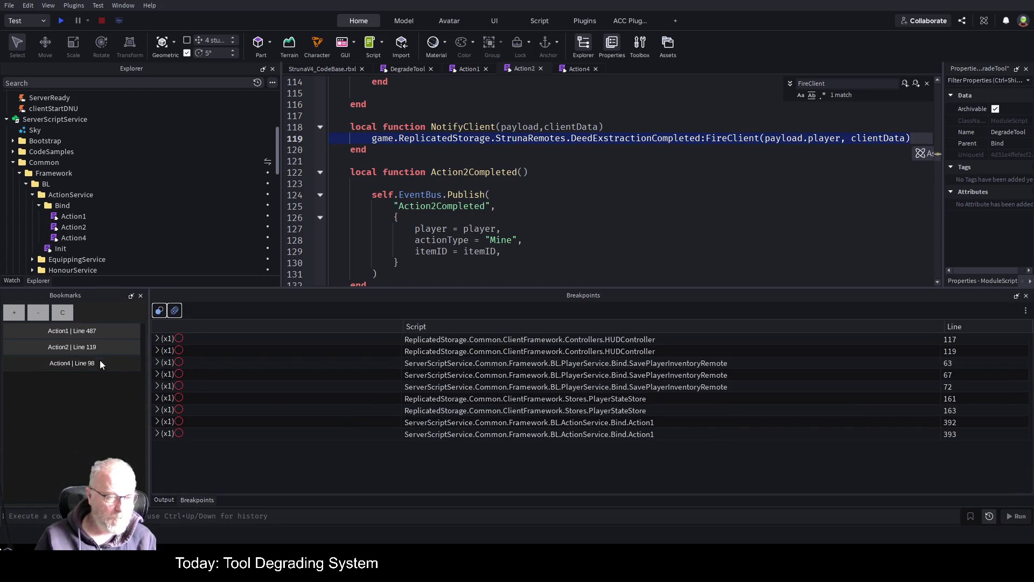
{"action": "left_click", "coordinate": [75, 362]}
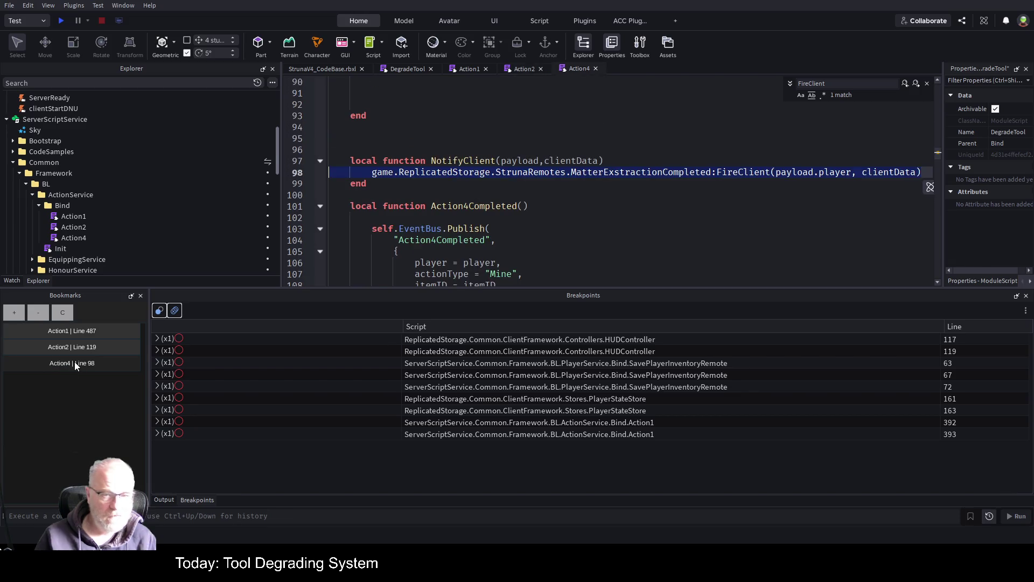
{"action": "left_click", "coordinate": [841, 223]}
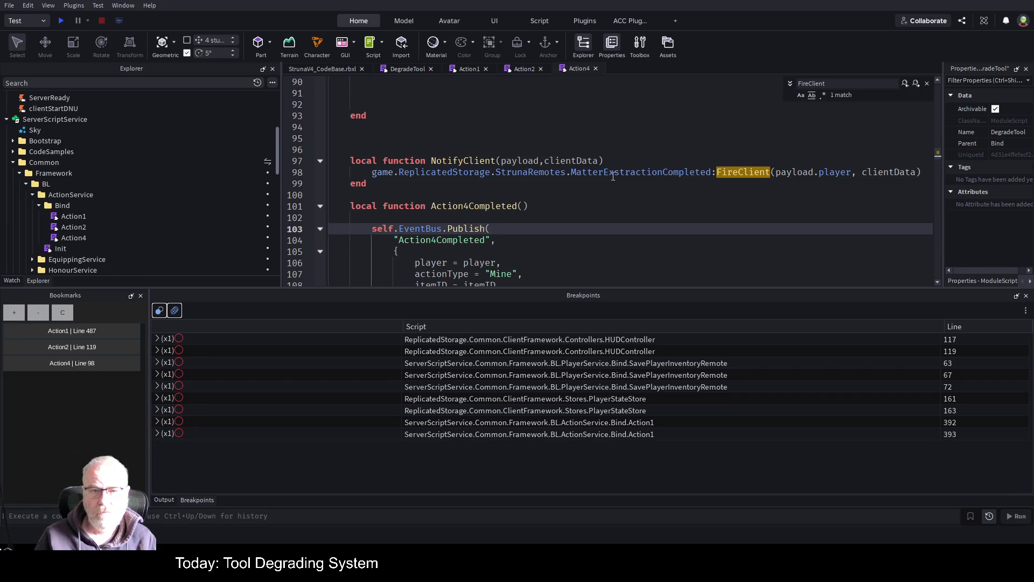
{"action": "left_click", "coordinate": [612, 176]}
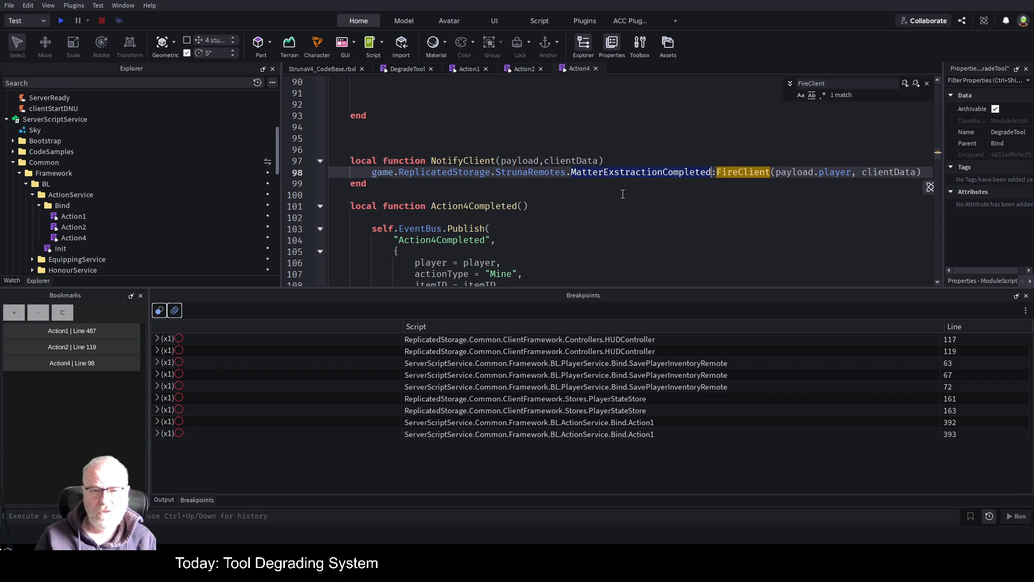
Move Action1's bookmark from line 487 to line 501, then search all scripts for MiningScanCompleted
{"action": "left_click", "coordinate": [468, 69]}
{"action": "left_click", "coordinate": [79, 331]}
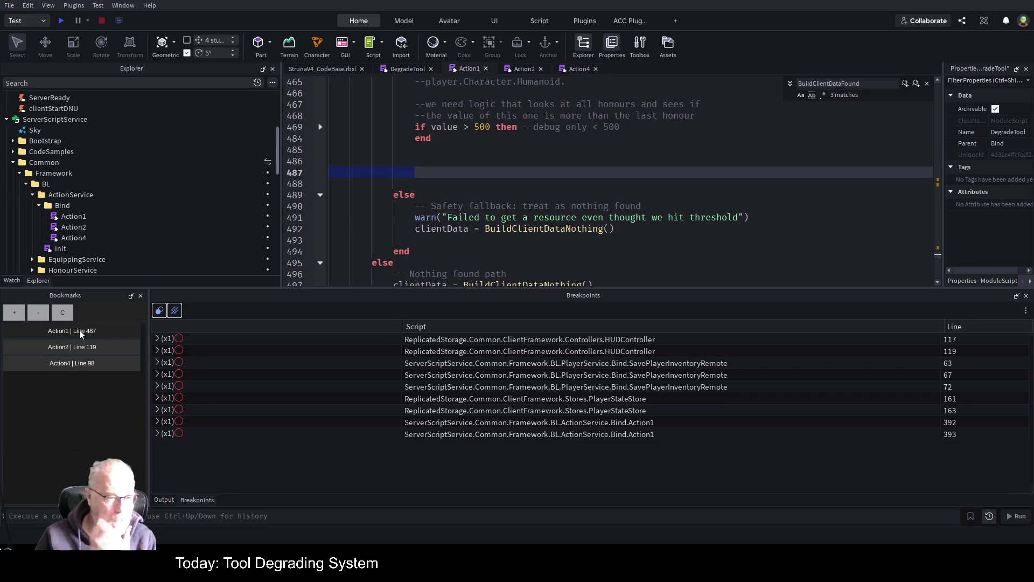
{"action": "scroll", "coordinate": [668, 198], "scroll_direction": "down", "scroll_amount": 4}
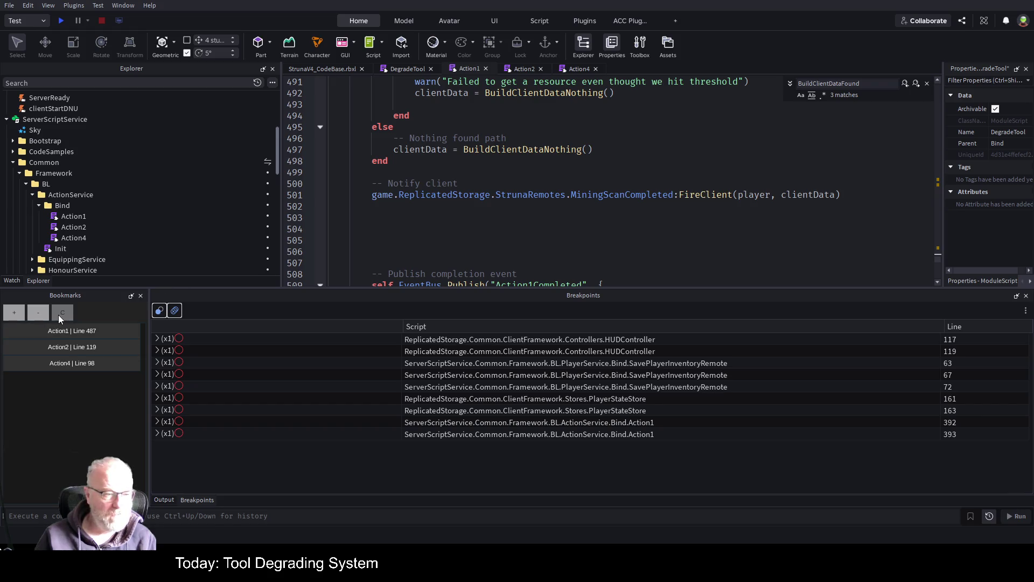
{"action": "left_click", "coordinate": [40, 313]}
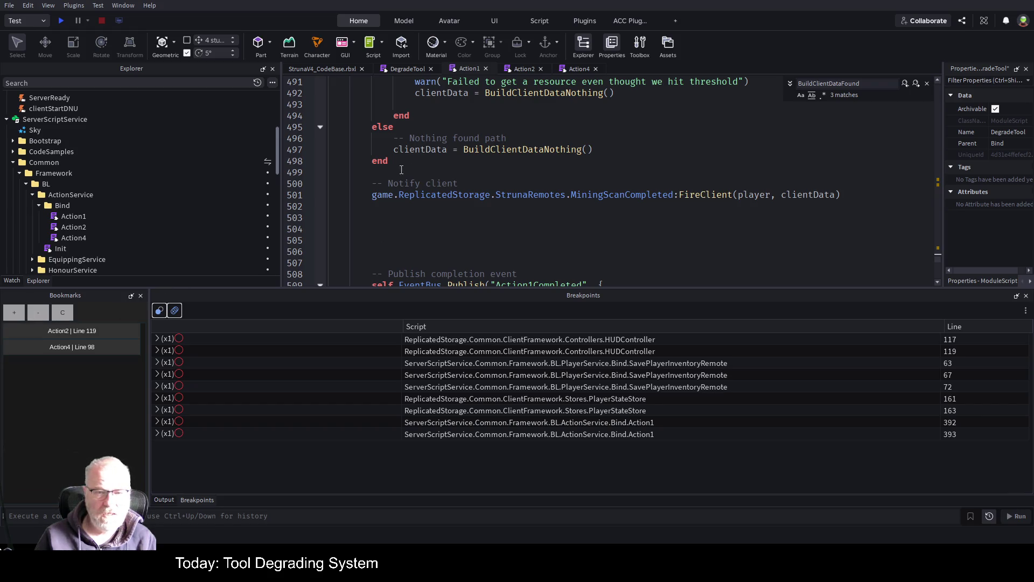
{"action": "left_click", "coordinate": [351, 195]}
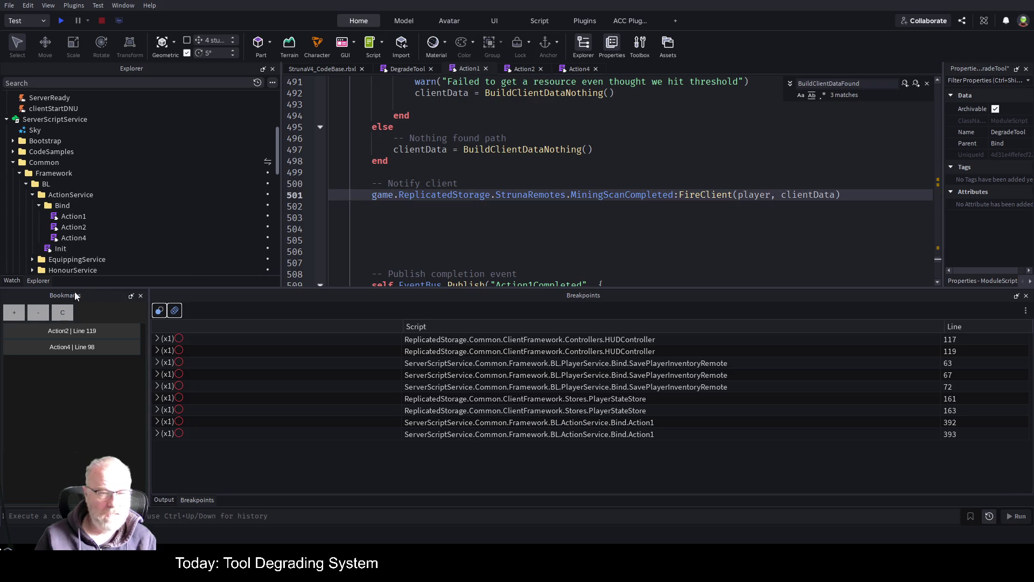
{"action": "left_click", "coordinate": [14, 314]}
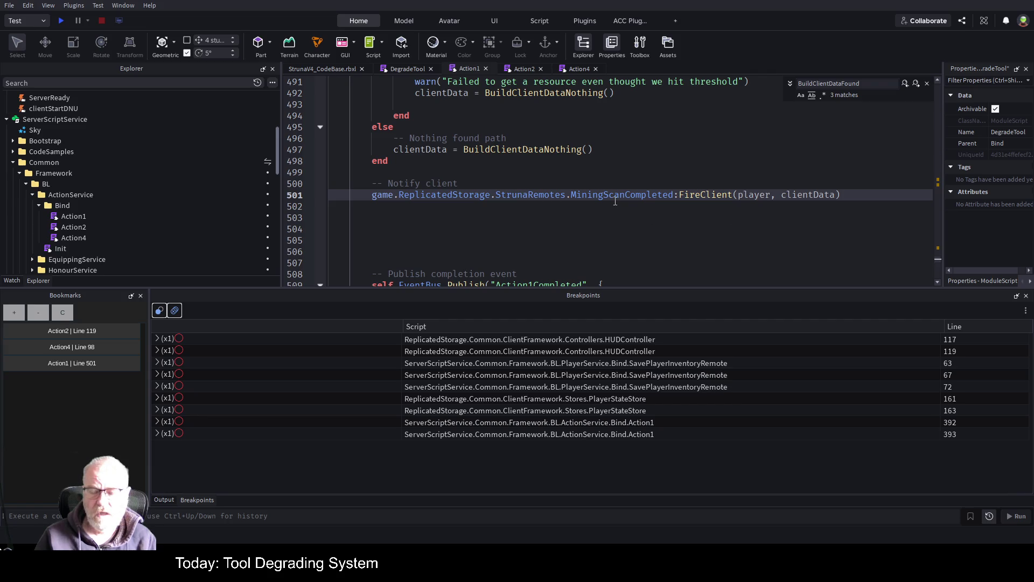
{"action": "double_click", "coordinate": [643, 197]}
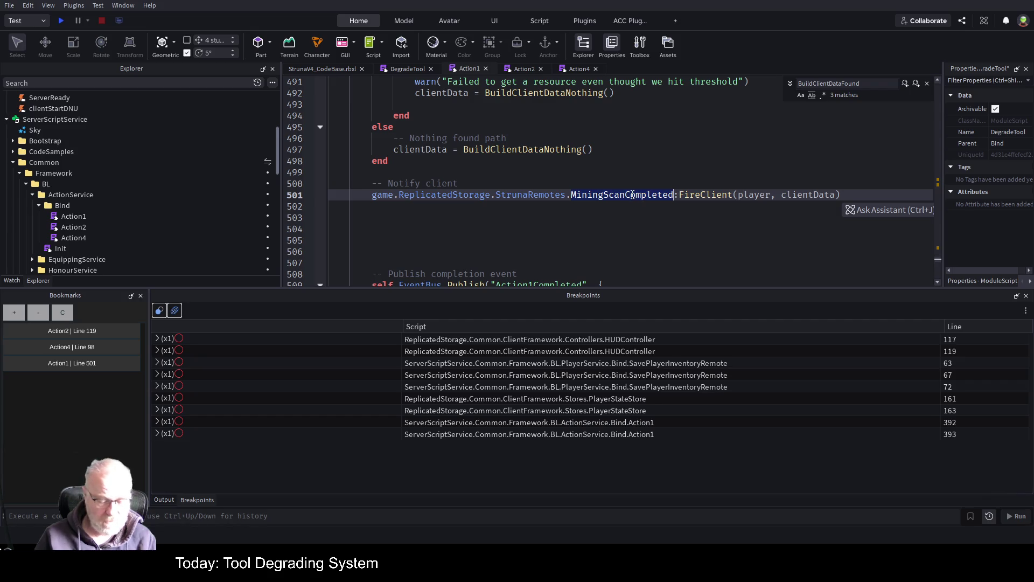
{"action": "key", "text": "ctrl+shift+f"}
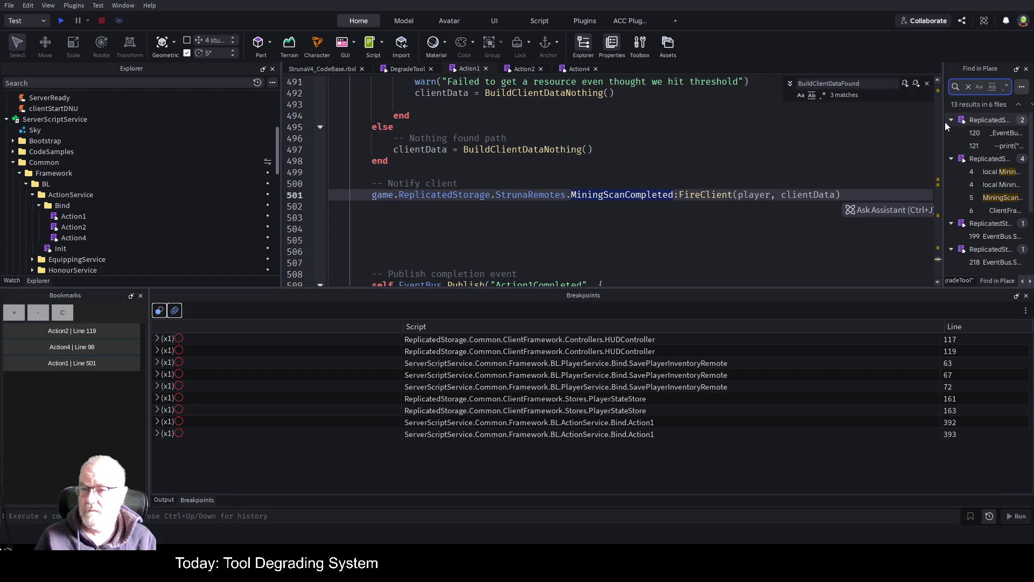
Open the client Action1 line 120 result and review its MiningScanCompleted handler publishing Message_System_Sent
{"action": "left_click_drag", "start_coordinate": [943, 121], "coordinate": [797, 120]}
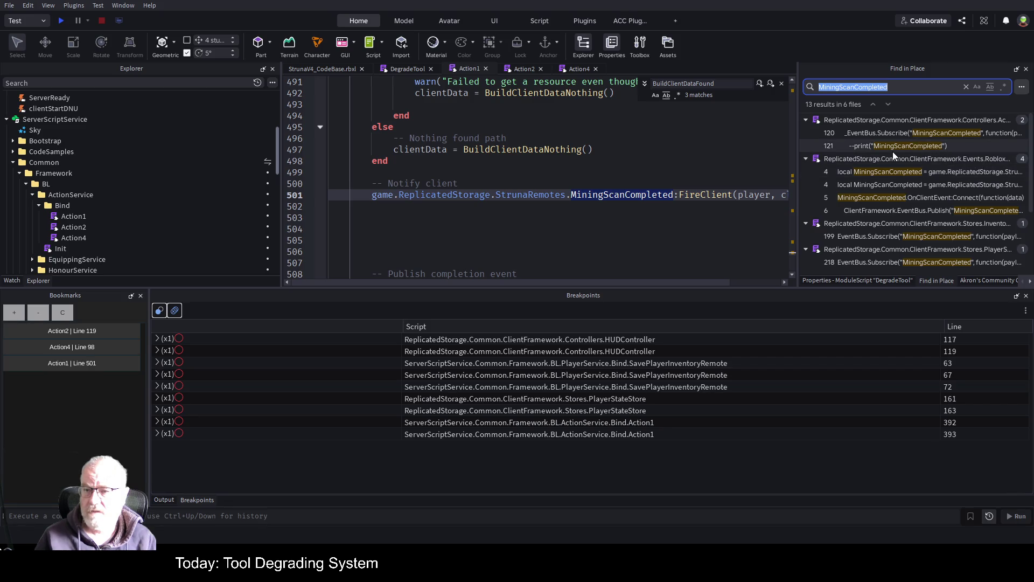
{"action": "left_click", "coordinate": [926, 134]}
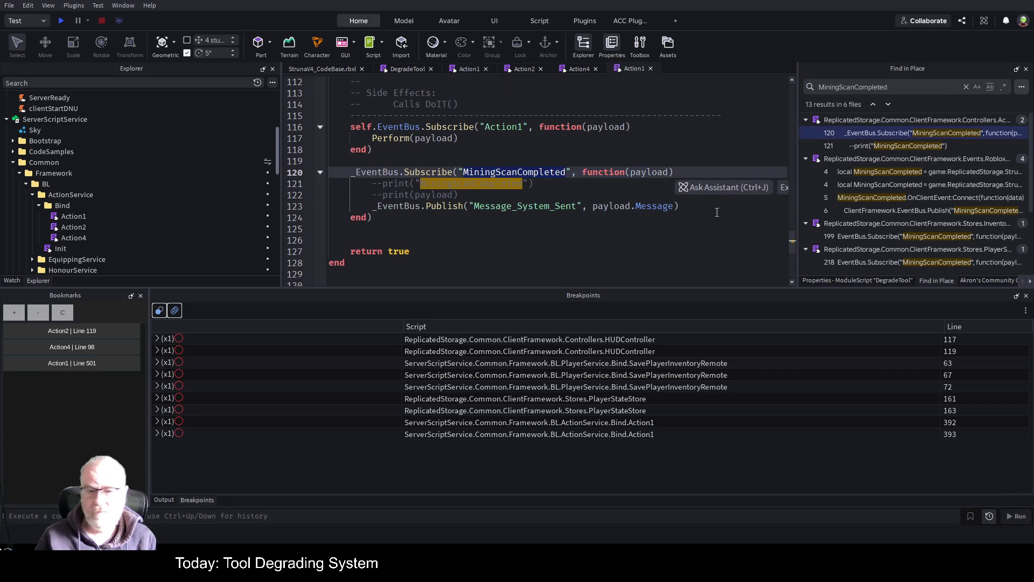
{"action": "left_click", "coordinate": [505, 218]}
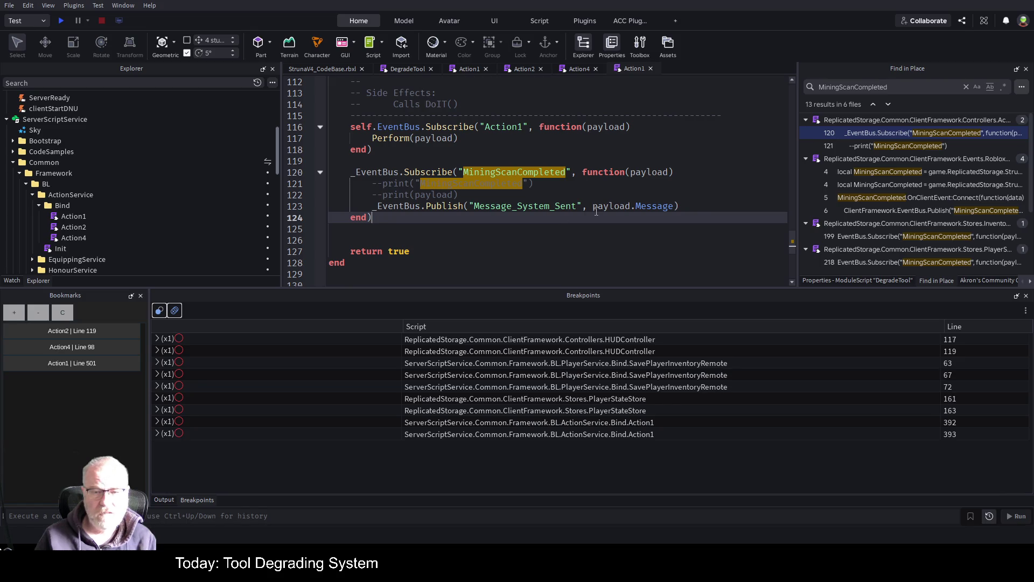
{"action": "left_click", "coordinate": [639, 195]}
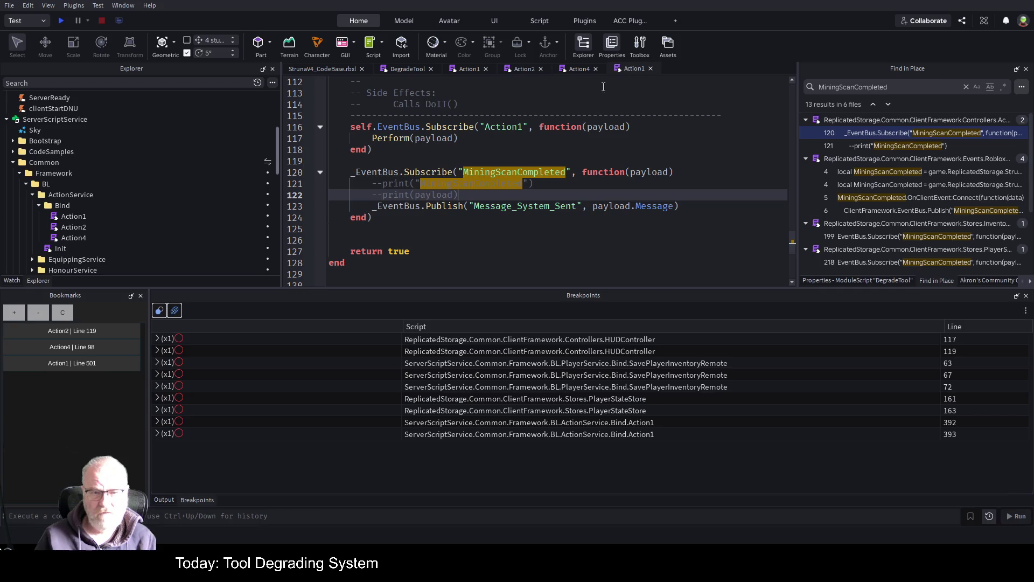
{"action": "left_click", "coordinate": [387, 138]}
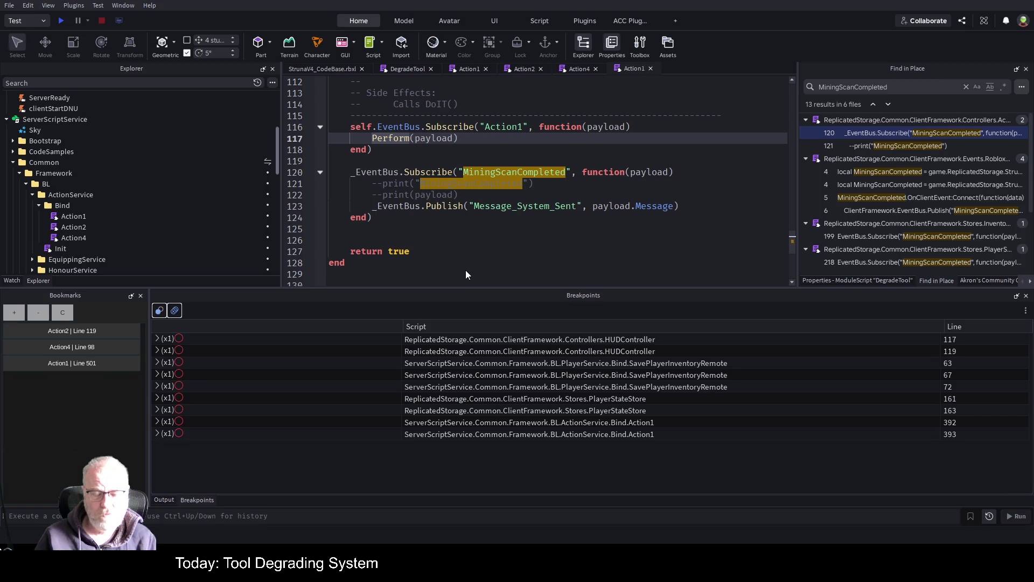
{"action": "left_click", "coordinate": [692, 255]}
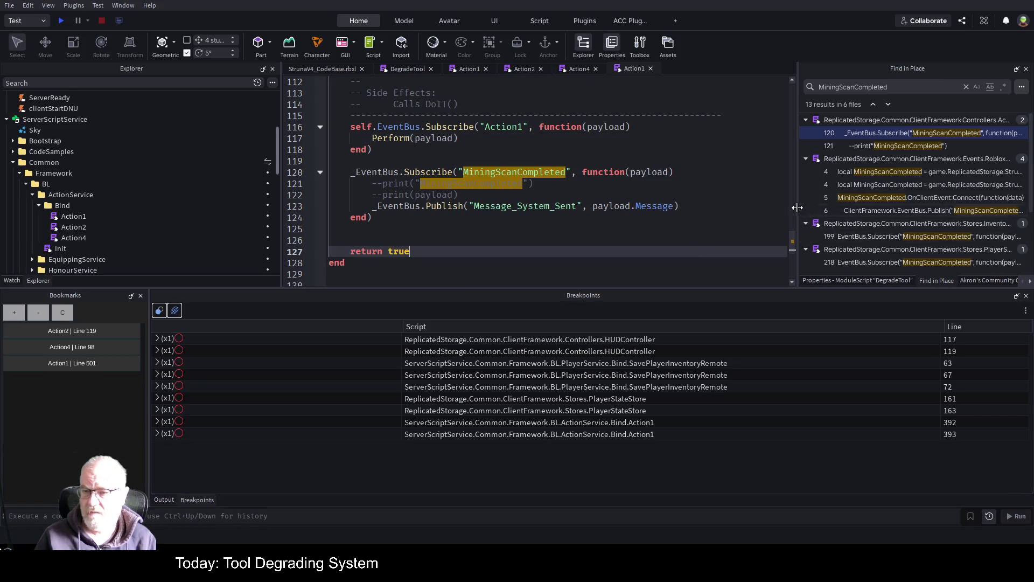
{"action": "left_click_drag", "start_coordinate": [797, 210], "coordinate": [631, 210]}
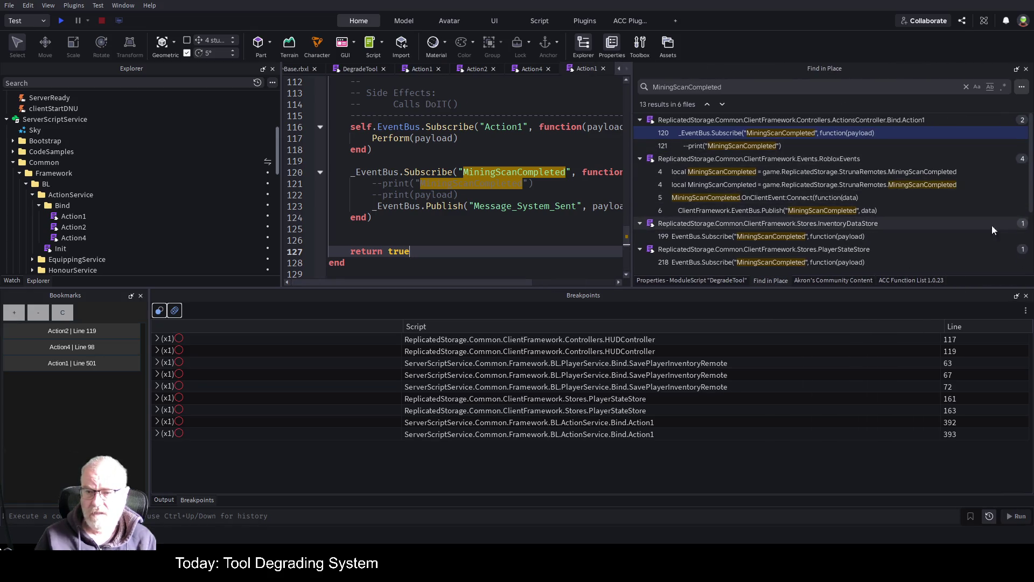
Open InventoryDataStore's line 199 MiningScanCompleted subscription and give the code more room
{"action": "left_click", "coordinate": [808, 236]}
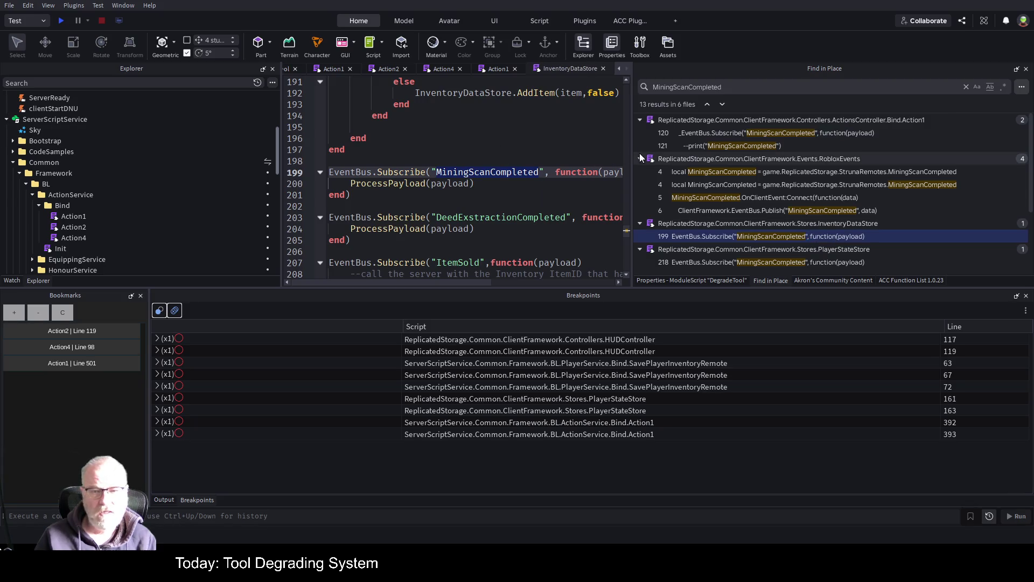
{"action": "left_click_drag", "start_coordinate": [631, 158], "coordinate": [898, 159]}
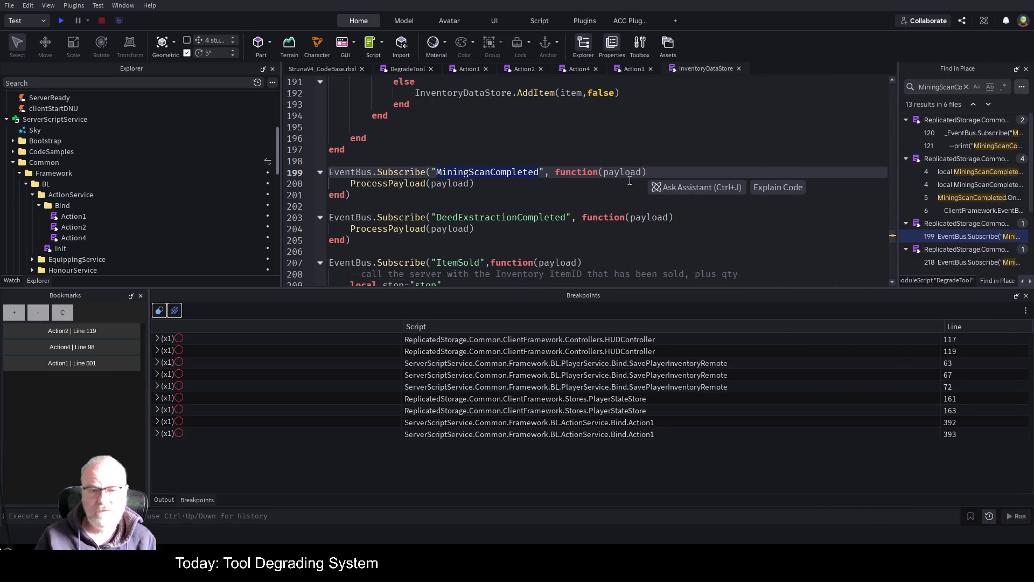
{"action": "left_click", "coordinate": [422, 183]}
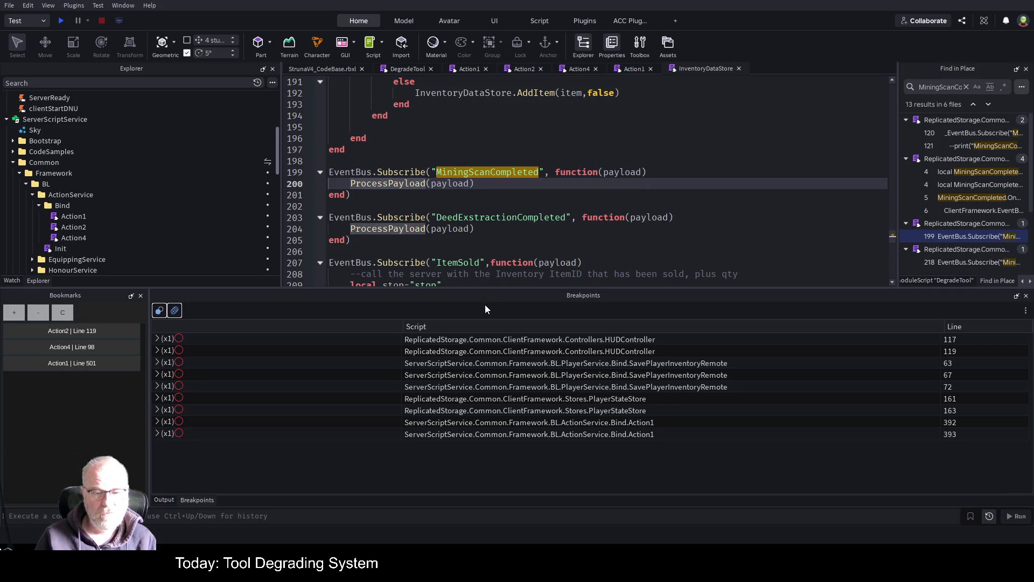
{"action": "left_click", "coordinate": [797, 262]}
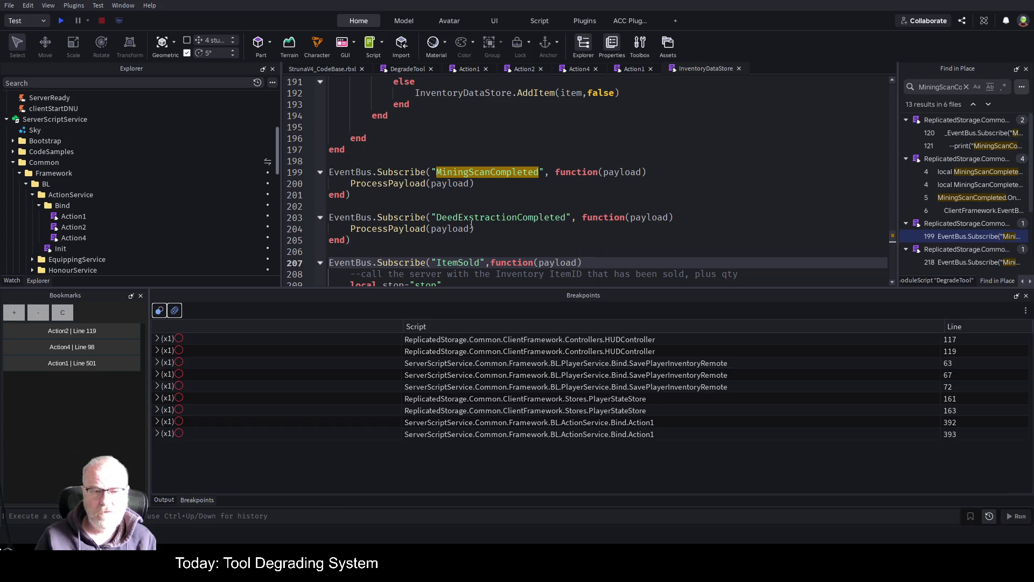
Jump to the ProcessPayload(payload) definition, which returns early when payload has no Items
{"action": "double_click", "coordinate": [379, 230]}
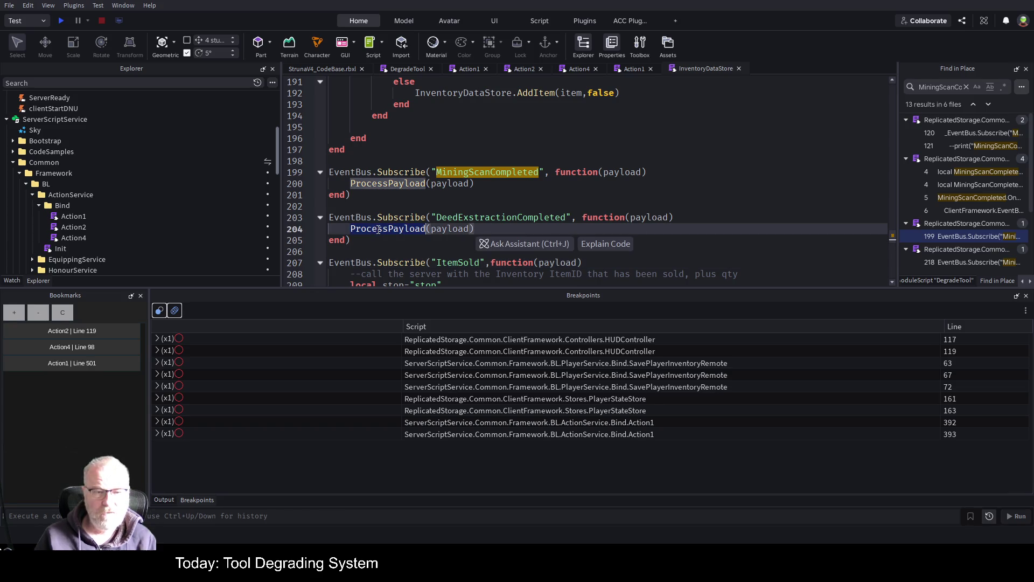
{"action": "double_click", "coordinate": [418, 184]}
{"action": "double_click", "coordinate": [478, 217]}
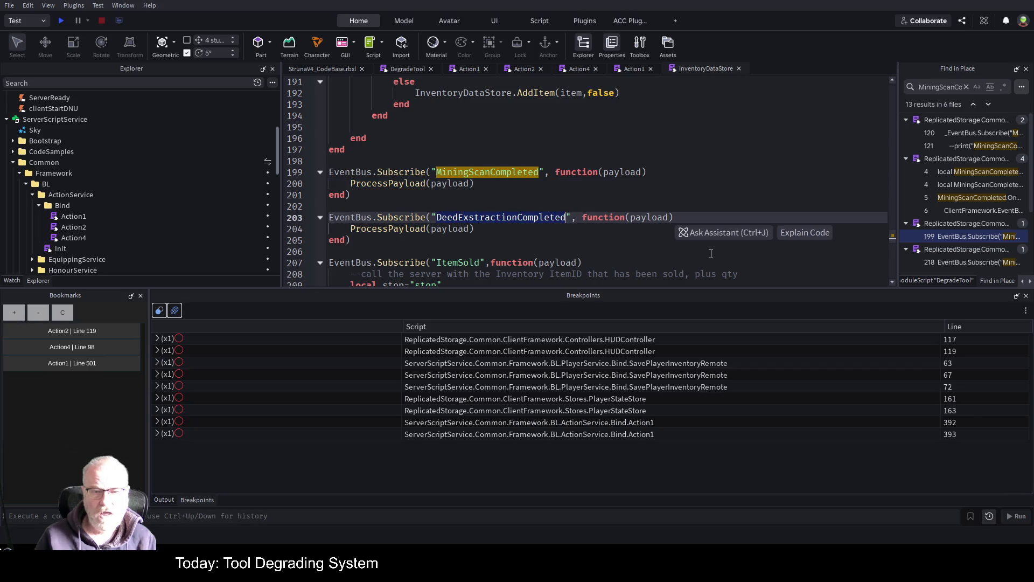
{"action": "left_click", "coordinate": [630, 251]}
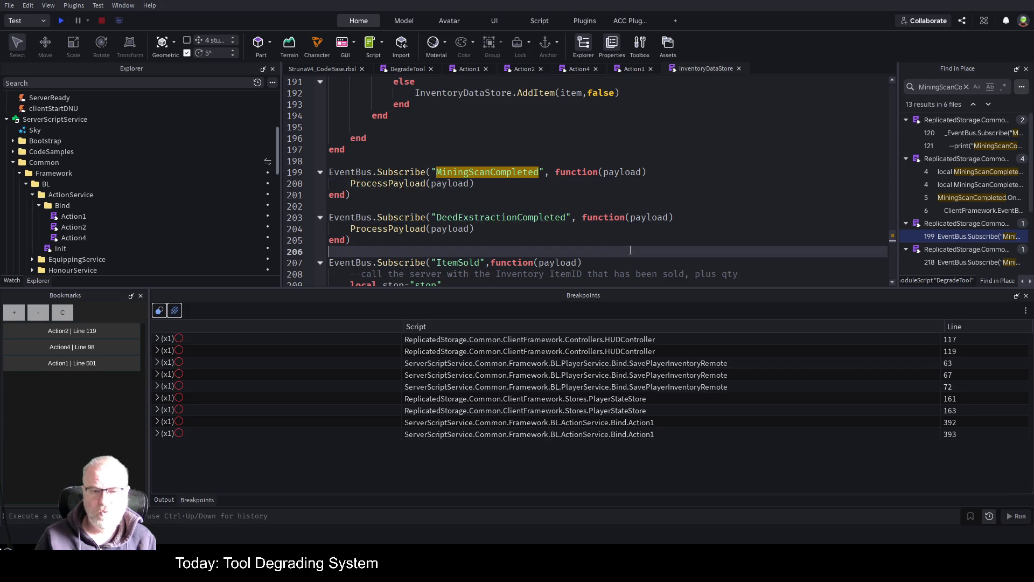
{"action": "double_click", "coordinate": [497, 172]}
{"action": "key", "text": "Down"}
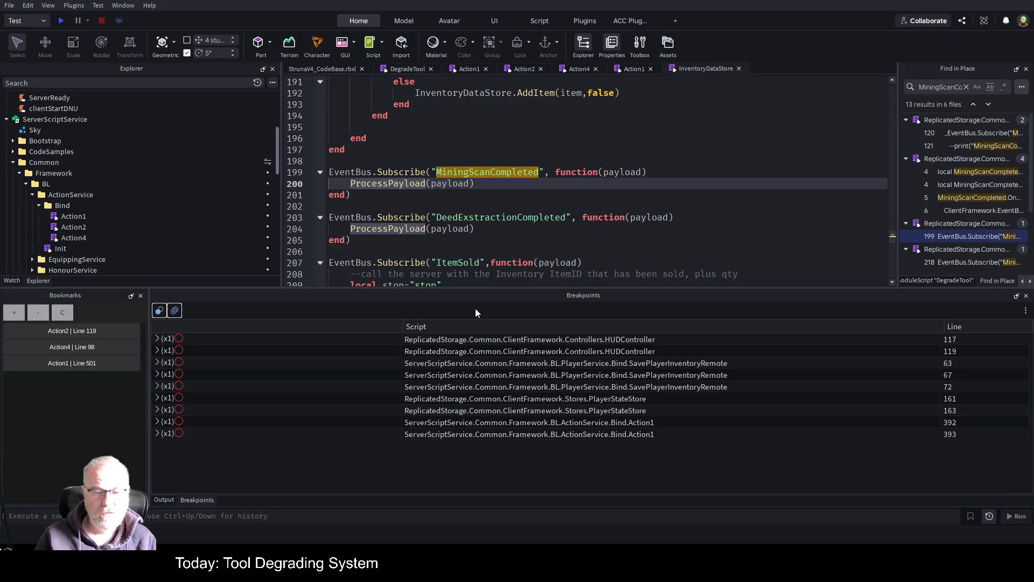
{"action": "key", "text": "F12"}
{"action": "left_click", "coordinate": [605, 258]}
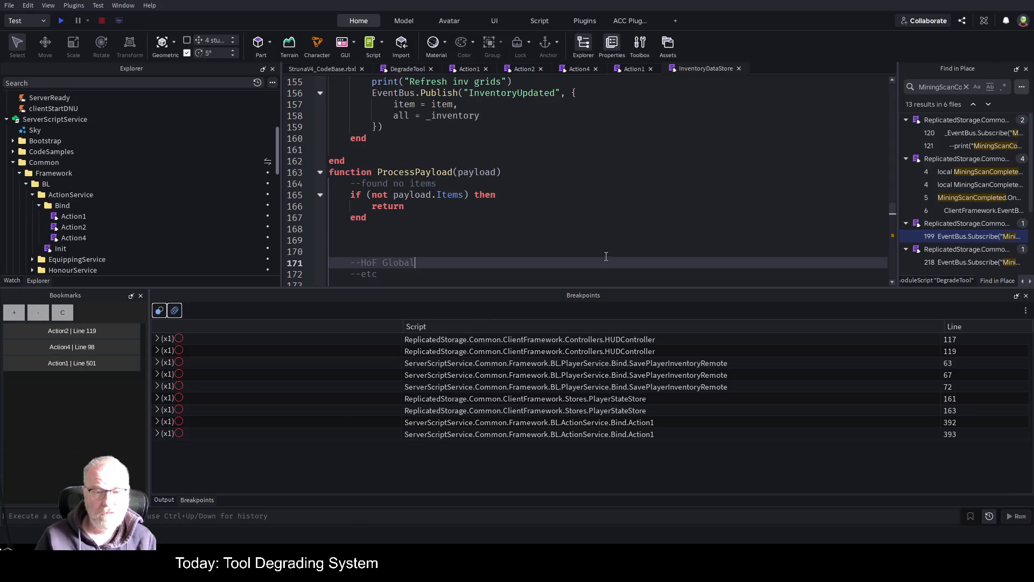
Scroll through ProcessPayload's item loop and jump from line 192 to the AddItem definition
{"action": "scroll", "coordinate": [568, 177], "scroll_direction": "down", "scroll_amount": 6}
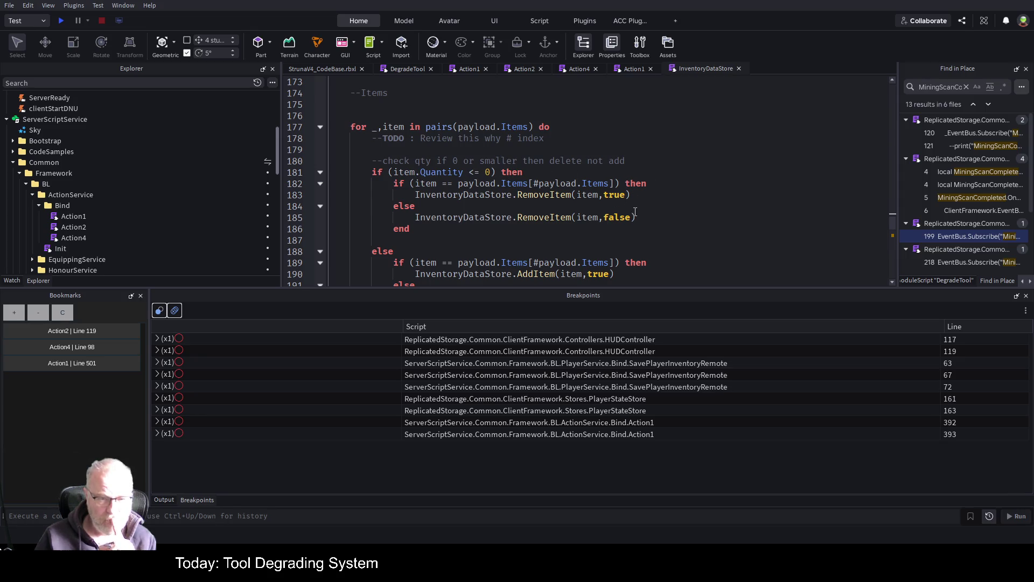
{"action": "scroll", "coordinate": [635, 211], "scroll_direction": "down", "scroll_amount": 1}
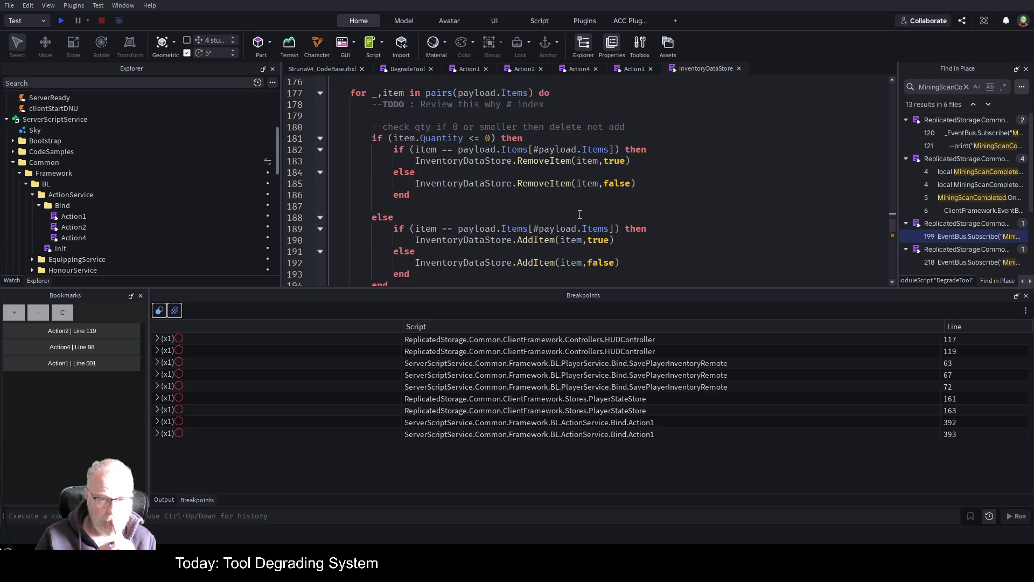
{"action": "scroll", "coordinate": [579, 215], "scroll_direction": "down", "scroll_amount": 1}
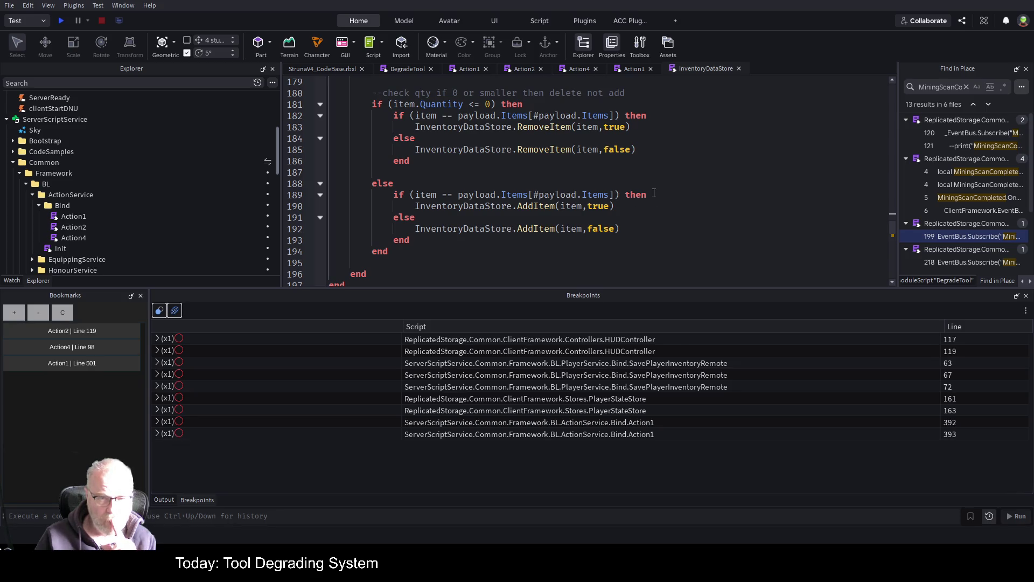
{"action": "double_click", "coordinate": [597, 207]}
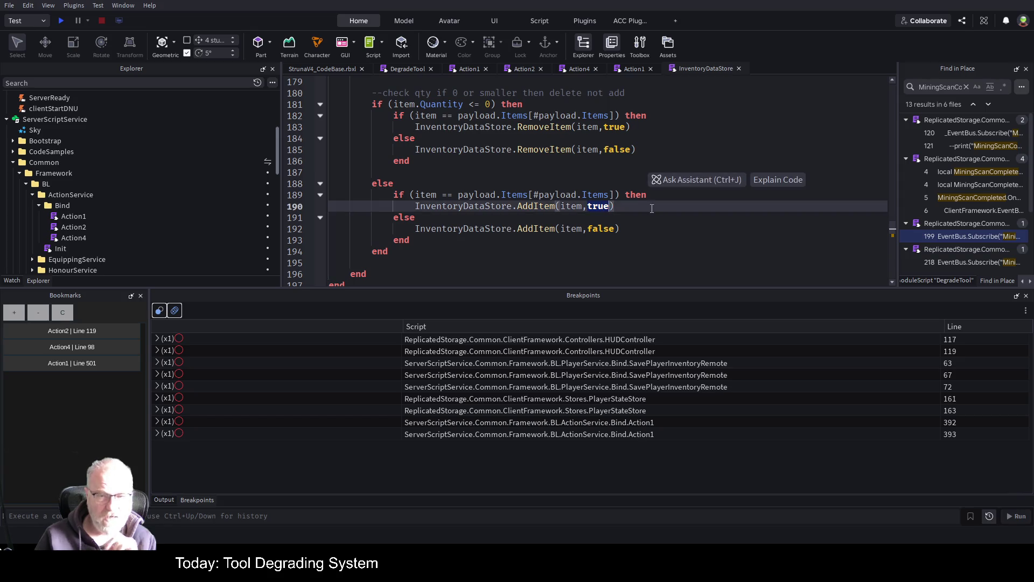
{"action": "left_click", "coordinate": [526, 229]}
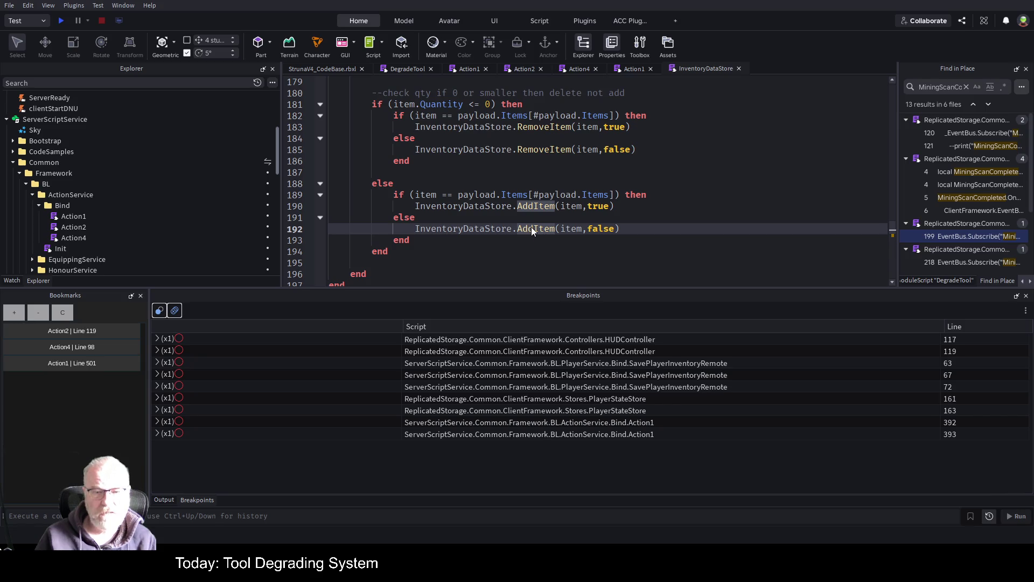
{"action": "key", "text": "F12"}
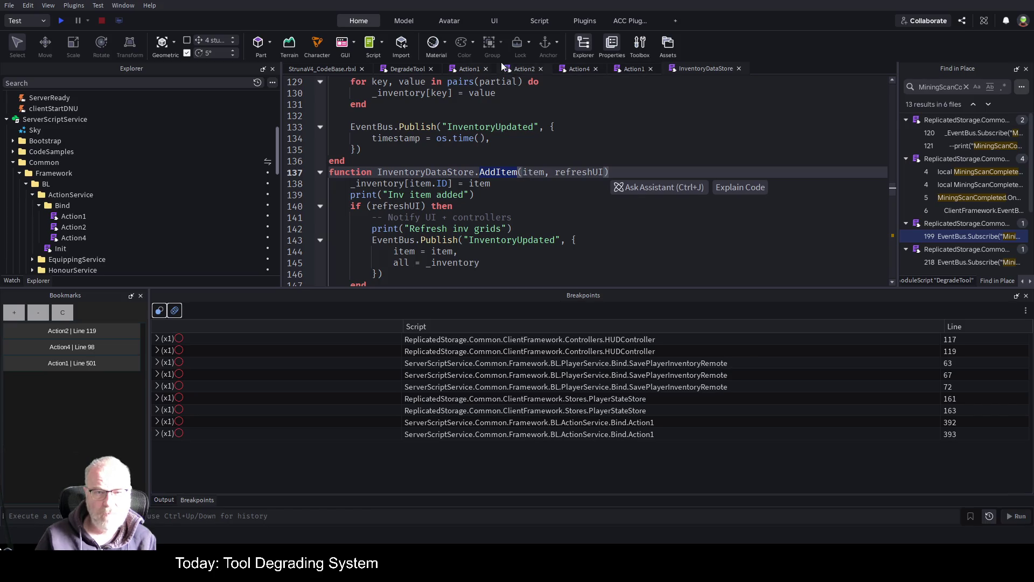
{"action": "left_click", "coordinate": [514, 217]}
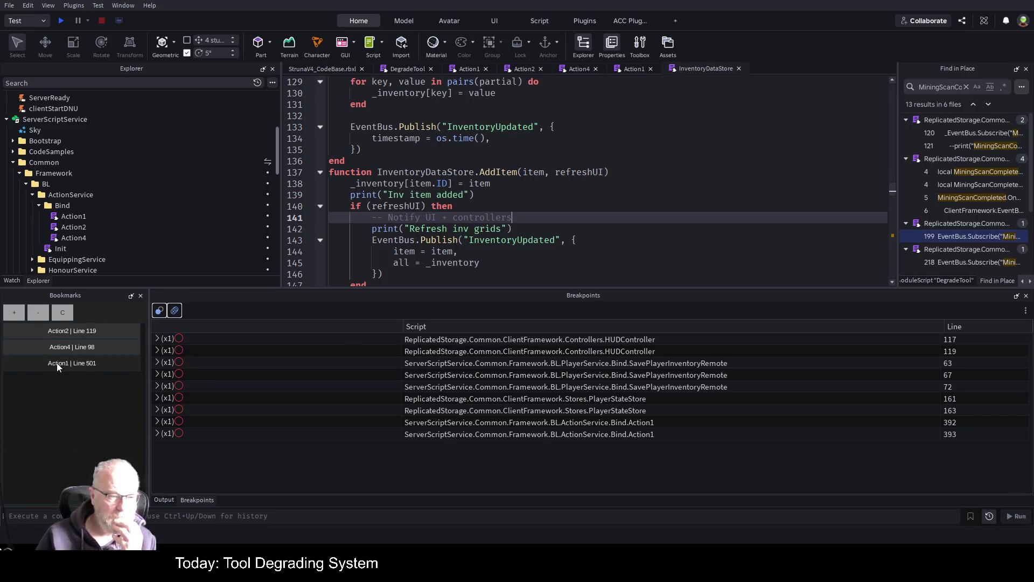
{"action": "key", "text": "Down"}
{"action": "key", "text": "Down"}
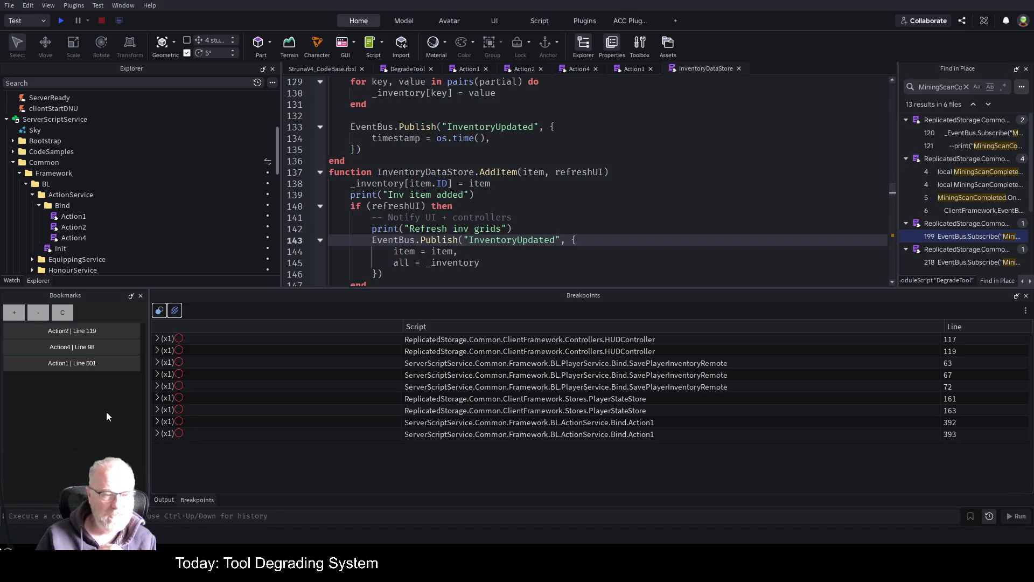
{"action": "left_click", "coordinate": [502, 216]}
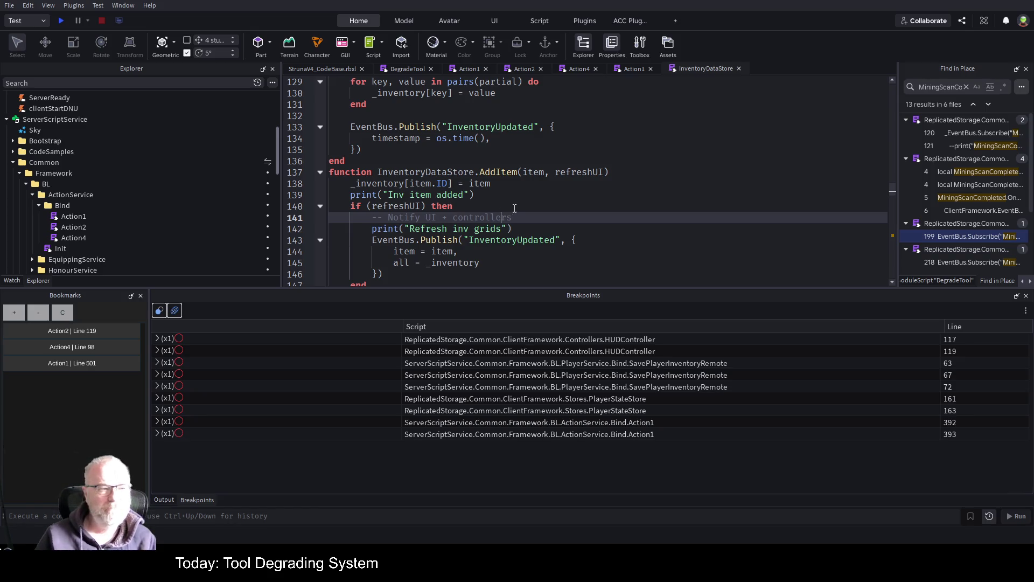
{"action": "left_click", "coordinate": [551, 208]}
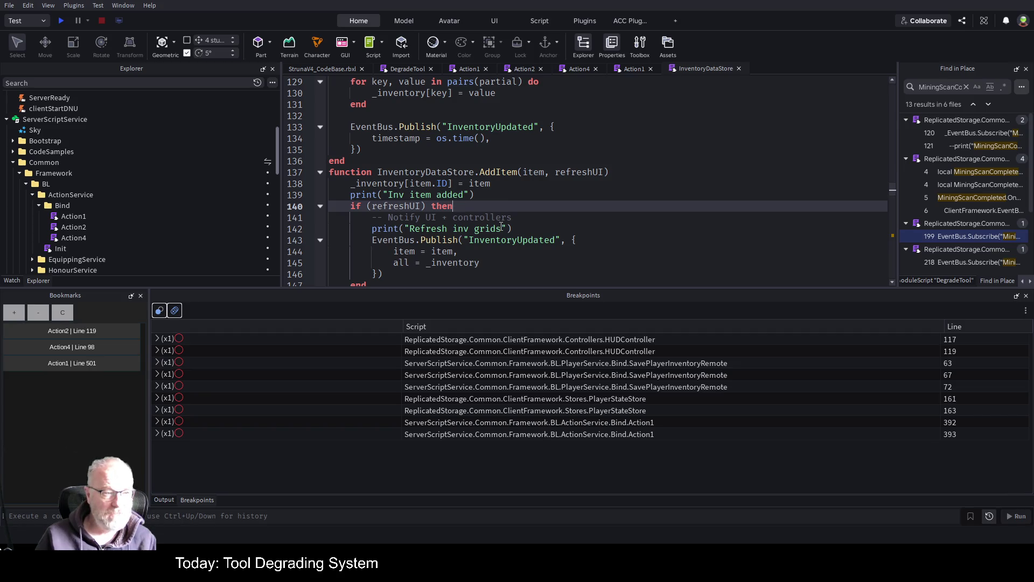
{"action": "left_click", "coordinate": [567, 233]}
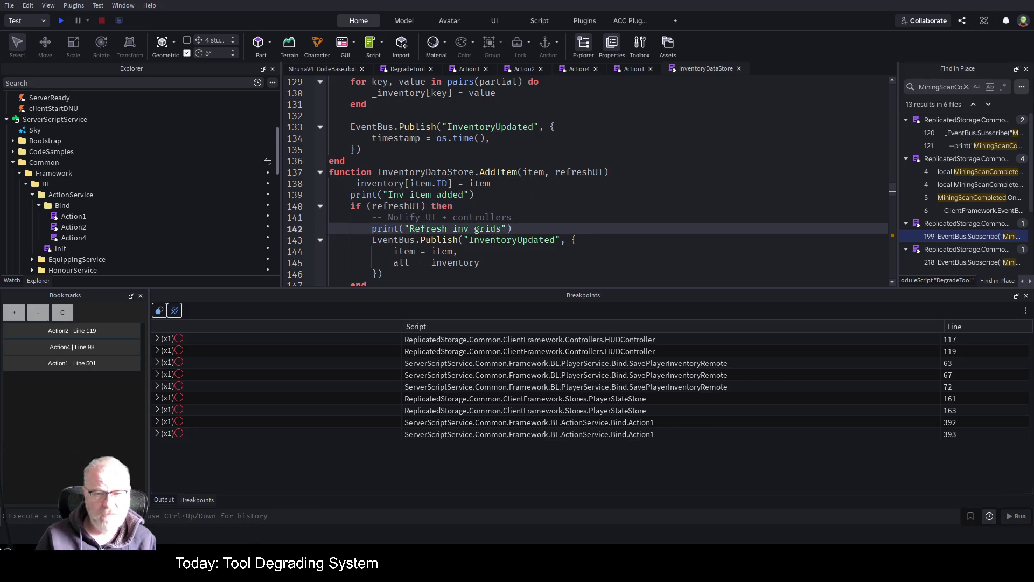
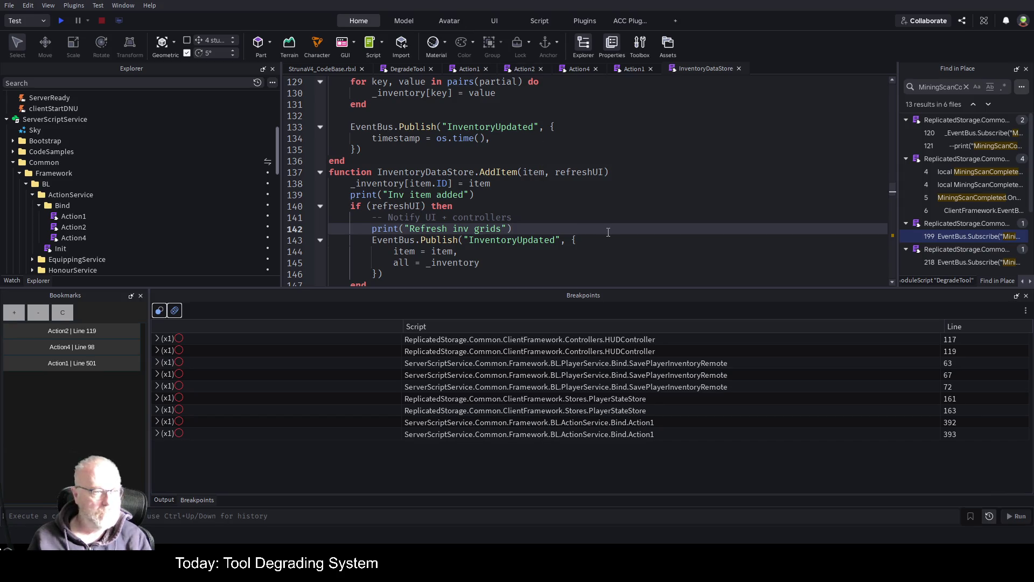
Save the place and switch to the StrunaV4_CodeBase.rbxl 3D view
{"action": "key", "text": "ctrl+s"}
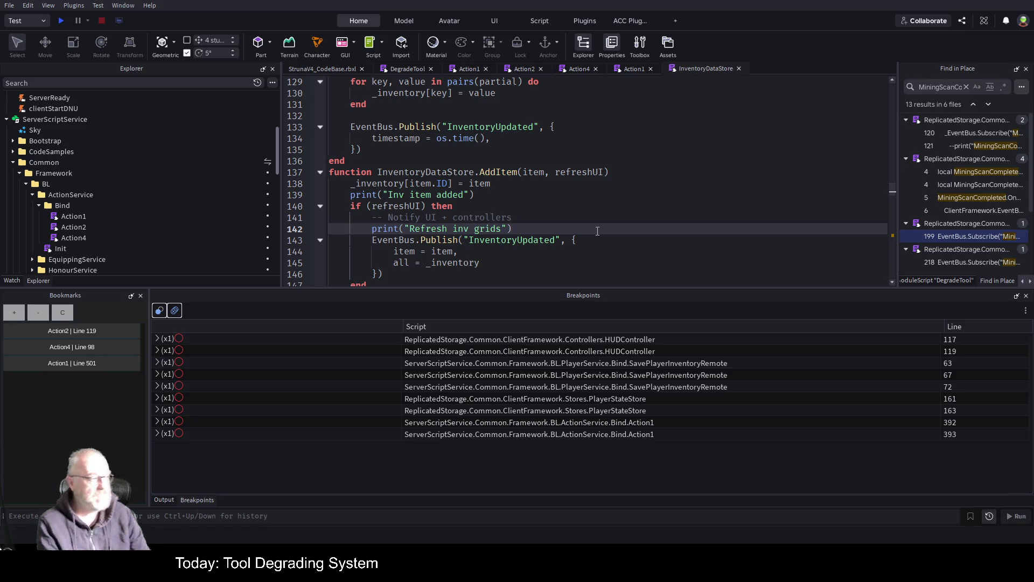
{"action": "left_click", "coordinate": [327, 68]}
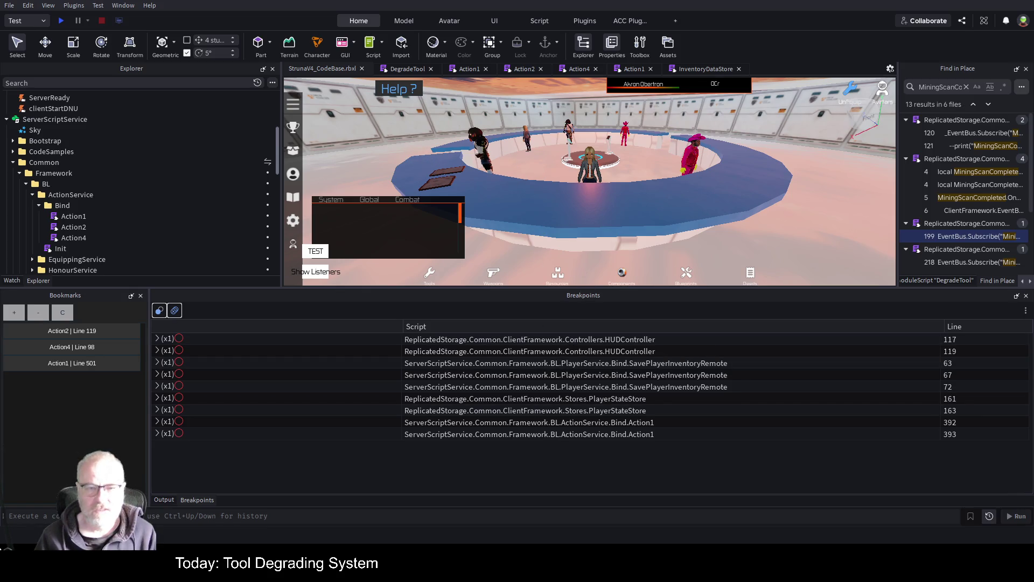
Add a breakpoint at InventoryDataStore line 138 and start a playtest with a taller game view
{"action": "left_click", "coordinate": [705, 74]}
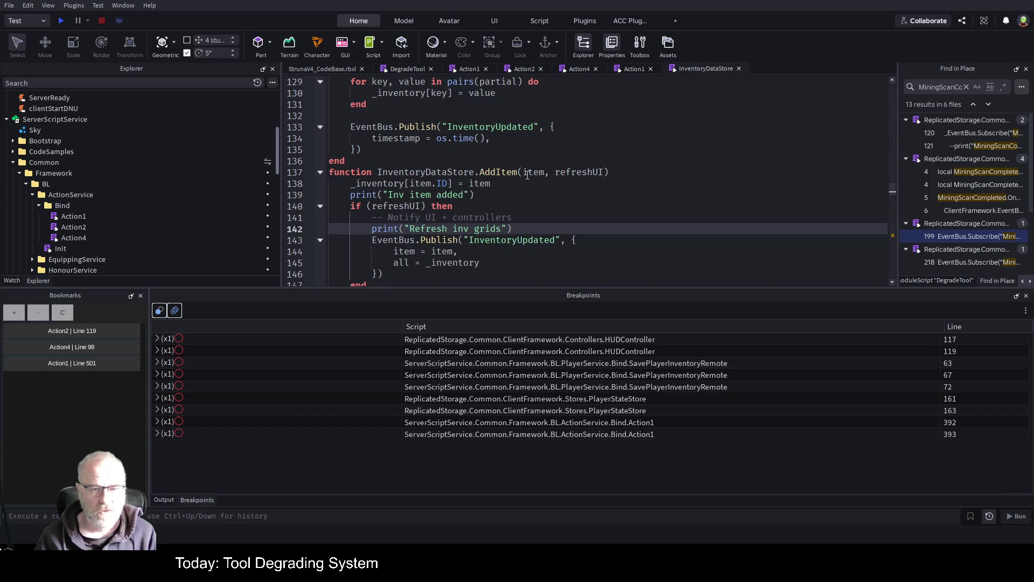
{"action": "left_click", "coordinate": [312, 186]}
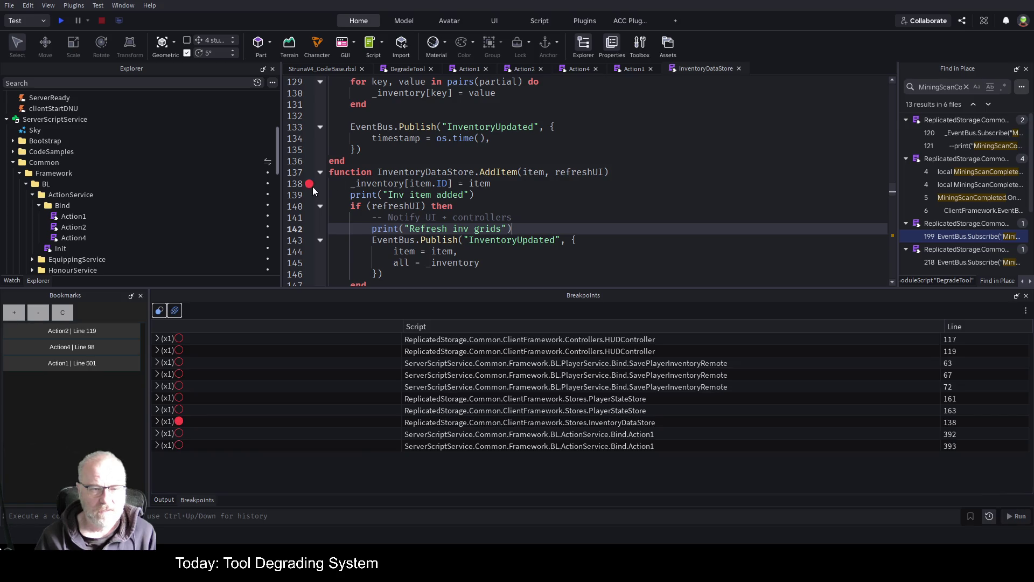
{"action": "left_click", "coordinate": [62, 22]}
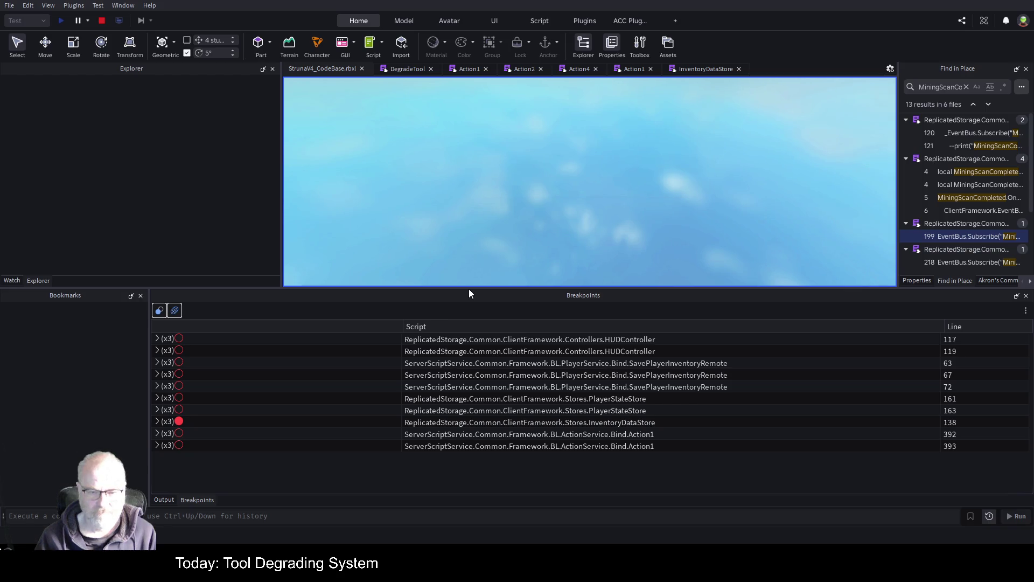
{"action": "left_click_drag", "start_coordinate": [479, 287], "coordinate": [493, 390]}
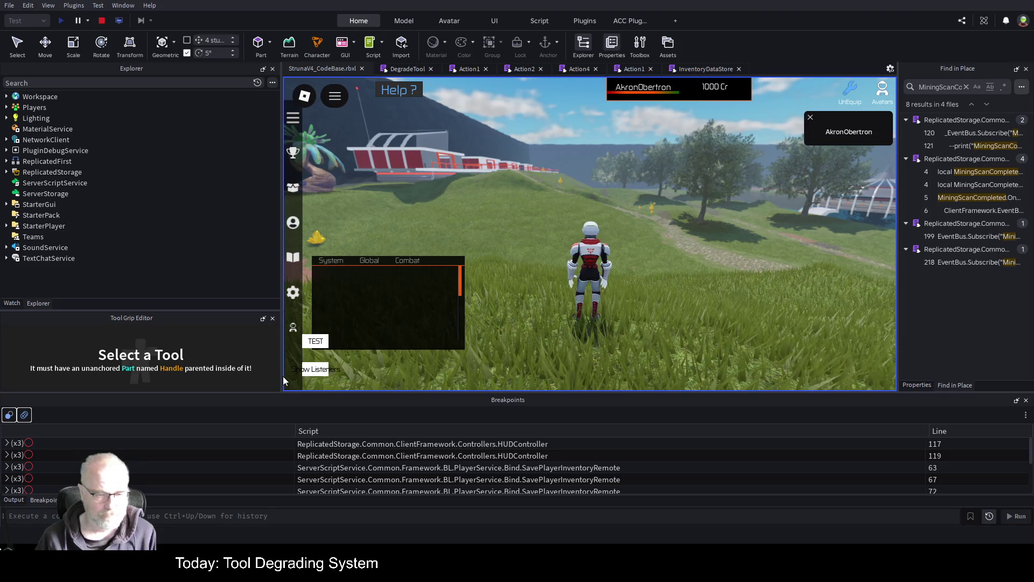
Widen the game view, move chat to the top-left, walk forward, and clear Find in Place
{"action": "left_click_drag", "start_coordinate": [282, 379], "coordinate": [189, 379]}
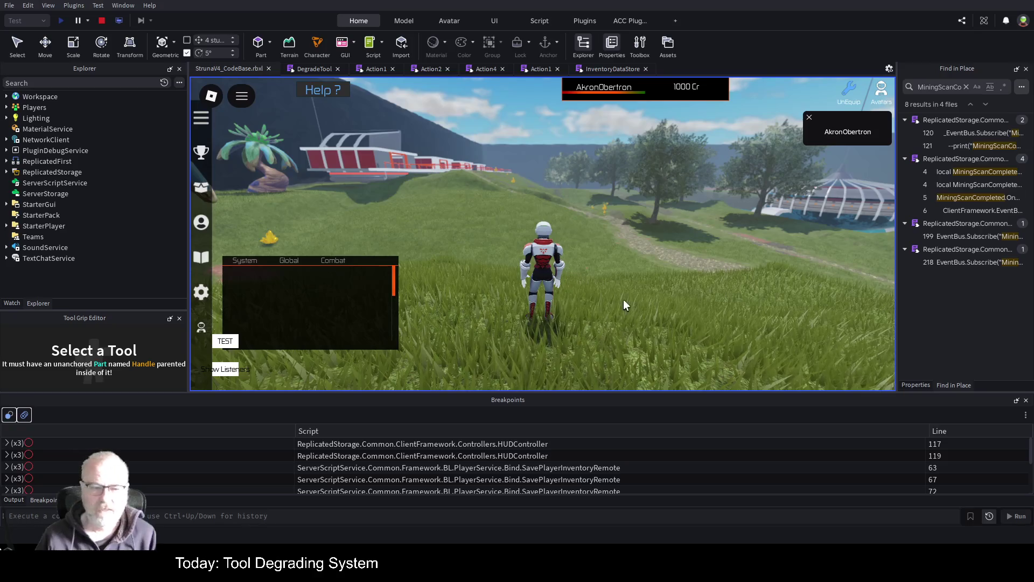
{"action": "left_click_drag", "start_coordinate": [295, 310], "coordinate": [287, 168]}
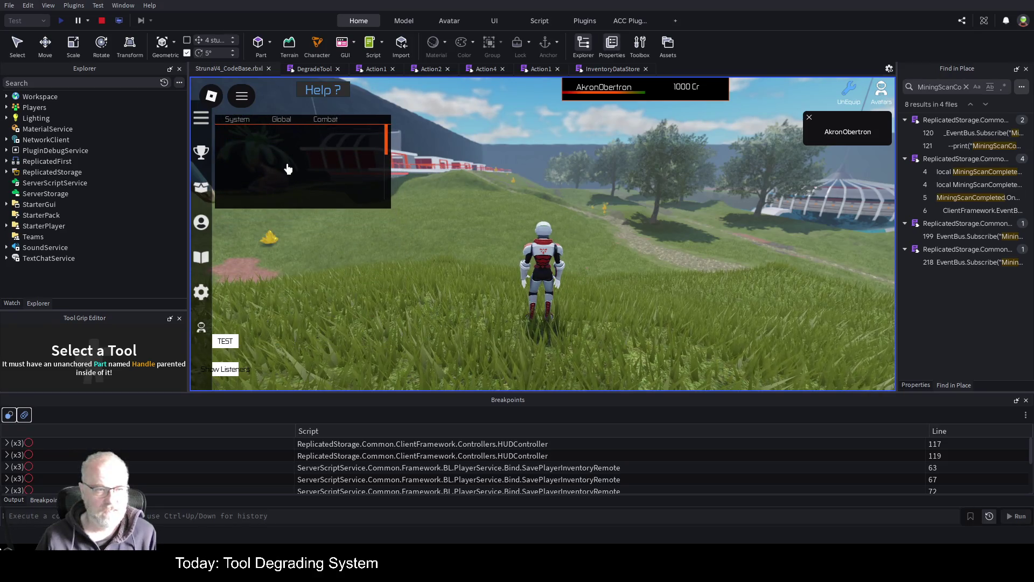
{"action": "scroll", "coordinate": [609, 284], "scroll_direction": "down", "scroll_amount": 2}
{"action": "key", "text": "Right"}
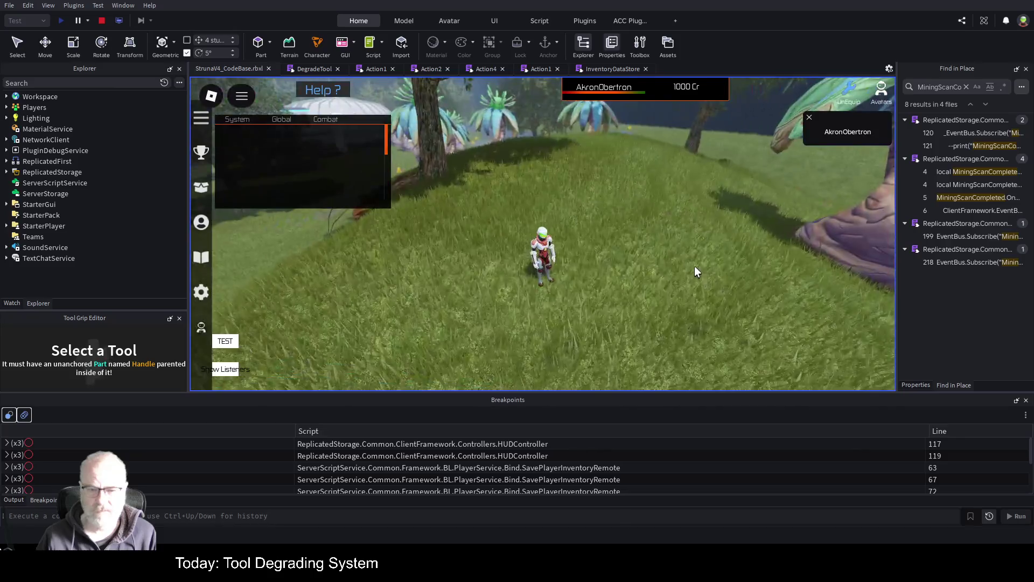
{"action": "key", "text": "w"}
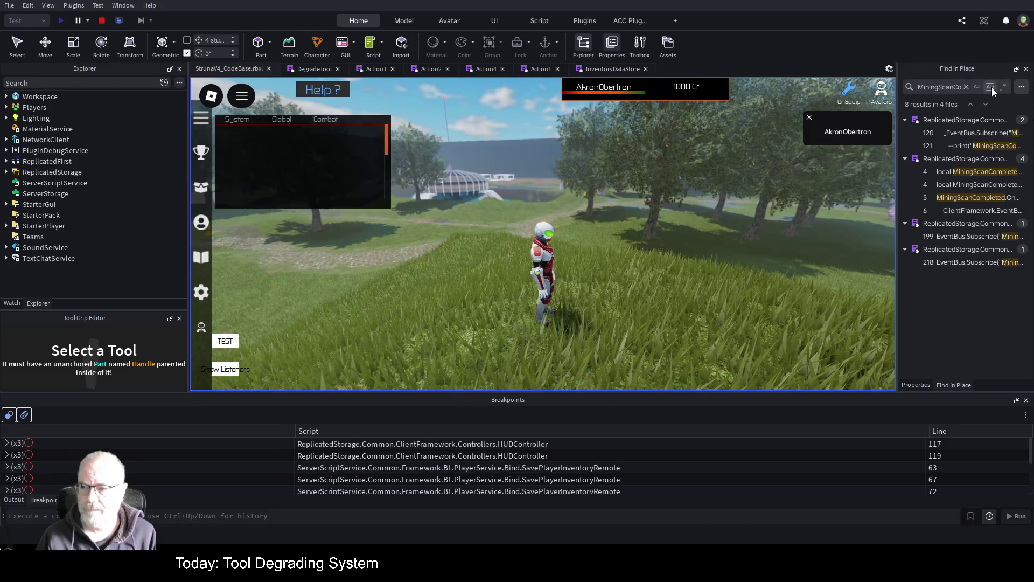
{"action": "left_click", "coordinate": [965, 87]}
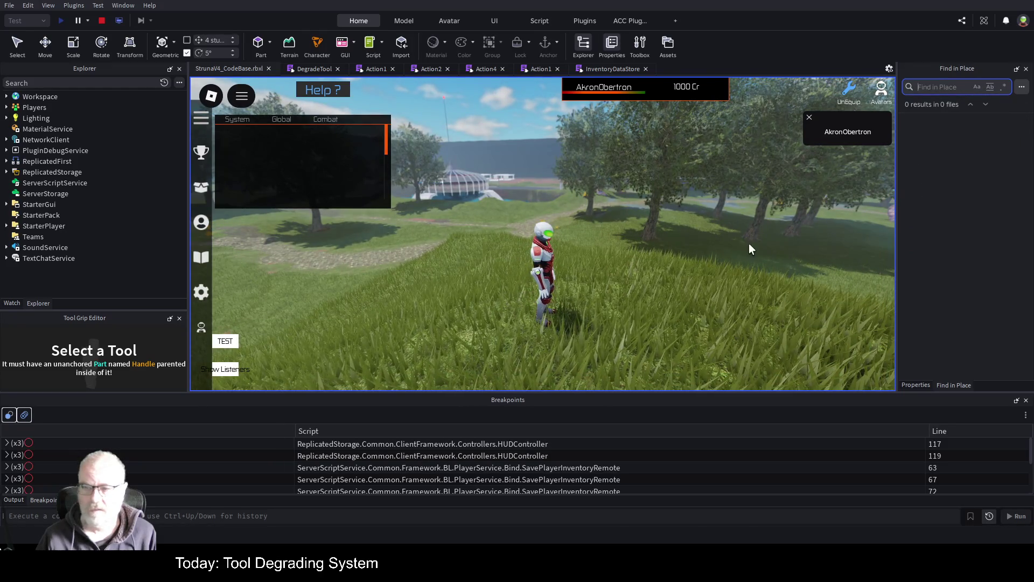
Equip the OOF001 tool from the in-game Tools inventory
{"action": "key", "text": "i"}
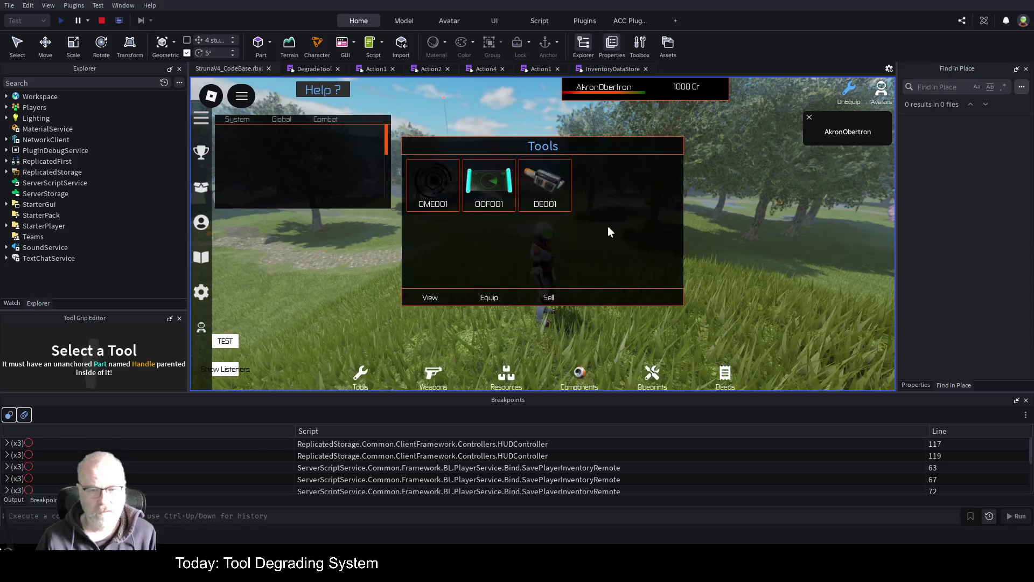
{"action": "left_click", "coordinate": [489, 186]}
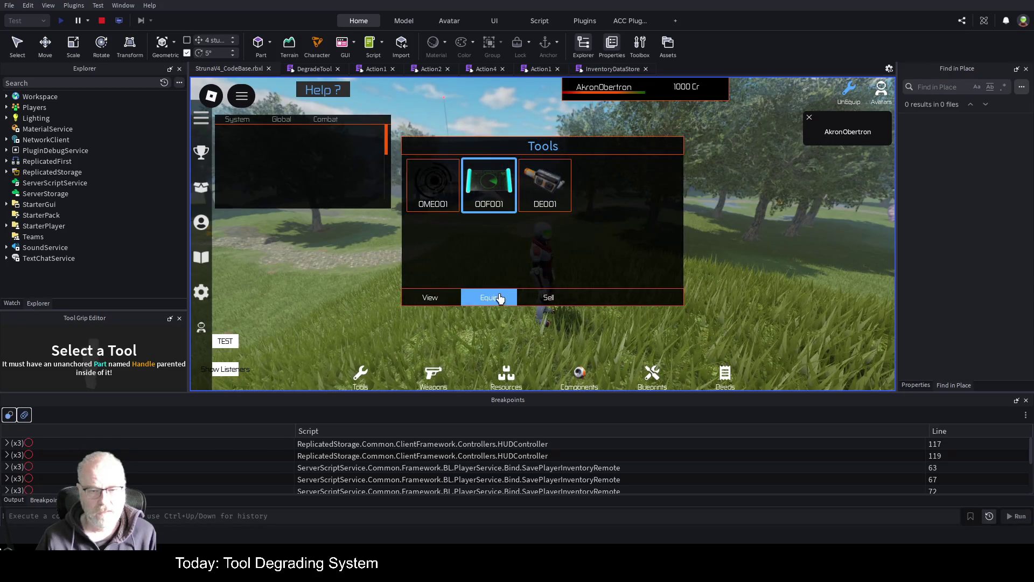
{"action": "left_click", "coordinate": [485, 297]}
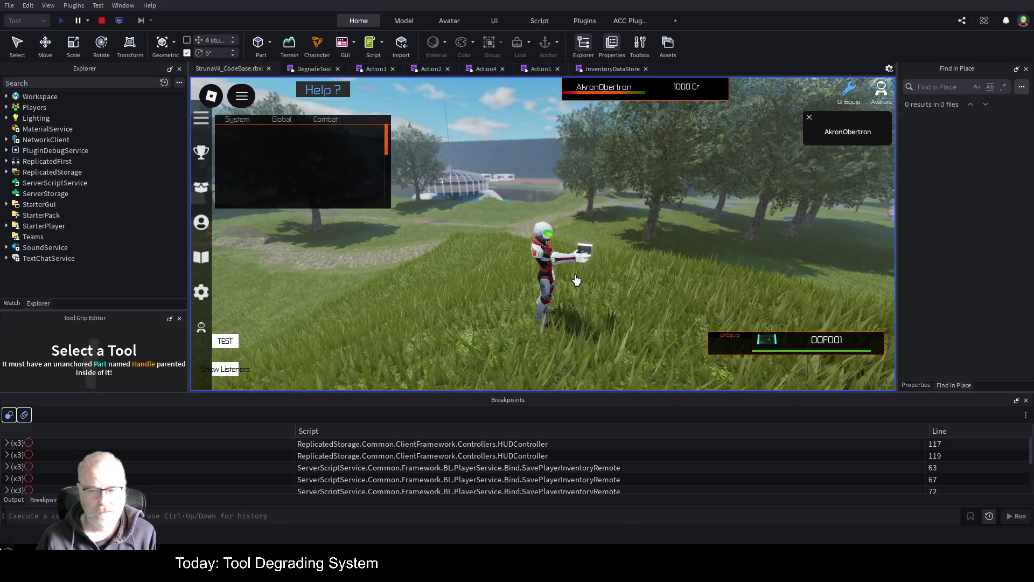
Confirm OOF001's Current Value is 200, then re-equip and scan to hit the line-138 breakpoint
{"action": "key", "text": "i"}
{"action": "left_click", "coordinate": [430, 298]}
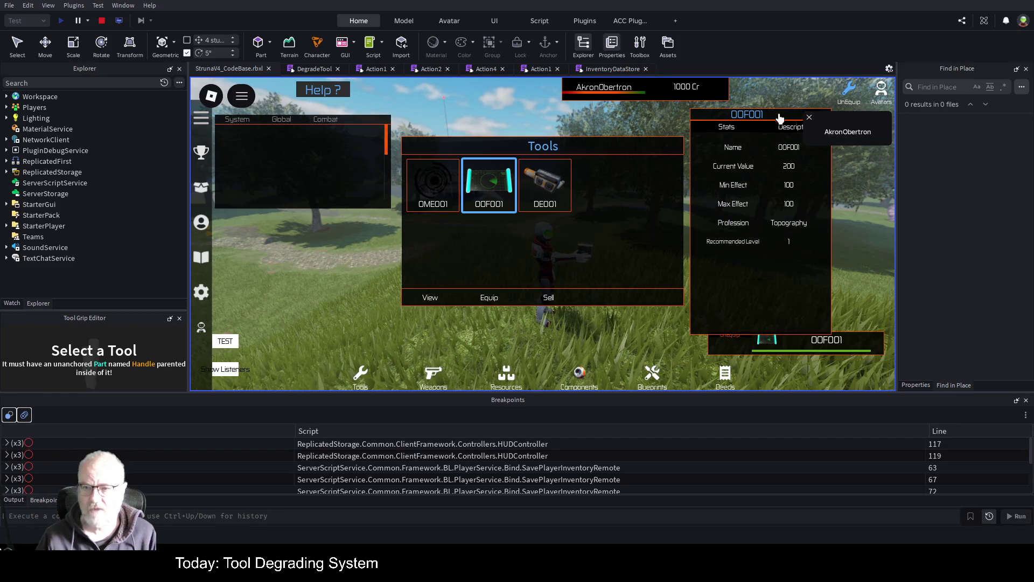
{"action": "left_click_drag", "start_coordinate": [779, 118], "coordinate": [768, 102]}
{"action": "left_click", "coordinate": [808, 99]}
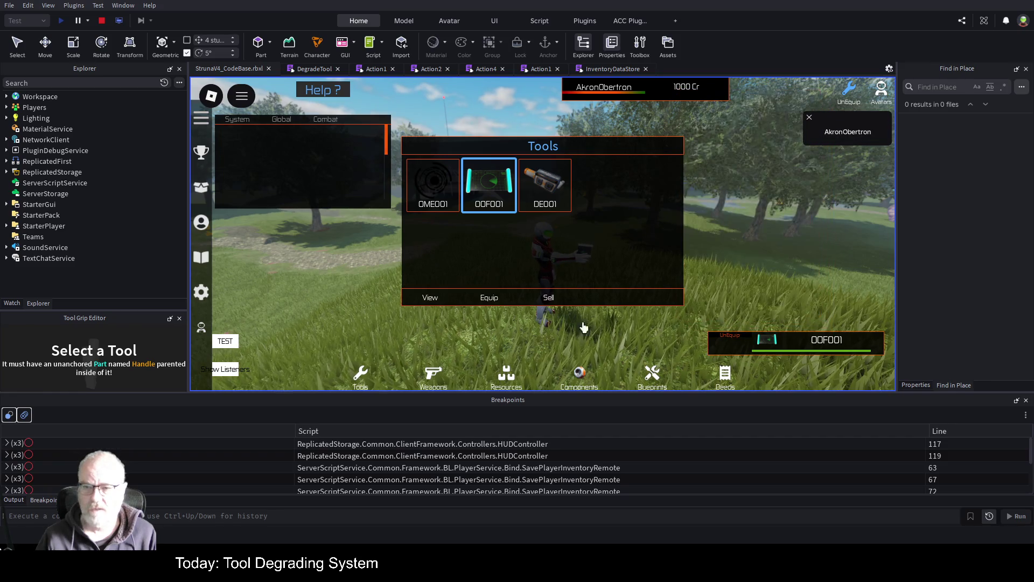
{"action": "left_click", "coordinate": [516, 296]}
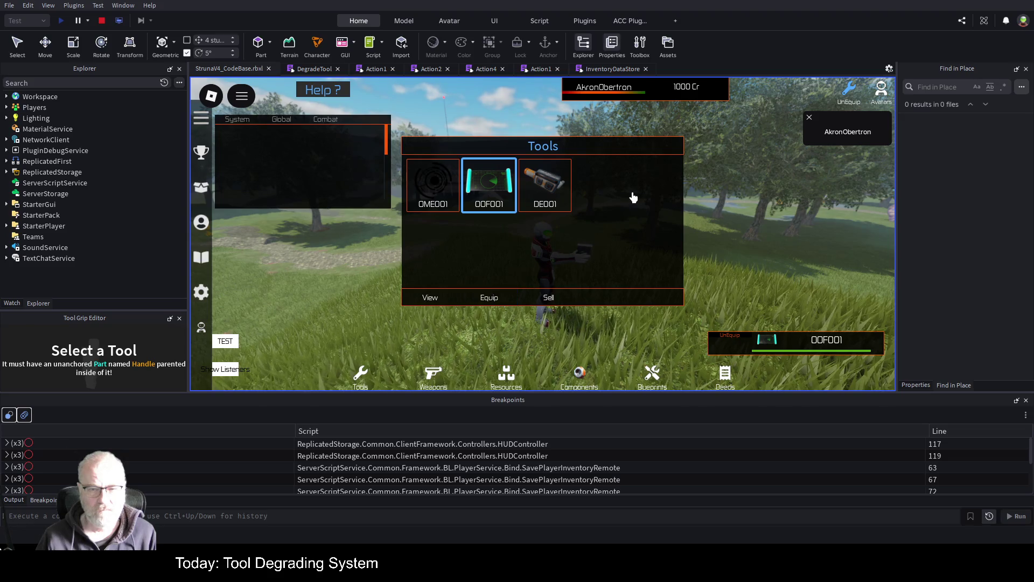
{"action": "left_click", "coordinate": [646, 256]}
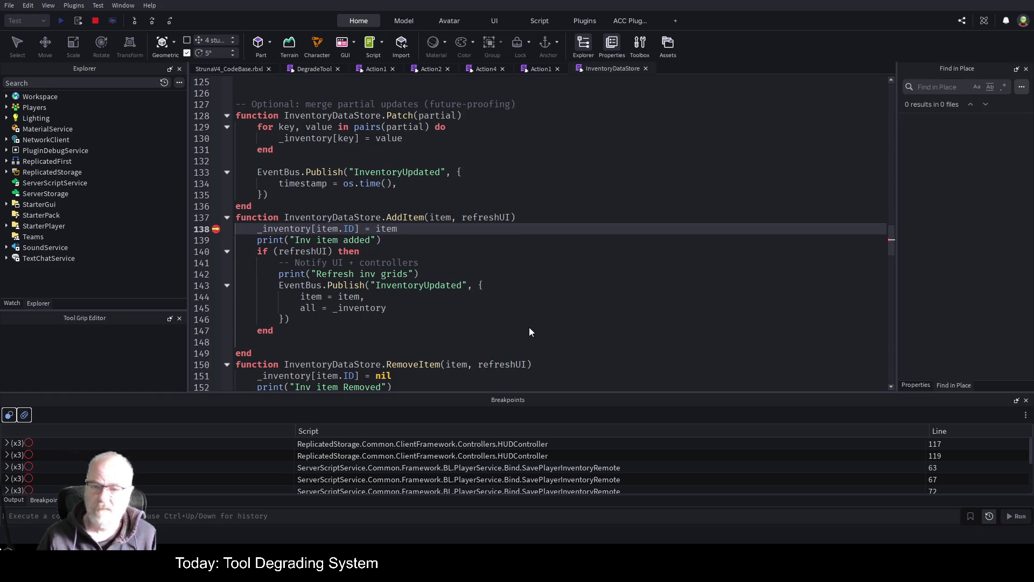
Resume past the breakpoint with F5 and return to the game, which reports 12 Carbon found
{"action": "left_click", "coordinate": [529, 180]}
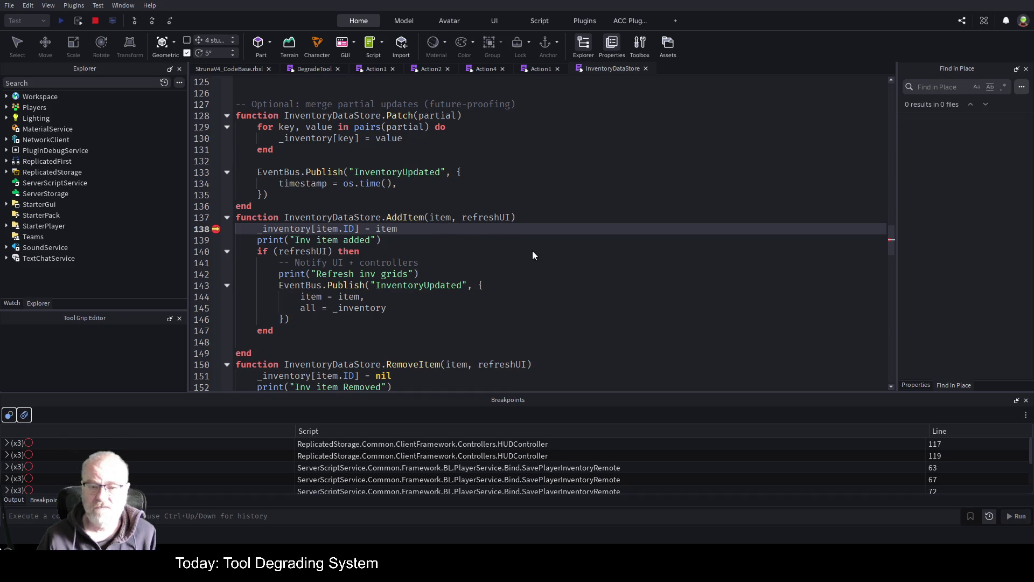
{"action": "left_click", "coordinate": [478, 205]}
{"action": "key", "text": "F5"}
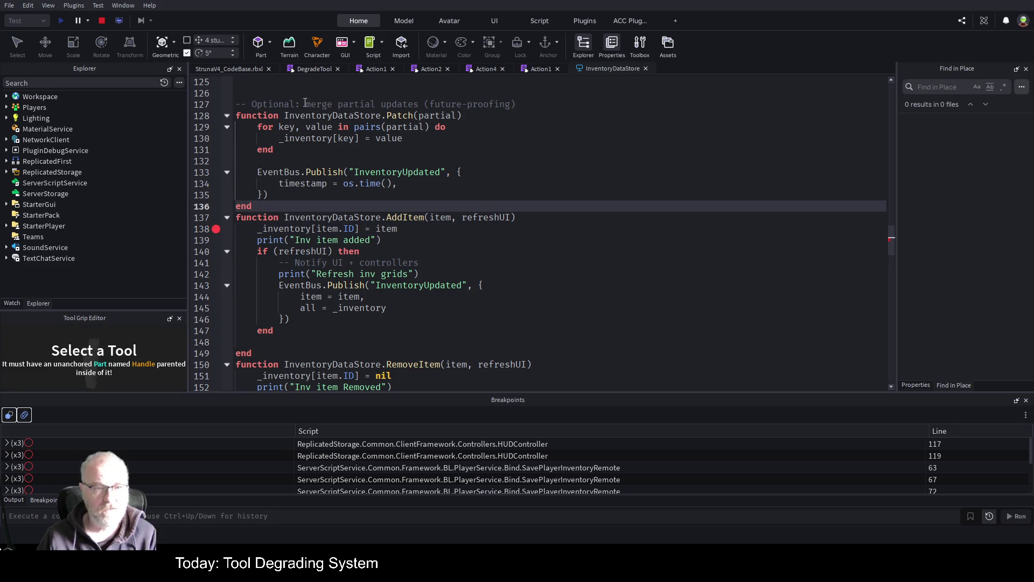
{"action": "left_click", "coordinate": [243, 70]}
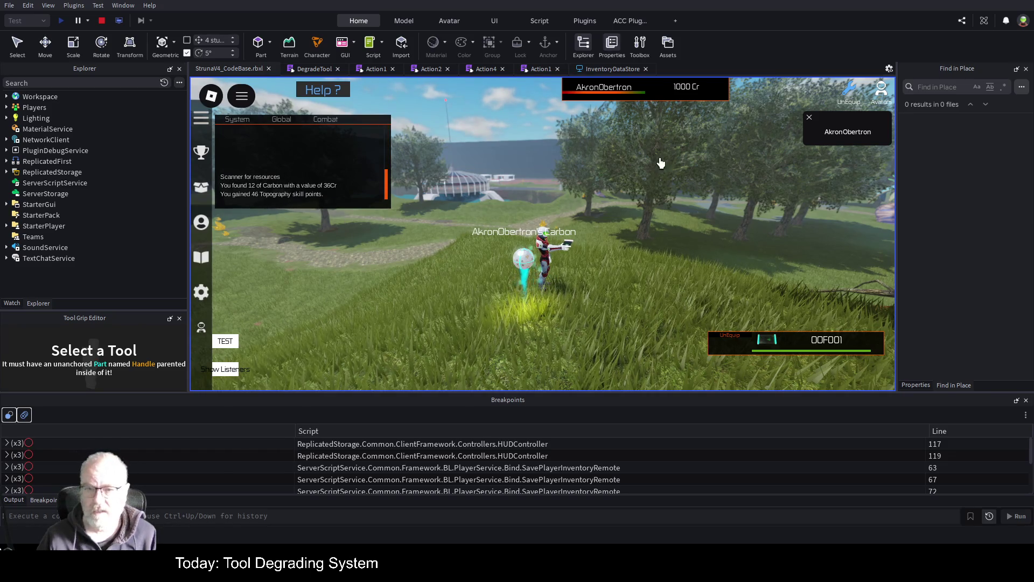
Check that OOF001's stats show Current Value 199 after one scan, then stop the playtest
{"action": "key", "text": "i"}
{"action": "left_click", "coordinate": [488, 185]}
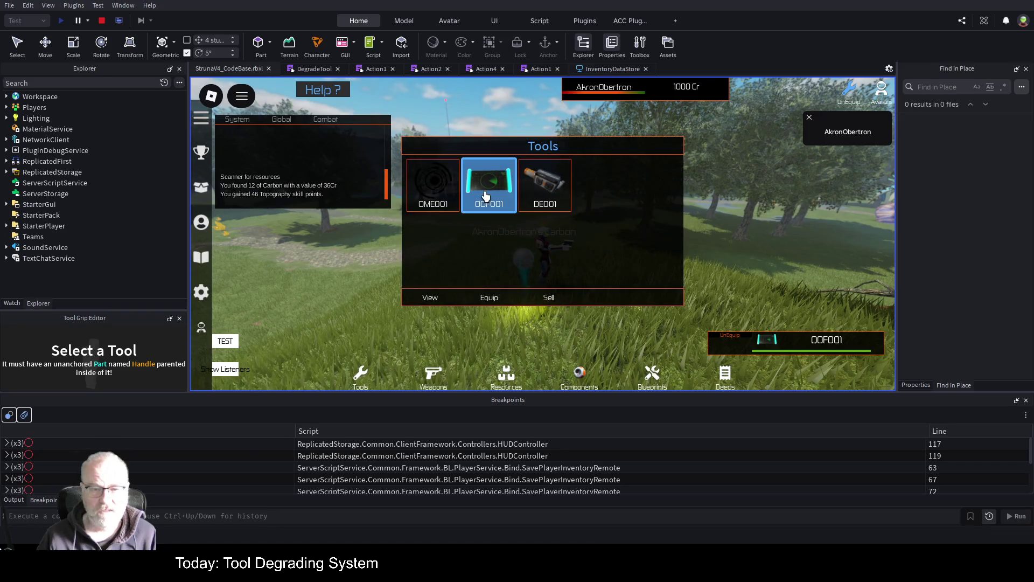
{"action": "left_click", "coordinate": [433, 300]}
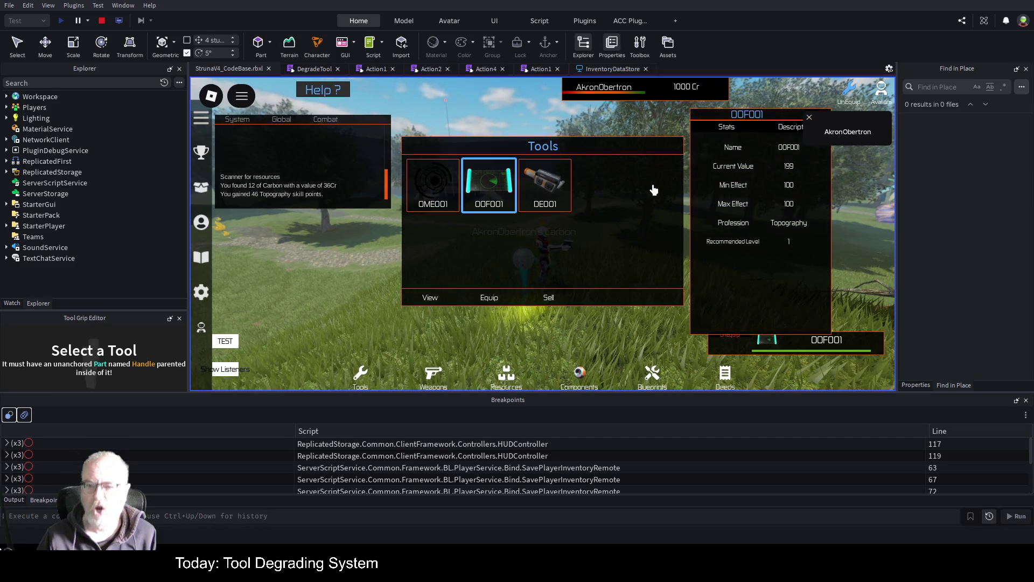
{"action": "left_click", "coordinate": [809, 116]}
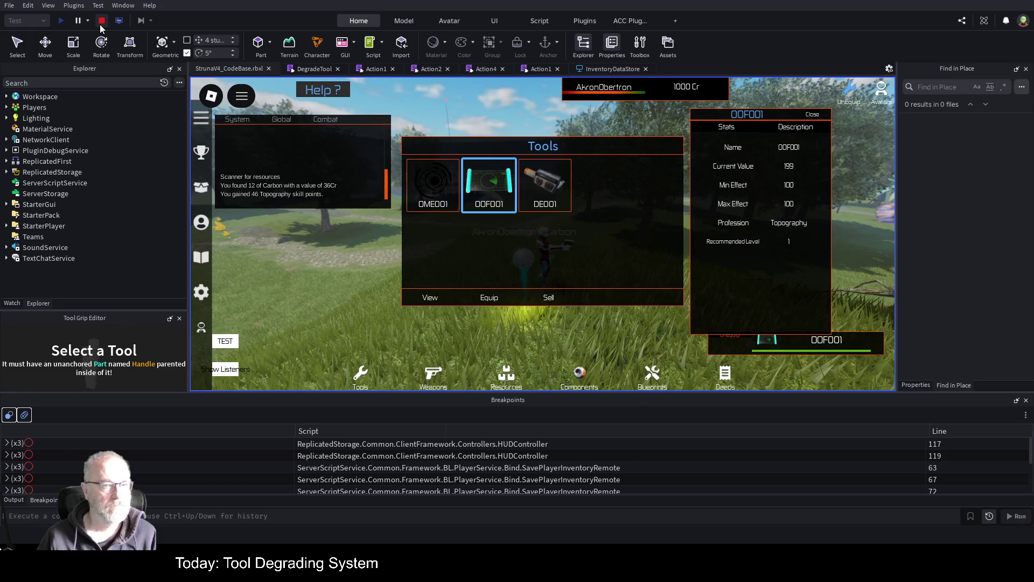
{"action": "left_click", "coordinate": [100, 25]}
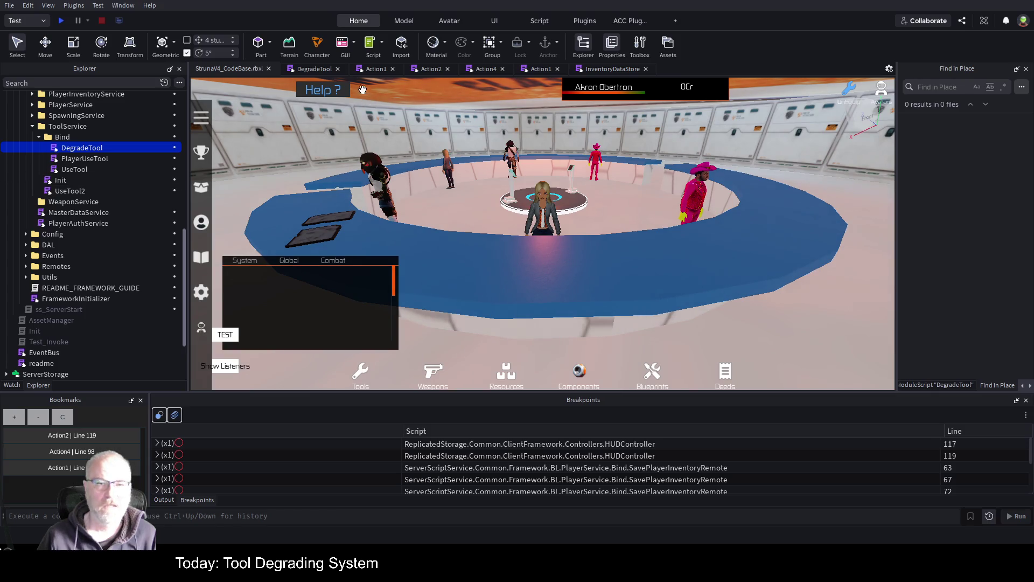
In Action1, delete the extra blank lines after the MiningScanCompleted FireClient call and save
{"action": "left_click", "coordinate": [373, 69]}
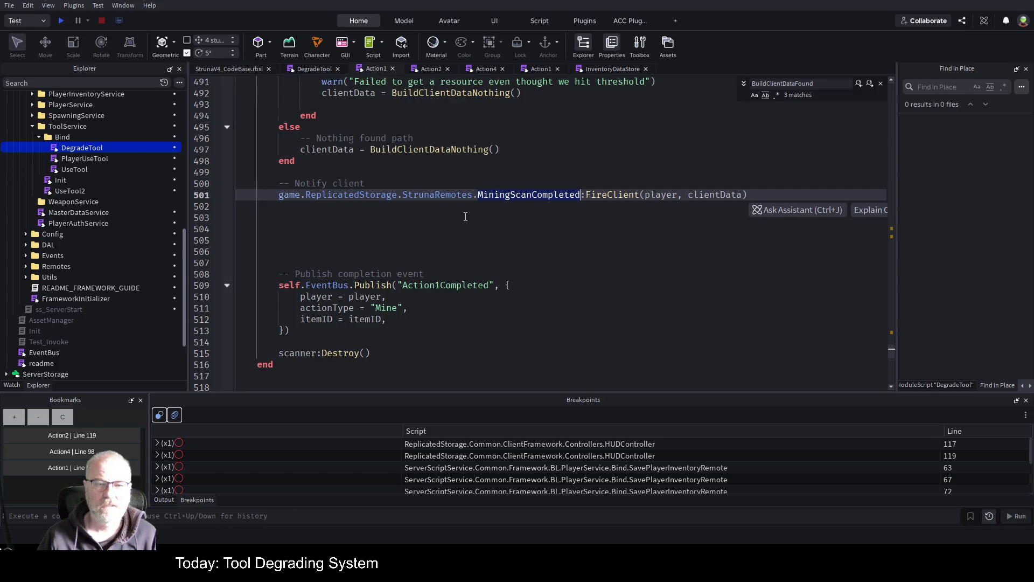
{"action": "key", "text": "Down"}
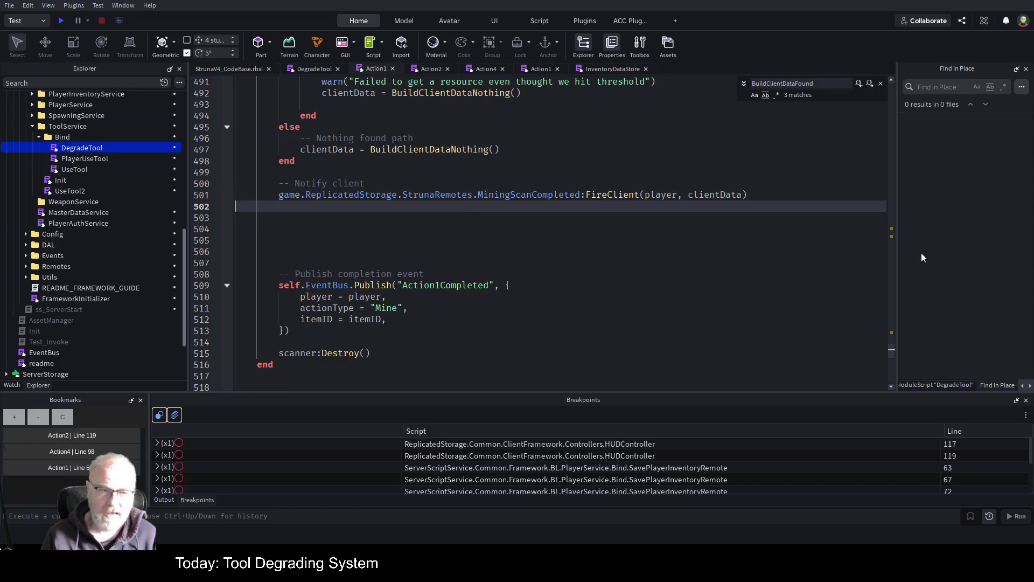
{"action": "key", "text": "shift+Down"}
{"action": "key", "text": "shift+Down"}
{"action": "key", "text": "shift+Down"}
{"action": "key", "text": "Delete"}
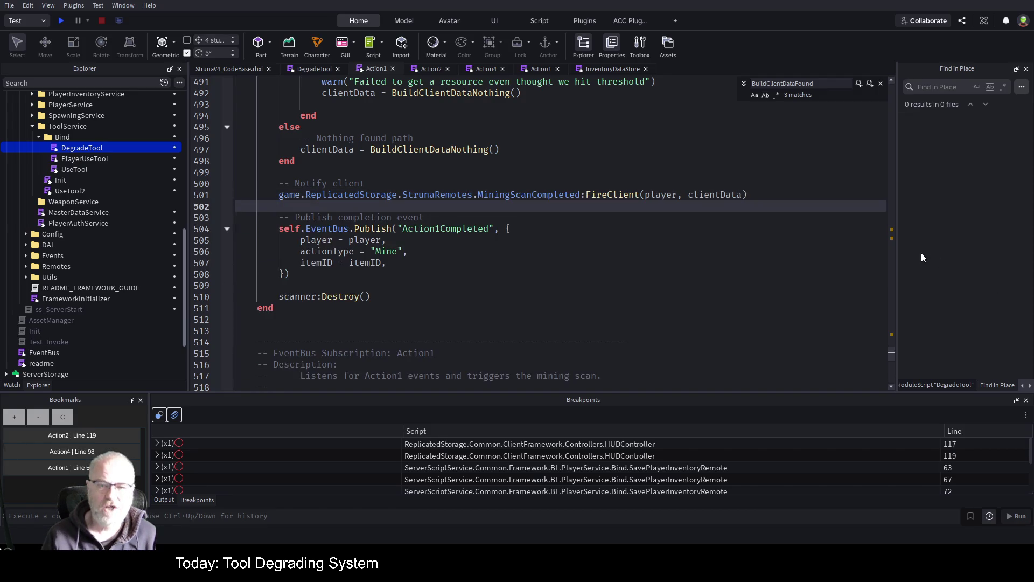
{"action": "key", "text": "ctrl+s"}
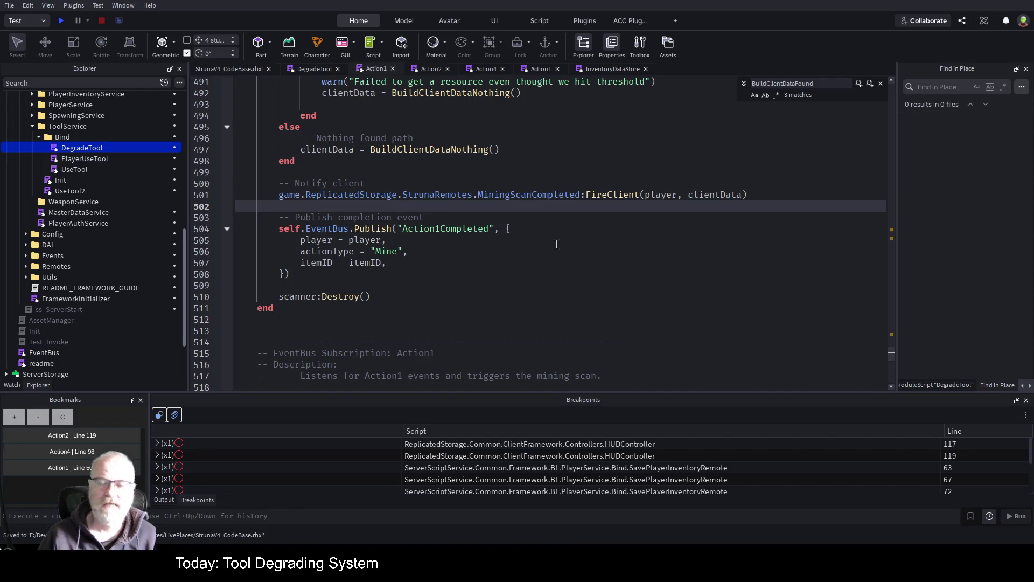
Review the code around line 499, save, and open the Action2 script from EquippingService
{"action": "scroll", "coordinate": [95, 167], "scroll_direction": "up", "scroll_amount": 3}
{"action": "scroll", "coordinate": [101, 158], "scroll_direction": "up", "scroll_amount": 3}
{"action": "left_click", "coordinate": [375, 176]}
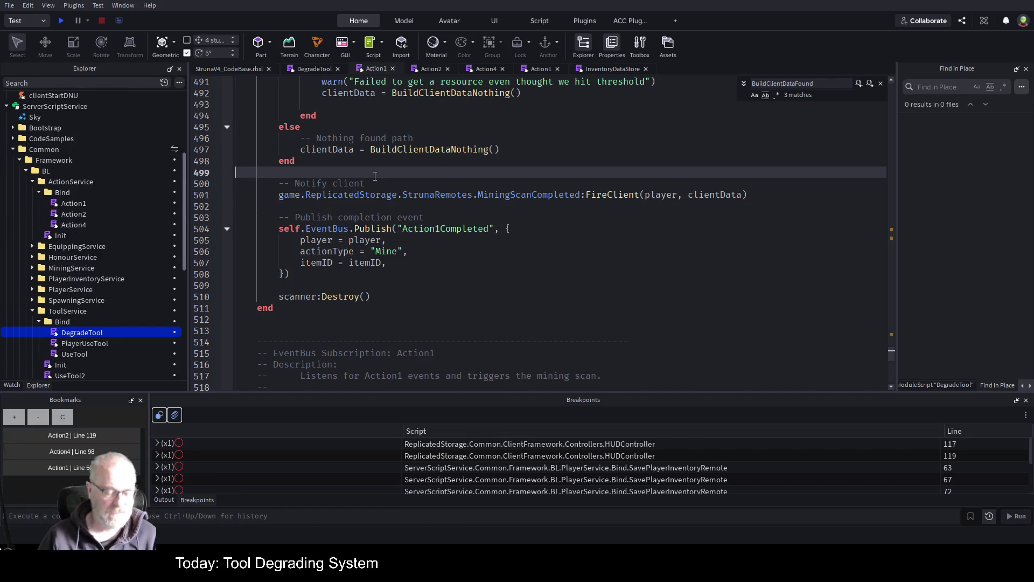
{"action": "key", "text": "ctrl+s"}
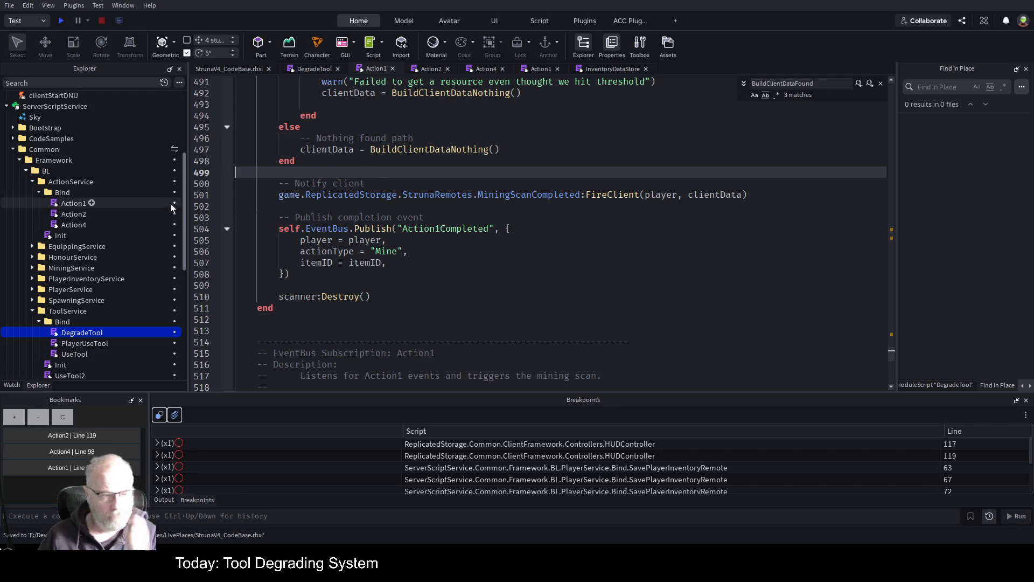
{"action": "left_click", "coordinate": [32, 246]}
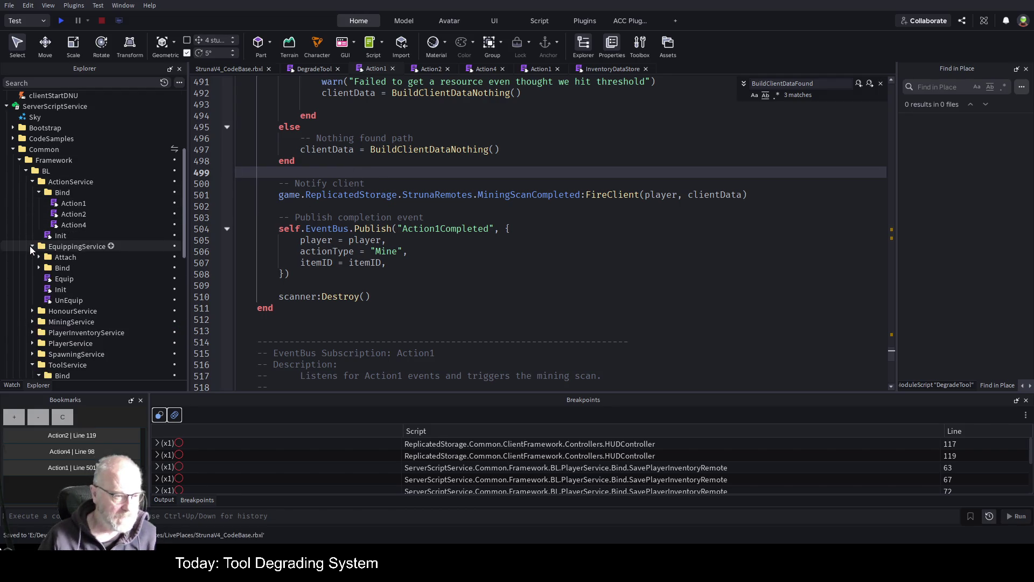
{"action": "left_click", "coordinate": [432, 69]}
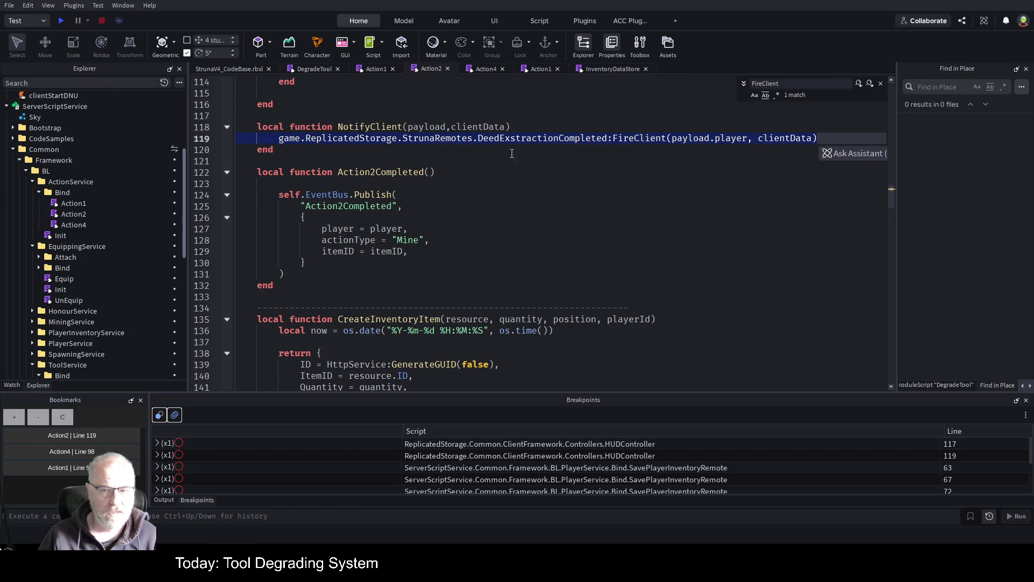
Add warn("degrade tool") as the first line of Action2's NotifyClient, copy it, and save
{"action": "left_click", "coordinate": [522, 127]}
{"action": "key", "text": "Return"}
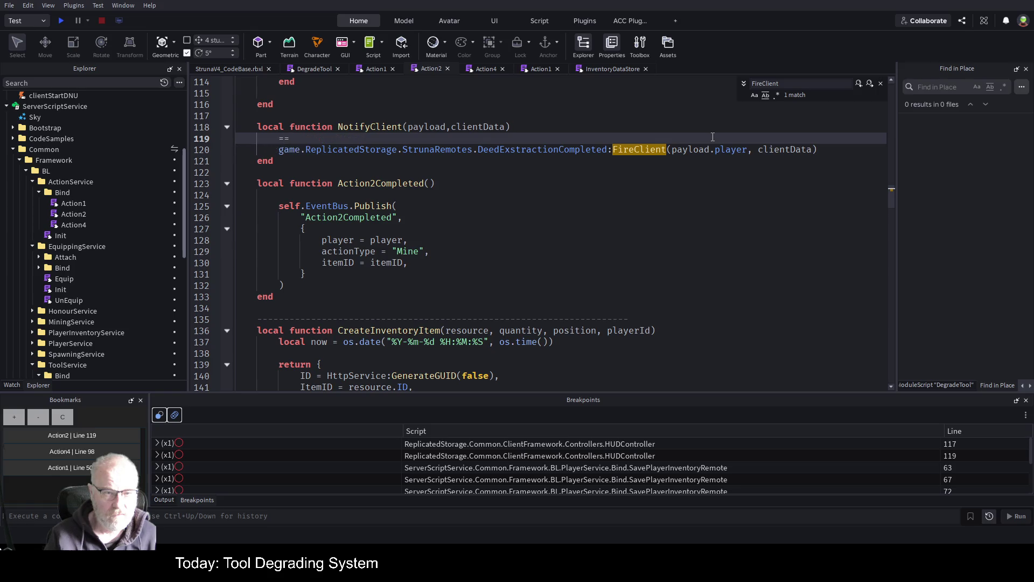
{"action": "type", "text": "--TODO :"}
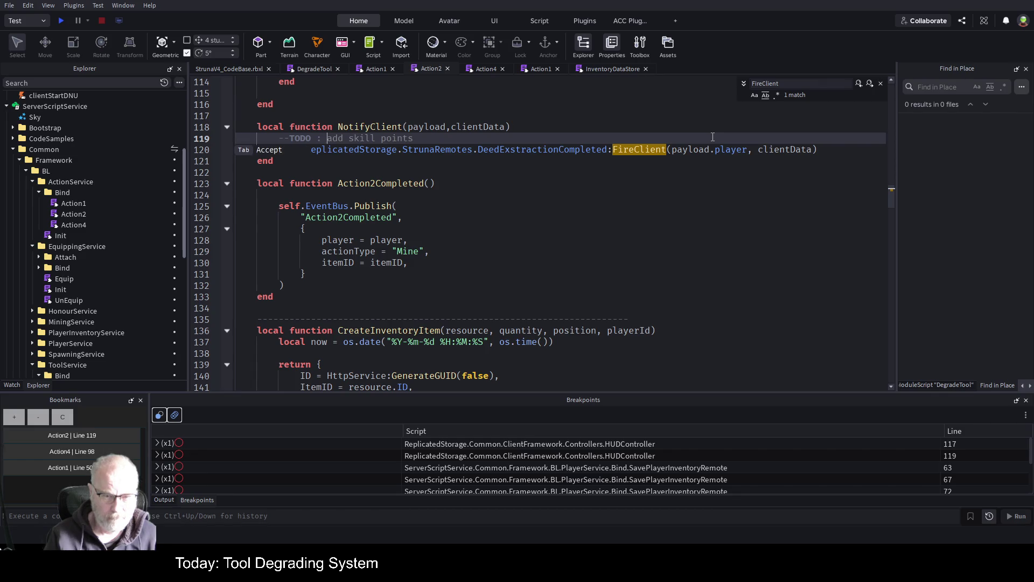
{"action": "key", "text": "Home"}
{"action": "key", "text": "Delete"}
{"action": "key", "text": "Delete"}
{"action": "type", "text": "warn(\""}
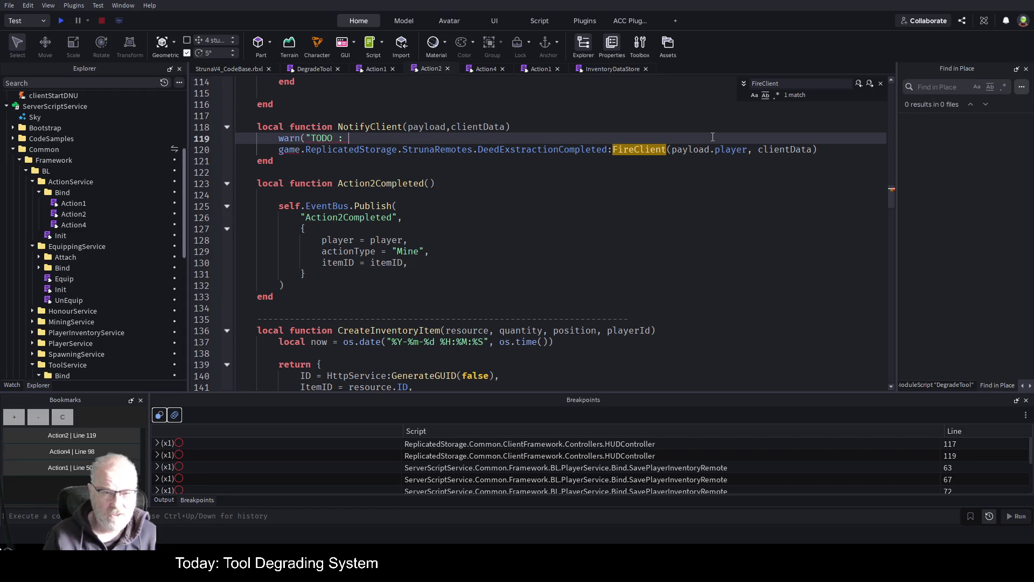
{"action": "type", "text": "degrad"}
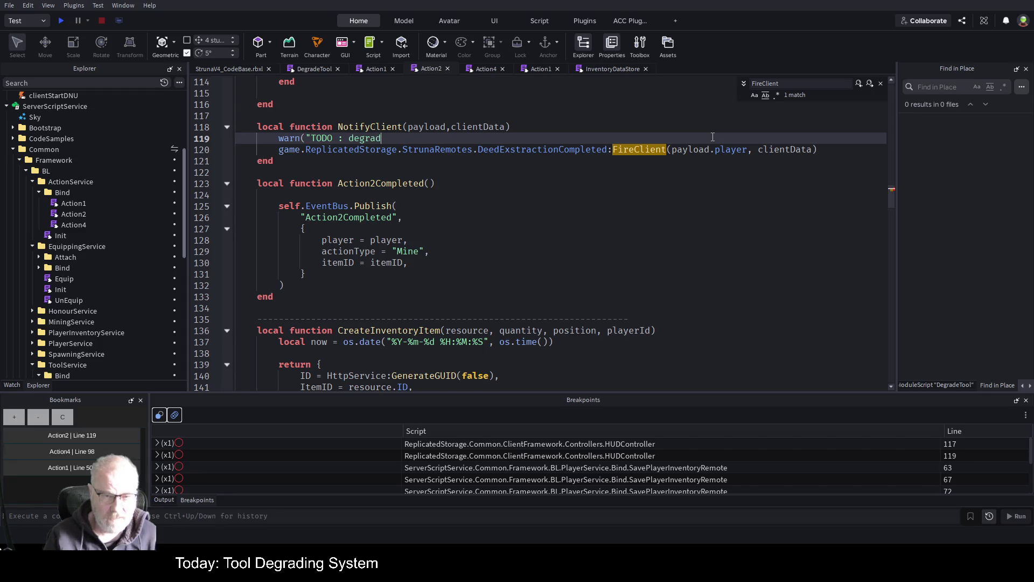
{"action": "type", "text": "e track"}
{"action": "key", "text": "BackSpace"}
{"action": "key", "text": "BackSpace"}
{"action": "key", "text": "BackSpace"}
{"action": "type", "text": "ool\")"}
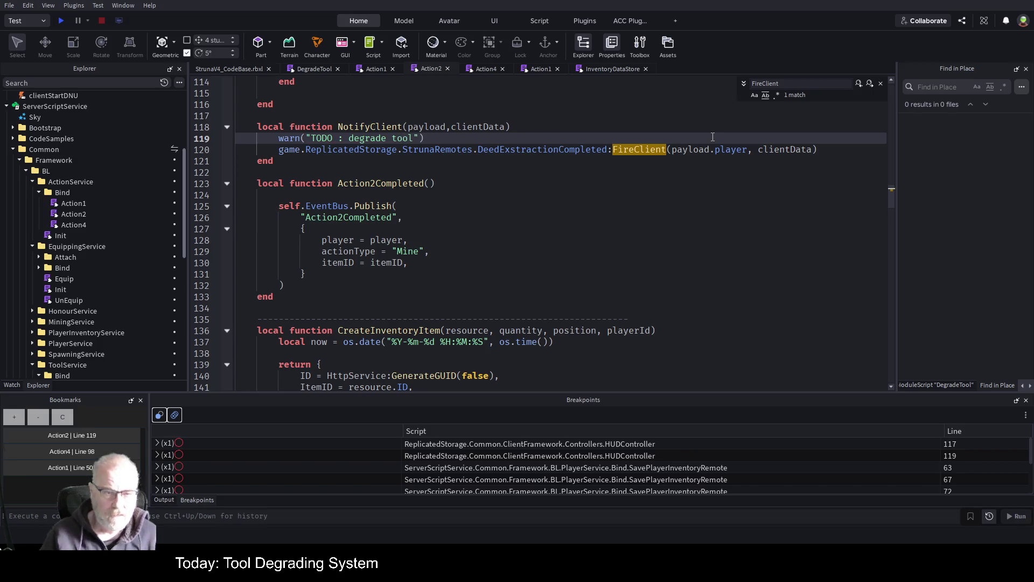
{"action": "key", "text": "shift+Home"}
{"action": "key", "text": "ctrl+c"}
{"action": "key", "text": "ctrl+s"}
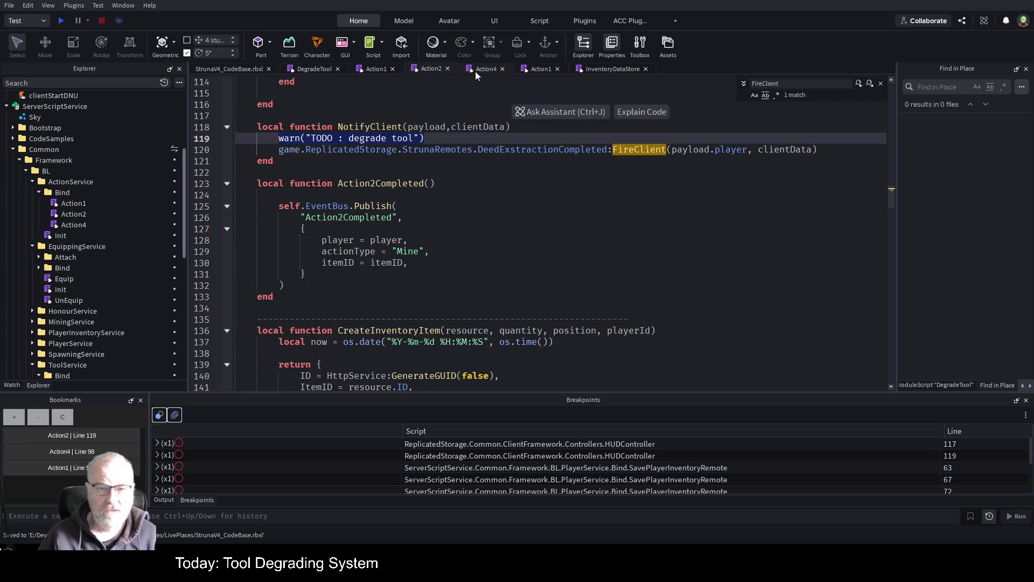
Paste the degrade tool warn line above the FireClient call in Action4's NotifyClient
{"action": "left_click", "coordinate": [475, 71]}
{"action": "key", "text": "Home"}
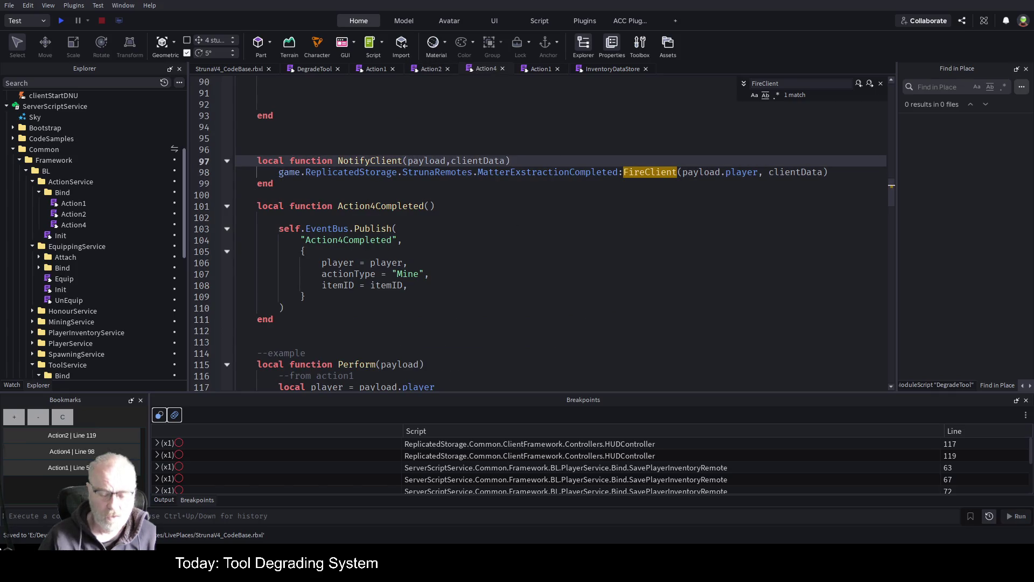
{"action": "key", "text": "Return"}
{"action": "key", "text": "Up"}
{"action": "key", "text": "ctrl+v"}
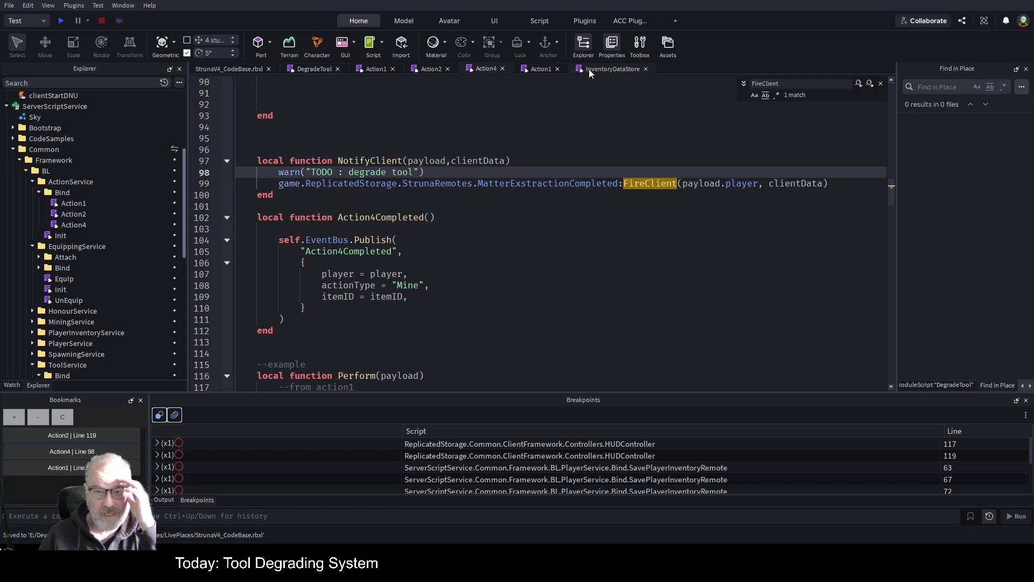
Remove all breakpoints with Ctrl+Shift+F9 from InventoryDataStore and close the DegradeTool script
{"action": "left_click", "coordinate": [610, 69]}
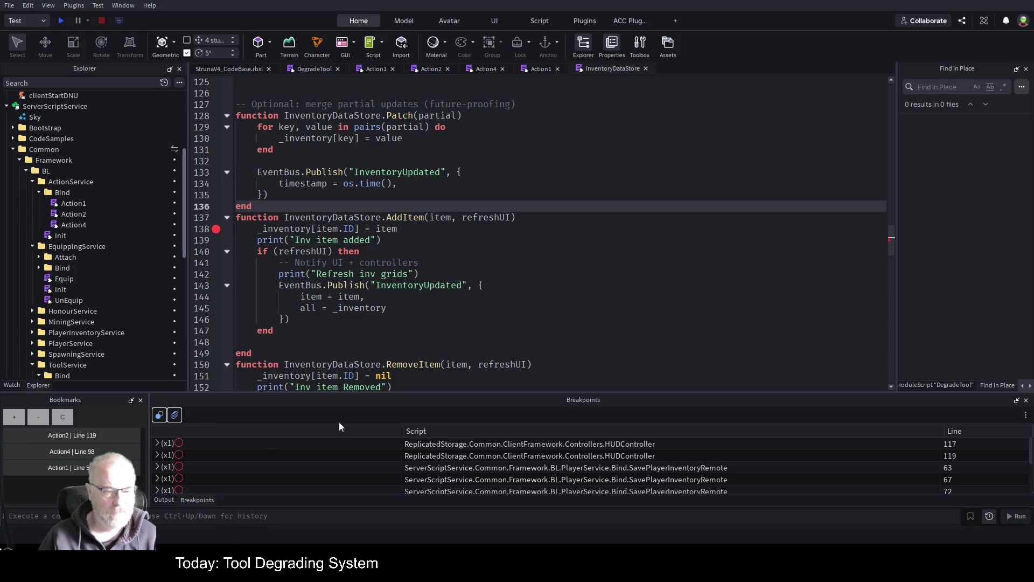
{"action": "key", "text": "ctrl+shift+F9"}
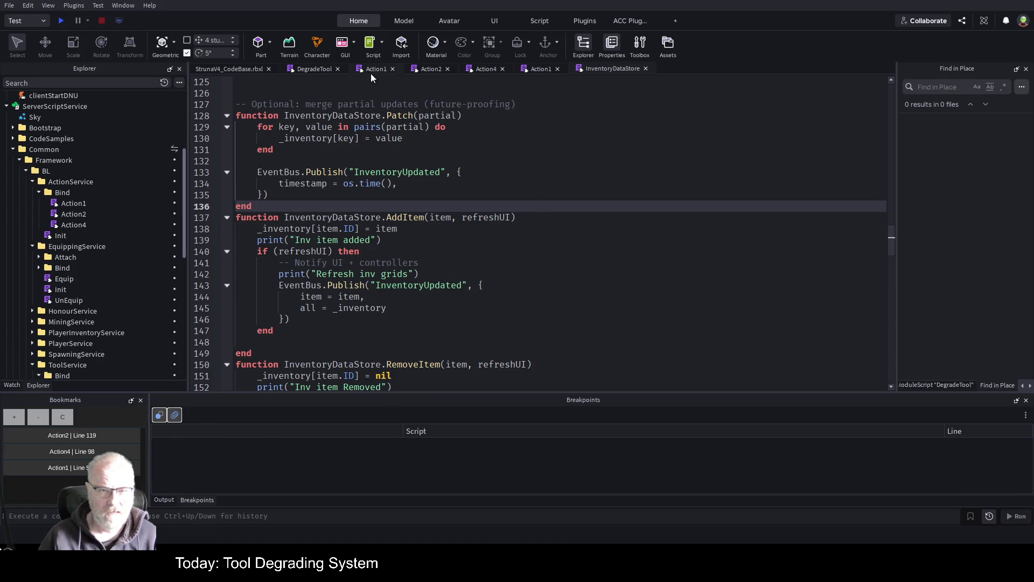
{"action": "left_click", "coordinate": [337, 69]}
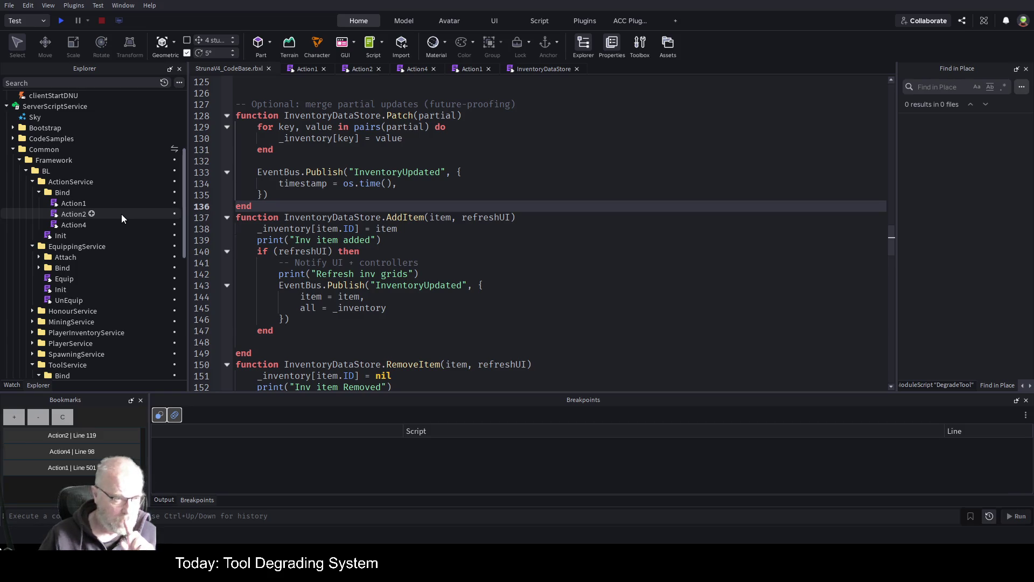
Open EquippingController from ReplicatedStorage's ClientFramework > Controllers folder
{"action": "scroll", "coordinate": [135, 253], "scroll_direction": "down", "scroll_amount": 2}
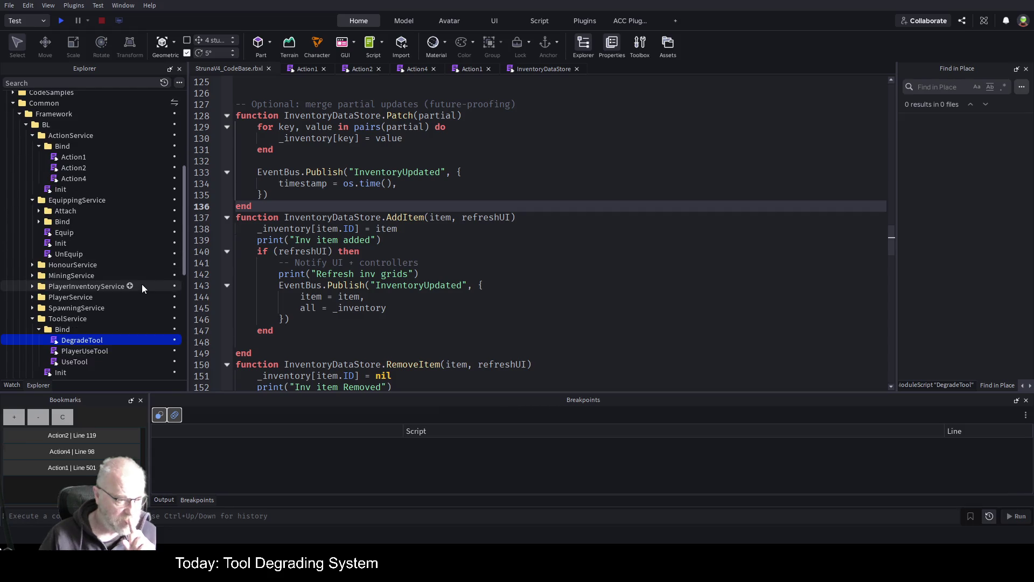
{"action": "scroll", "coordinate": [132, 291], "scroll_direction": "up", "scroll_amount": 5}
{"action": "scroll", "coordinate": [127, 277], "scroll_direction": "up", "scroll_amount": 4}
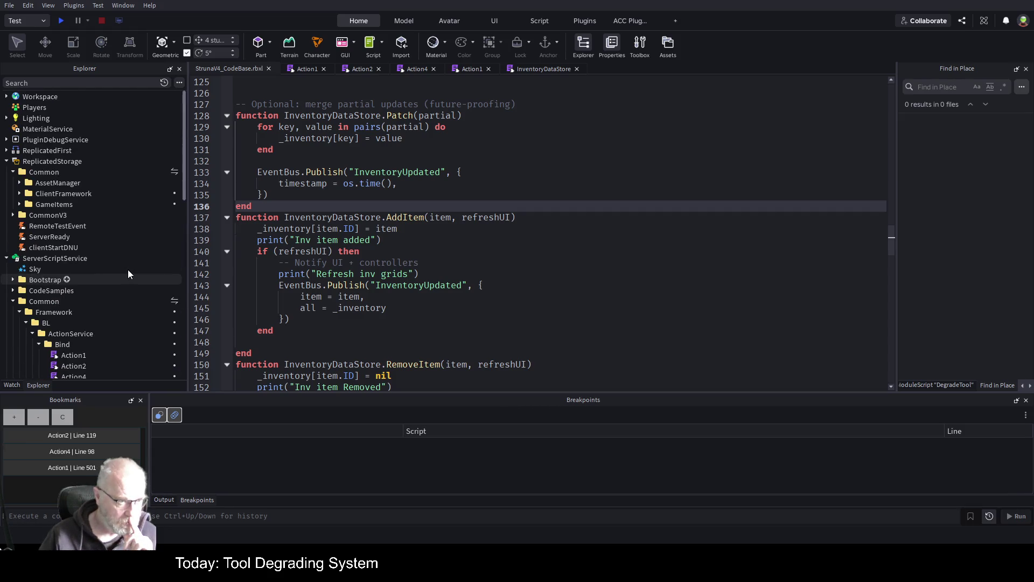
{"action": "left_click", "coordinate": [20, 193]}
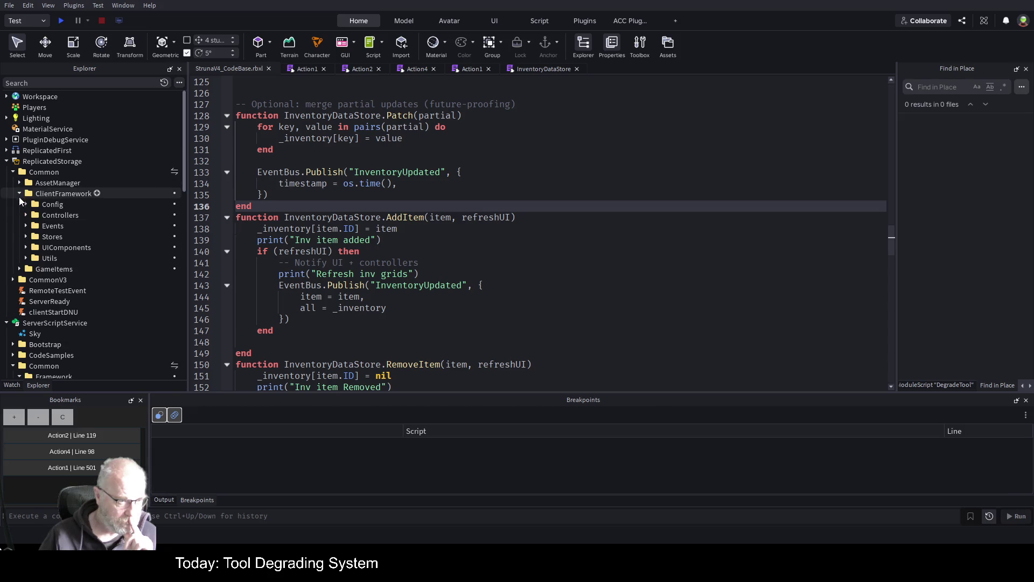
{"action": "left_click", "coordinate": [27, 215]}
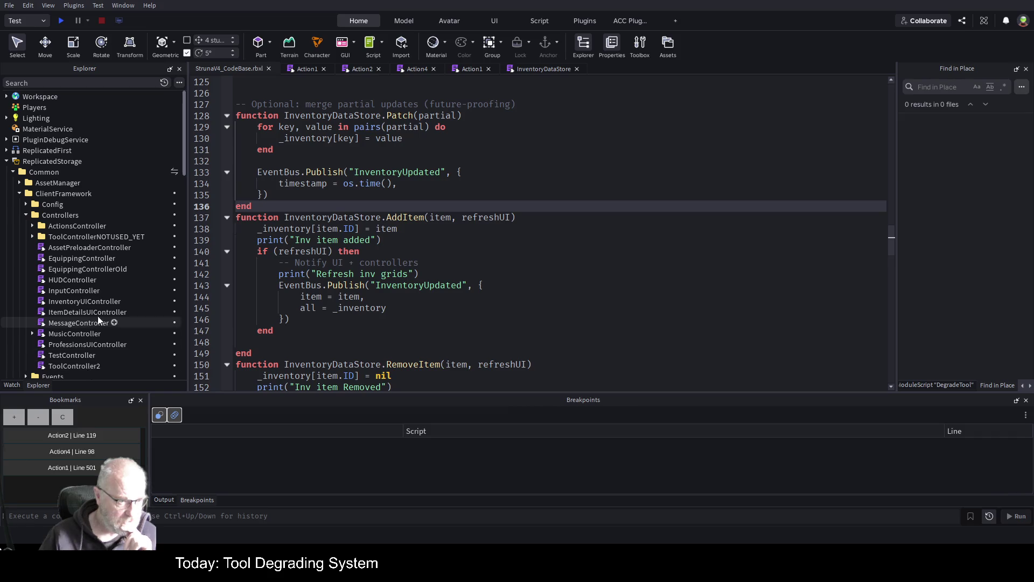
{"action": "double_click", "coordinate": [104, 257]}
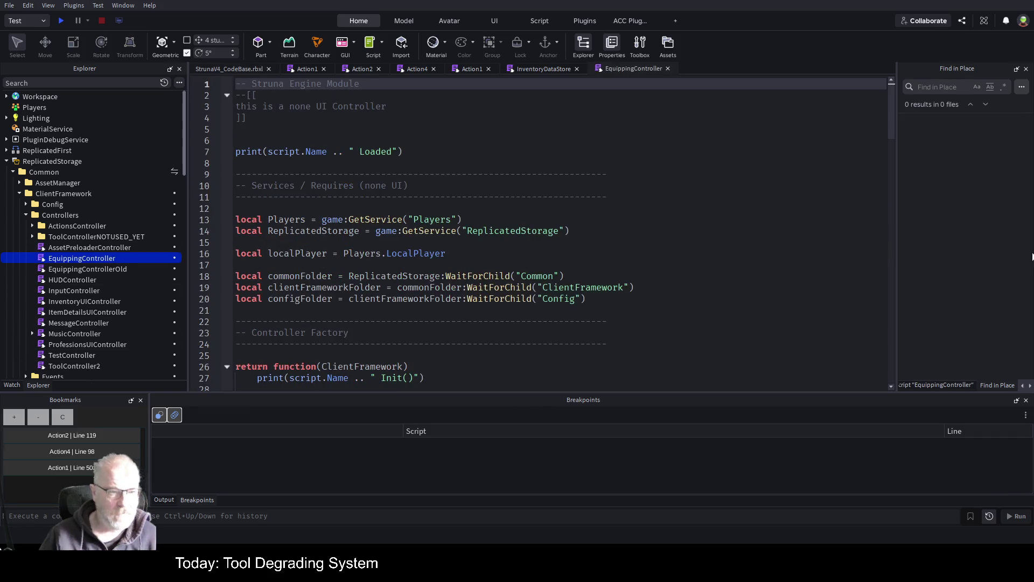
Scroll through EquippingController and select its Private Vars and Helpers comment blocks
{"action": "scroll", "coordinate": [551, 202], "scroll_direction": "down", "scroll_amount": 15}
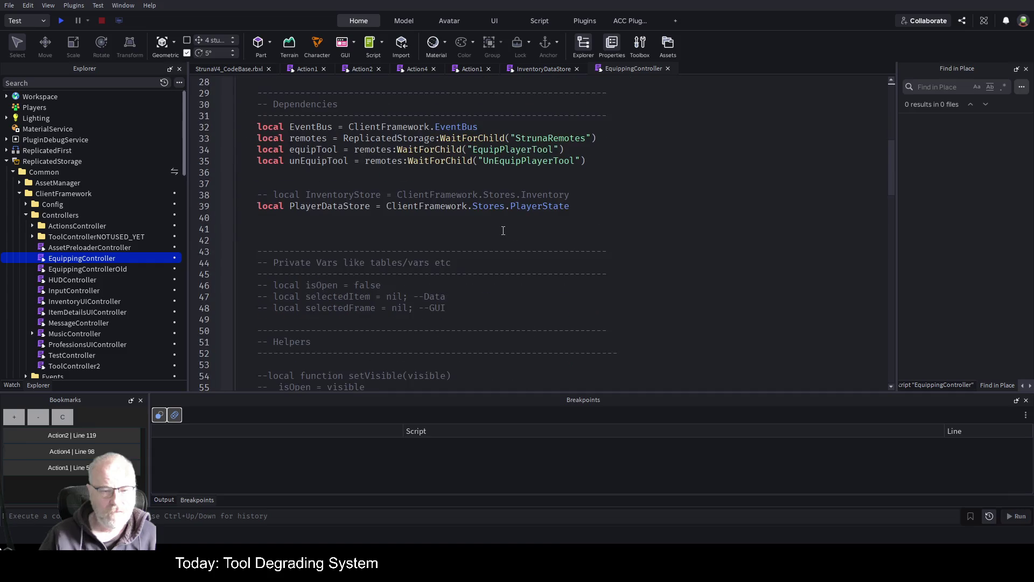
{"action": "scroll", "coordinate": [502, 232], "scroll_direction": "down", "scroll_amount": 2}
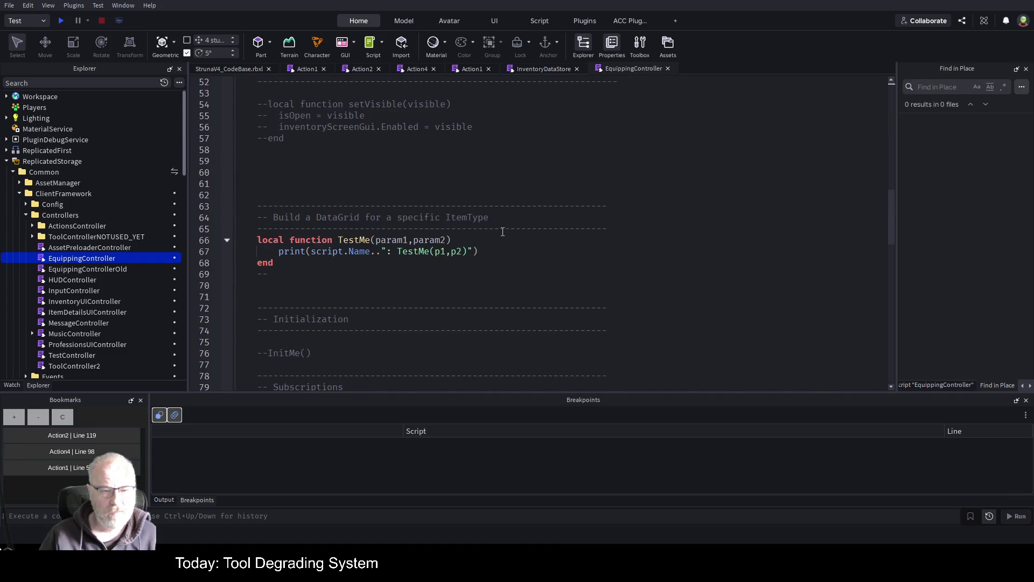
{"action": "scroll", "coordinate": [502, 231], "scroll_direction": "down", "scroll_amount": 8}
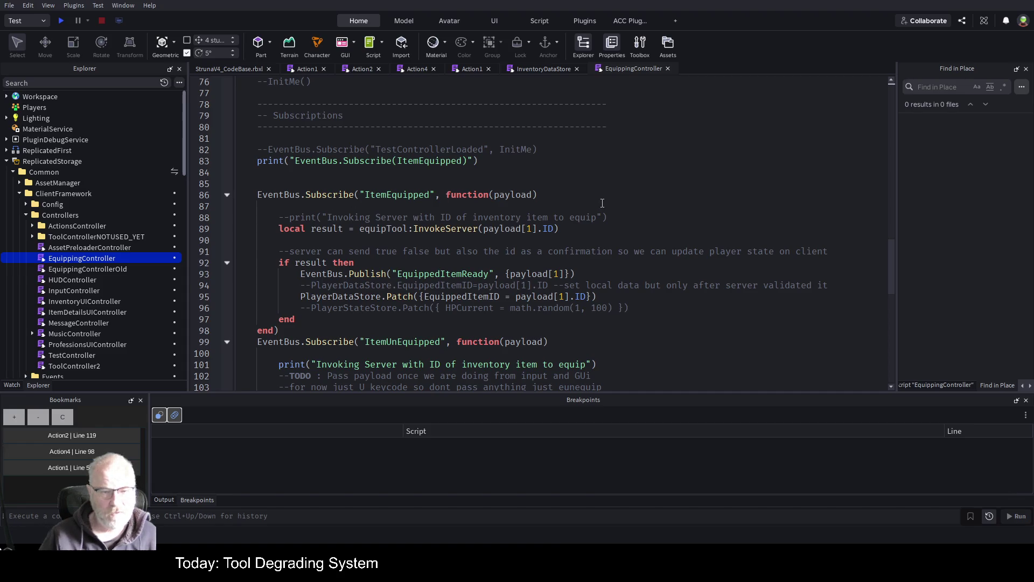
{"action": "scroll", "coordinate": [392, 237], "scroll_direction": "down", "scroll_amount": 2}
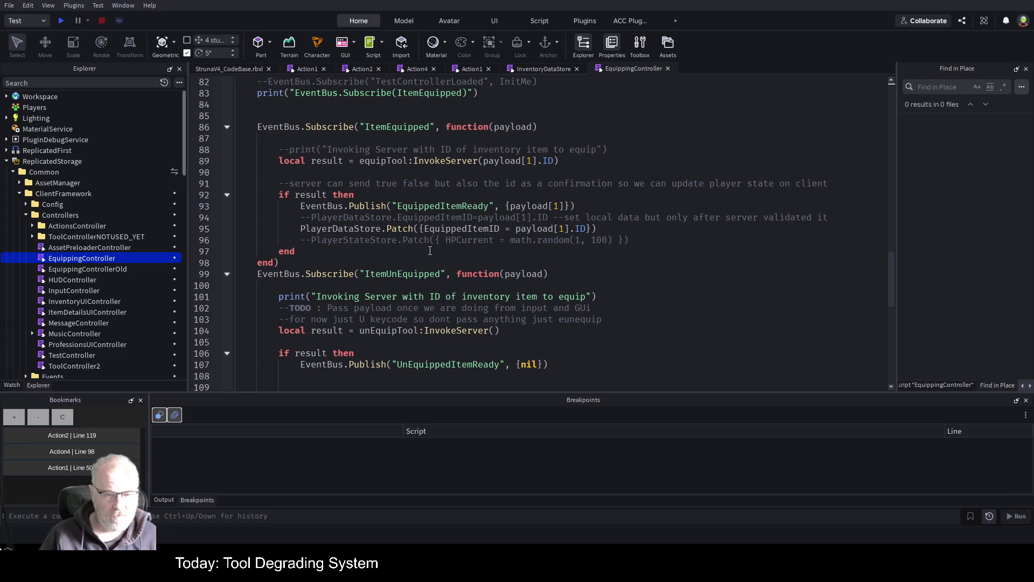
{"action": "scroll", "coordinate": [430, 250], "scroll_direction": "down", "scroll_amount": 5}
{"action": "scroll", "coordinate": [434, 255], "scroll_direction": "up", "scroll_amount": 8}
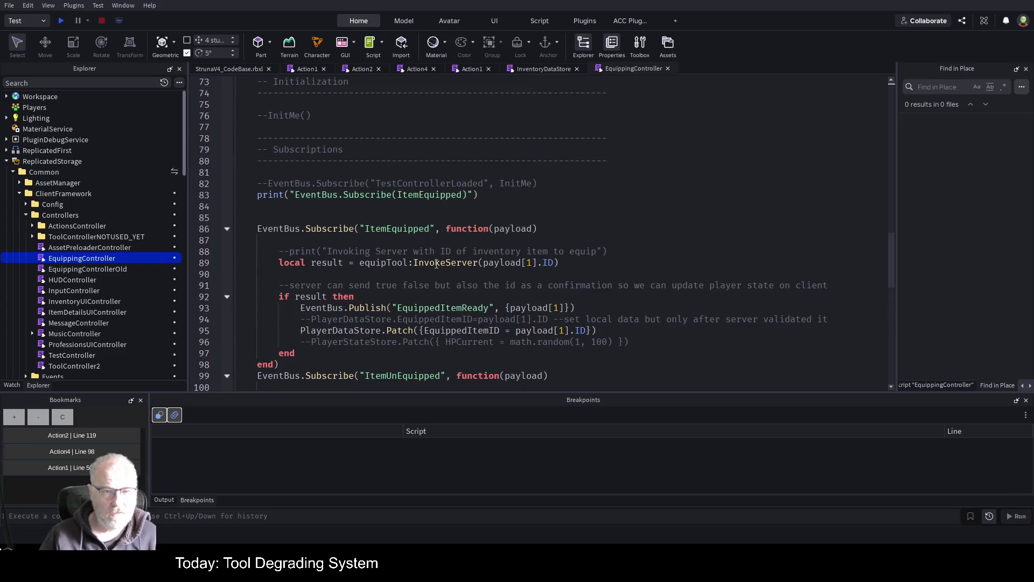
{"action": "scroll", "coordinate": [439, 242], "scroll_direction": "up", "scroll_amount": 5}
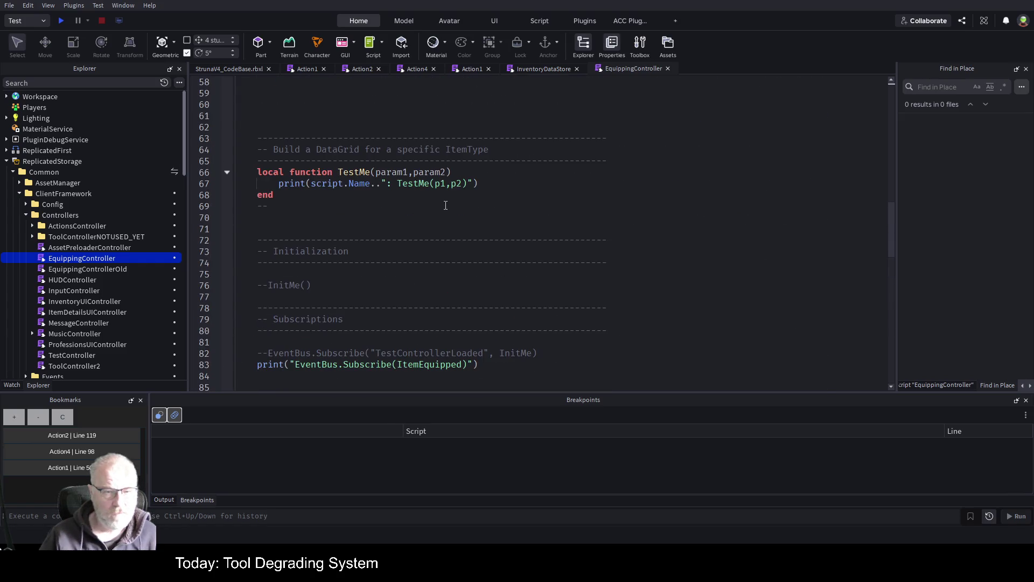
{"action": "scroll", "coordinate": [447, 212], "scroll_direction": "up", "scroll_amount": 13}
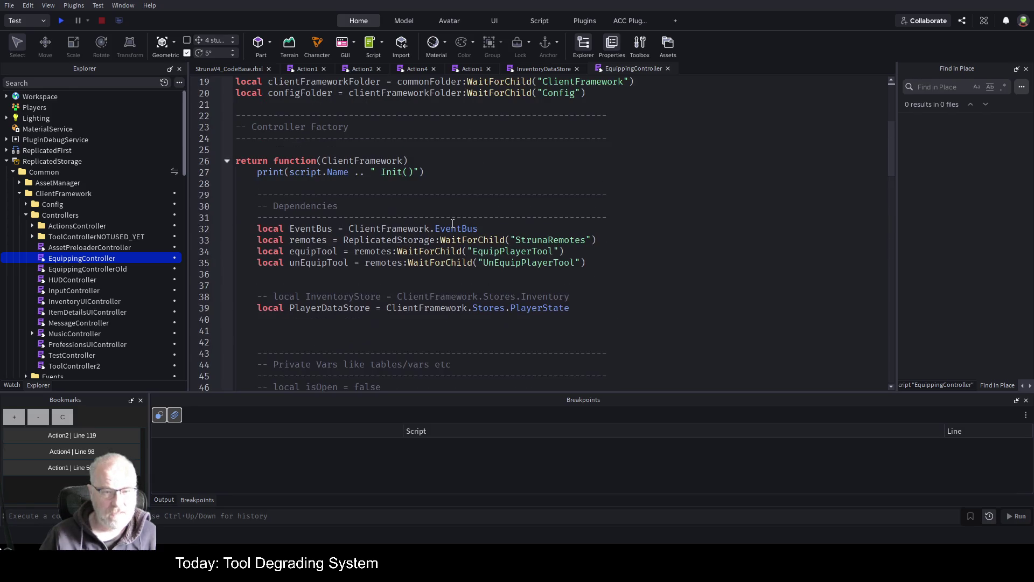
{"action": "scroll", "coordinate": [453, 226], "scroll_direction": "down", "scroll_amount": 4}
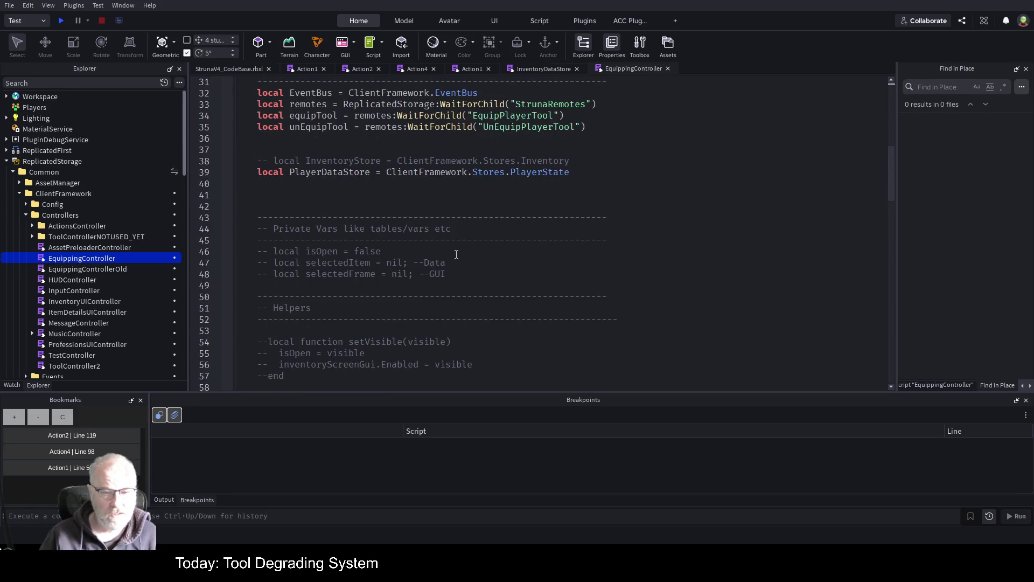
{"action": "scroll", "coordinate": [457, 246], "scroll_direction": "down", "scroll_amount": 3}
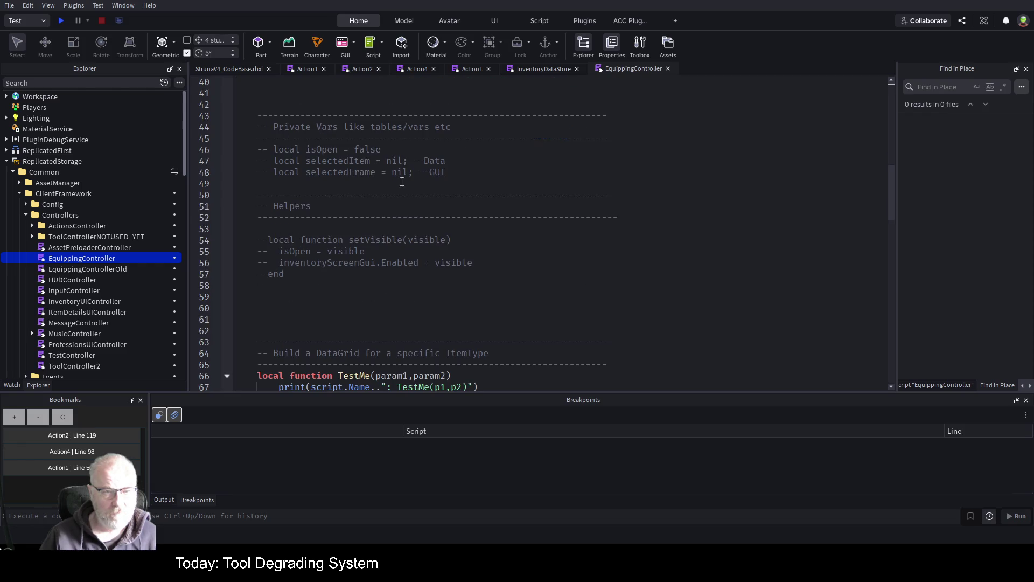
{"action": "mouse_move", "coordinate": [303, 285]}
{"action": "left_mouse_down"}
{"action": "mouse_move", "coordinate": [448, 173]}
{"action": "mouse_move", "coordinate": [244, 93]}
{"action": "left_mouse_up"}
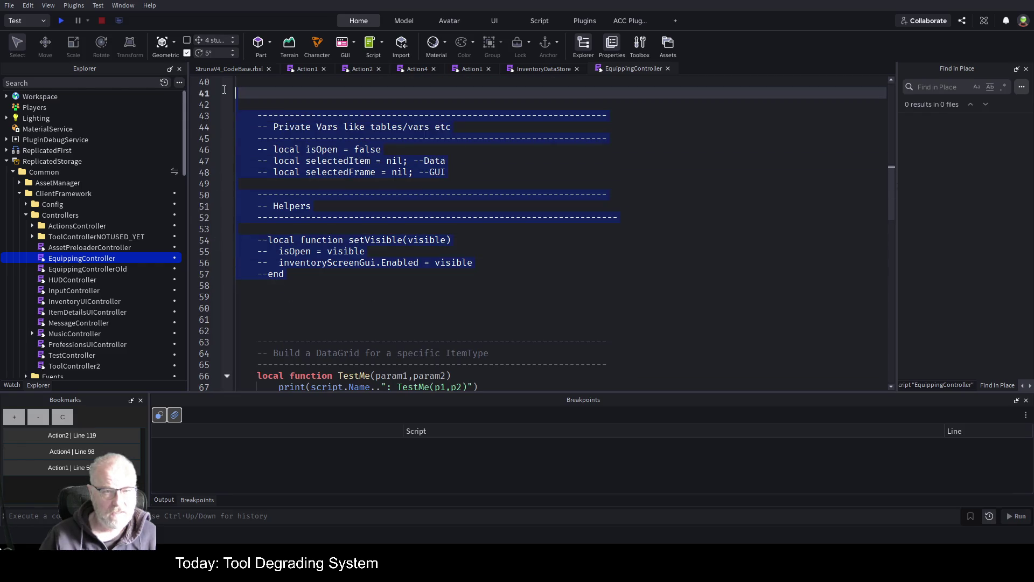
Delete the Private Vars and Helpers comment blocks and the empty lines 40–44
{"action": "key", "text": "BackSpace"}
{"action": "scroll", "coordinate": [243, 92], "scroll_direction": "up", "scroll_amount": 2}
{"action": "mouse_move", "coordinate": [409, 138]}
{"action": "left_mouse_down"}
{"action": "mouse_move", "coordinate": [323, 157]}
{"action": "mouse_move", "coordinate": [320, 208]}
{"action": "left_mouse_up"}
{"action": "key", "text": "BackSpace"}
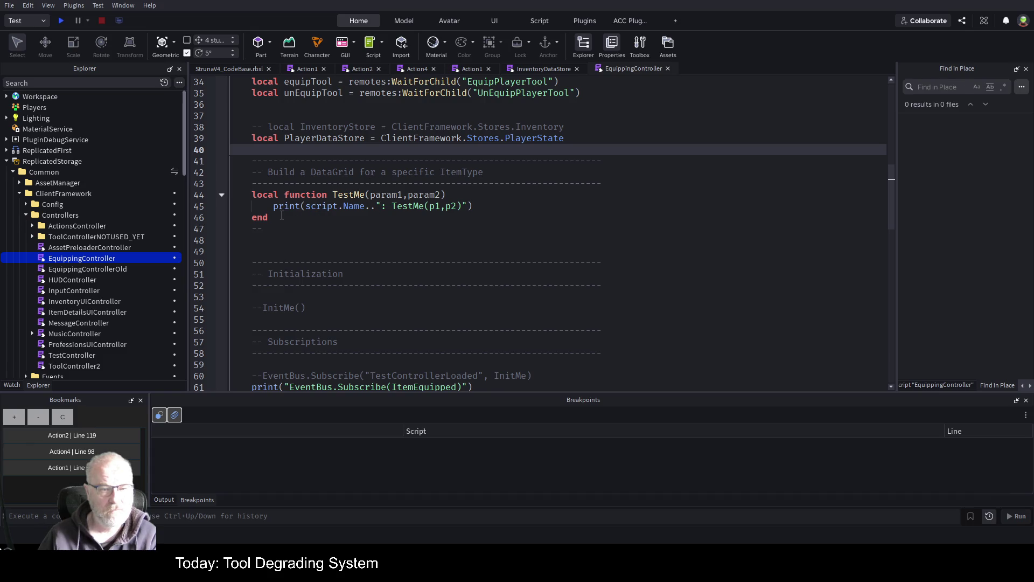
Delete the unused TestMe function
{"action": "left_click", "coordinate": [281, 215]}
{"action": "key", "text": "shift+Up"}
{"action": "key", "text": "shift+Up"}
{"action": "key", "text": "shift+Home"}
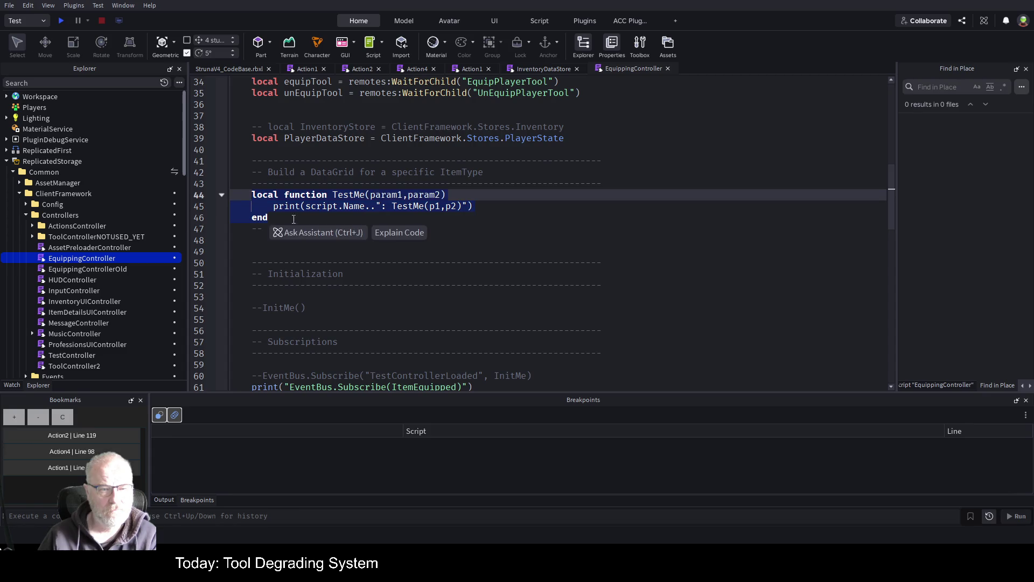
{"action": "key", "text": "Delete"}
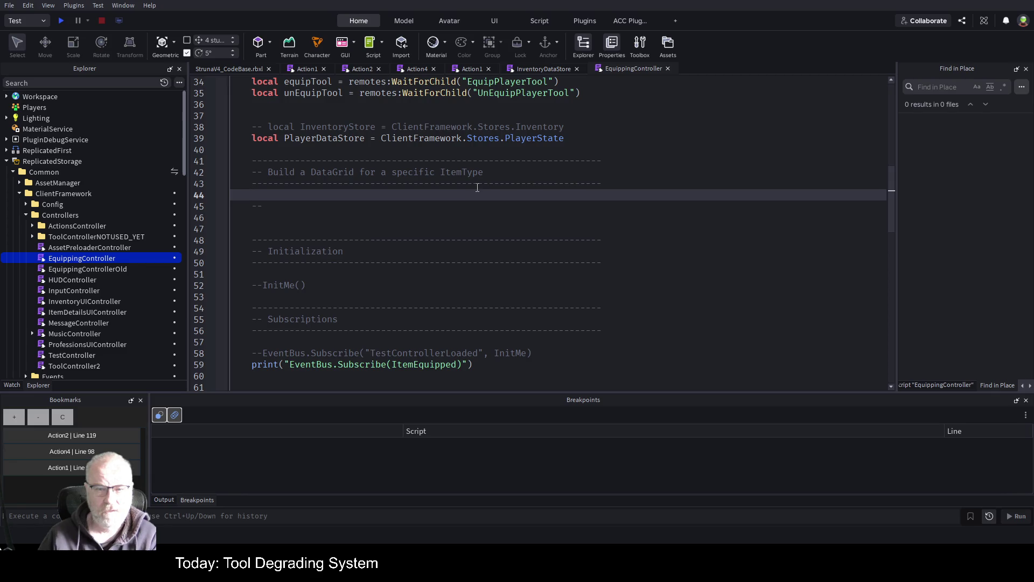
Delete the DataGrid comment header and the Initialization section with its InitMe call
{"action": "left_click_drag", "start_coordinate": [264, 207], "coordinate": [239, 161]}
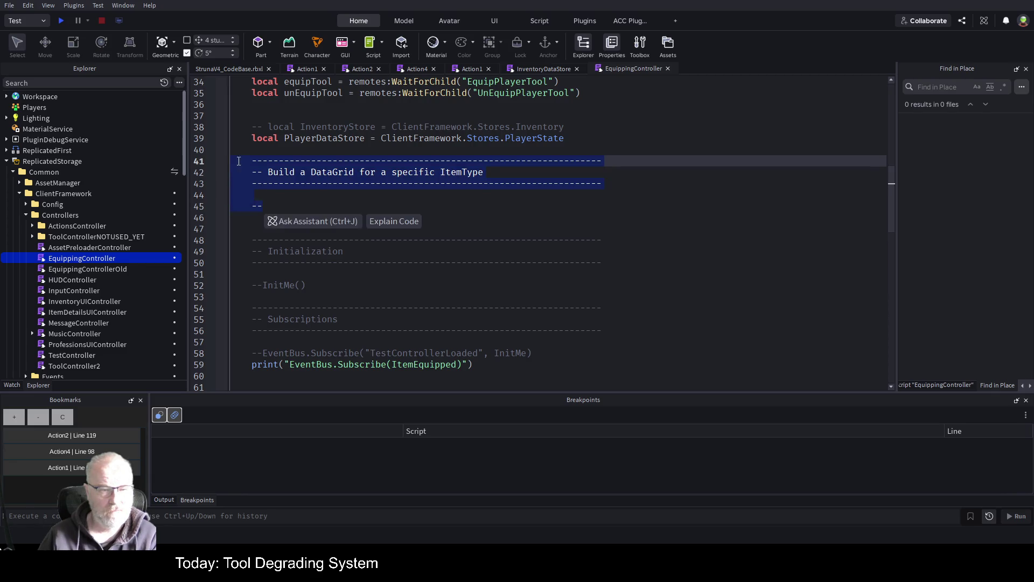
{"action": "key", "text": "Delete"}
{"action": "scroll", "coordinate": [381, 176], "scroll_direction": "down", "scroll_amount": 1}
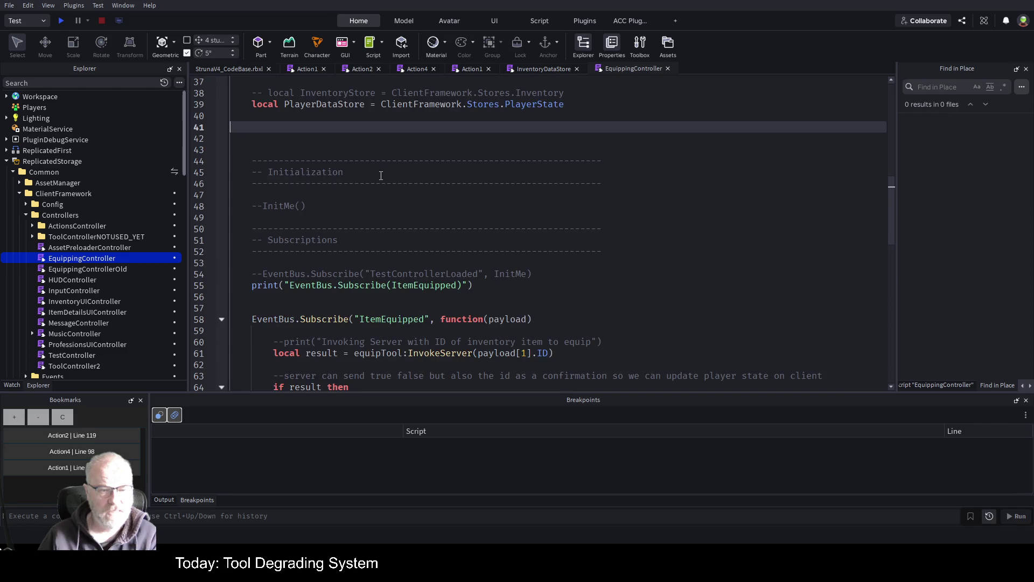
{"action": "scroll", "coordinate": [381, 176], "scroll_direction": "down", "scroll_amount": 2}
{"action": "mouse_move", "coordinate": [347, 145]}
{"action": "left_mouse_down"}
{"action": "mouse_move", "coordinate": [302, 104]}
{"action": "mouse_move", "coordinate": [237, 93]}
{"action": "left_mouse_up"}
{"action": "key", "text": "Delete"}
Remove the four leftover blank lines and save the place
{"action": "scroll", "coordinate": [460, 185], "scroll_direction": "up", "scroll_amount": 4}
{"action": "scroll", "coordinate": [460, 185], "scroll_direction": "up", "scroll_amount": 3}
{"action": "scroll", "coordinate": [460, 185], "scroll_direction": "down", "scroll_amount": 3}
{"action": "key", "text": "Up"}
{"action": "key", "text": "Up"}
{"action": "key", "text": "Up"}
{"action": "key", "text": "Up"}
{"action": "key", "text": "Down"}
{"action": "key", "text": "Down"}
{"action": "key", "text": "Down"}
{"action": "key", "text": "Up"}
{"action": "key", "text": "BackSpace"}
{"action": "key", "text": "BackSpace"}
{"action": "key", "text": "BackSpace"}
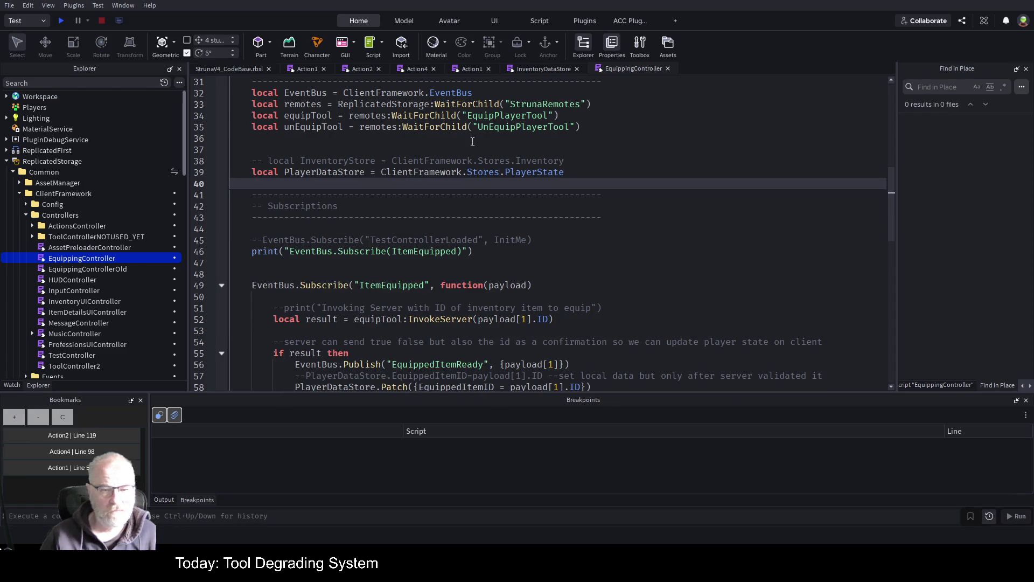
{"action": "key", "text": "ctrl+s"}
{"action": "scroll", "coordinate": [476, 162], "scroll_direction": "down", "scroll_amount": 2}
{"action": "left_click", "coordinate": [486, 185]}
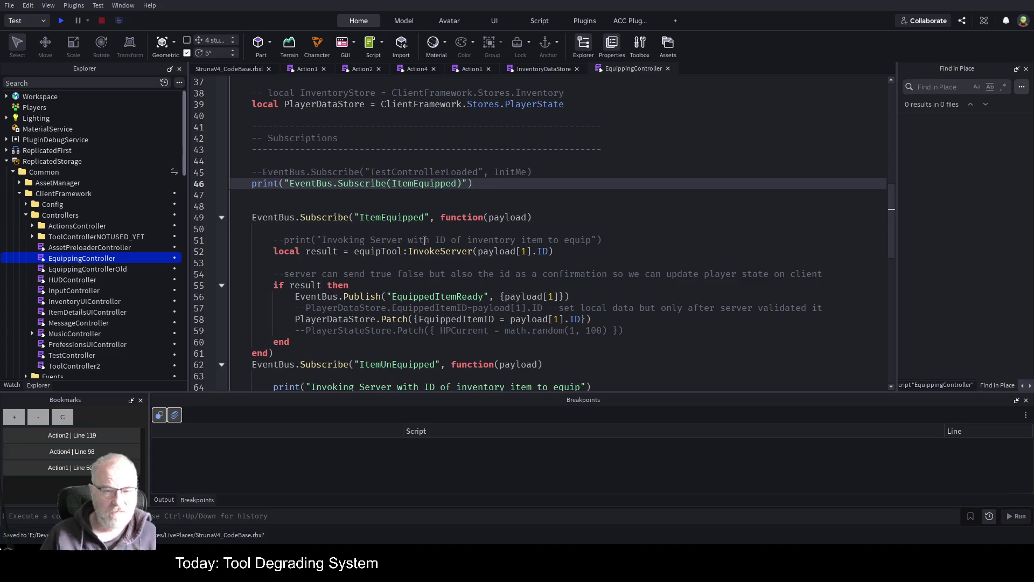
Comment out the ItemEquipped debug print on line 46 with --
{"action": "key", "text": "Home"}
{"action": "type", "text": "--"}
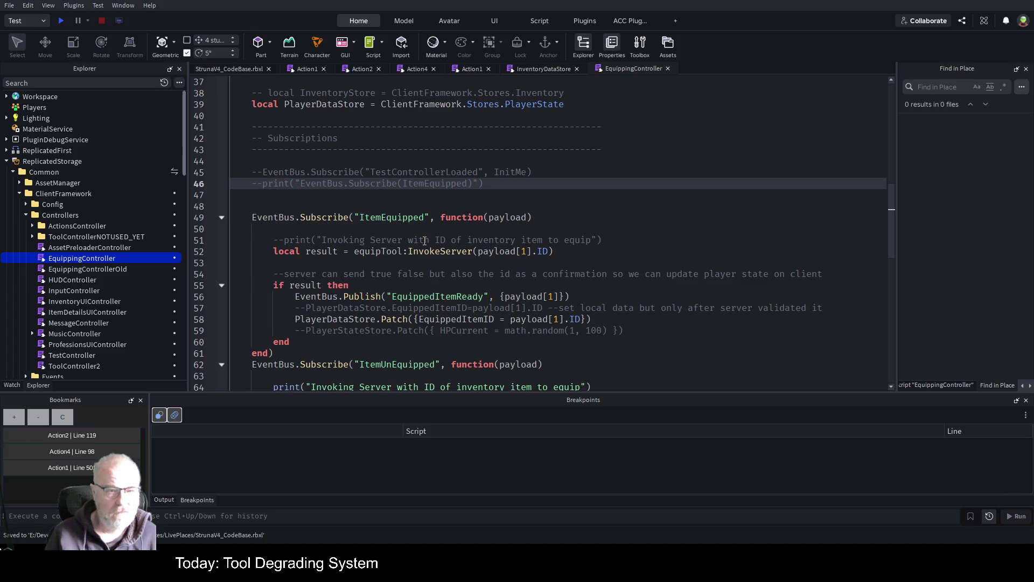
{"action": "key", "text": "Down"}
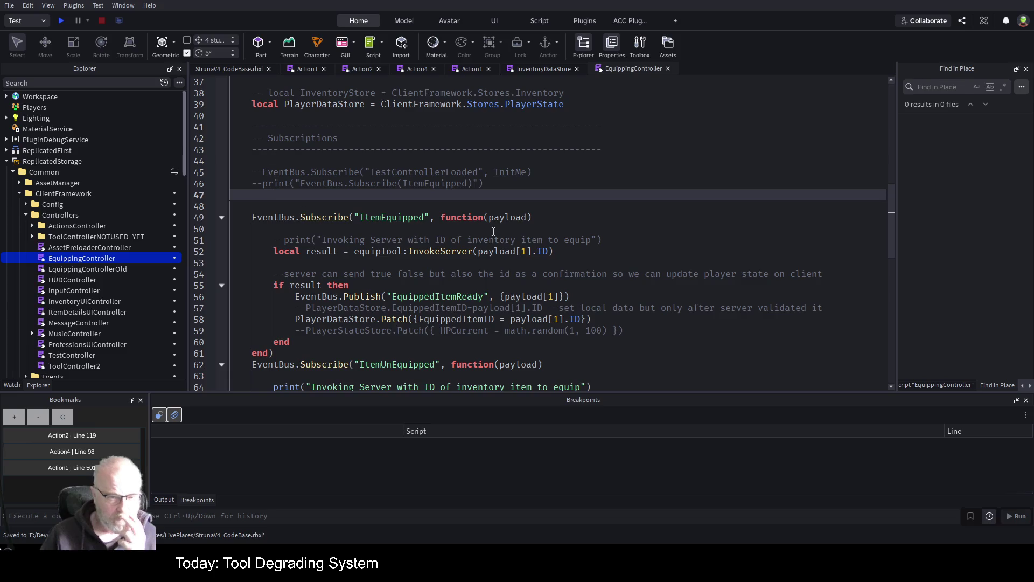
Search all scripts for ItemEquipped, taken from line 49, using Find in Place
{"action": "double_click", "coordinate": [406, 218]}
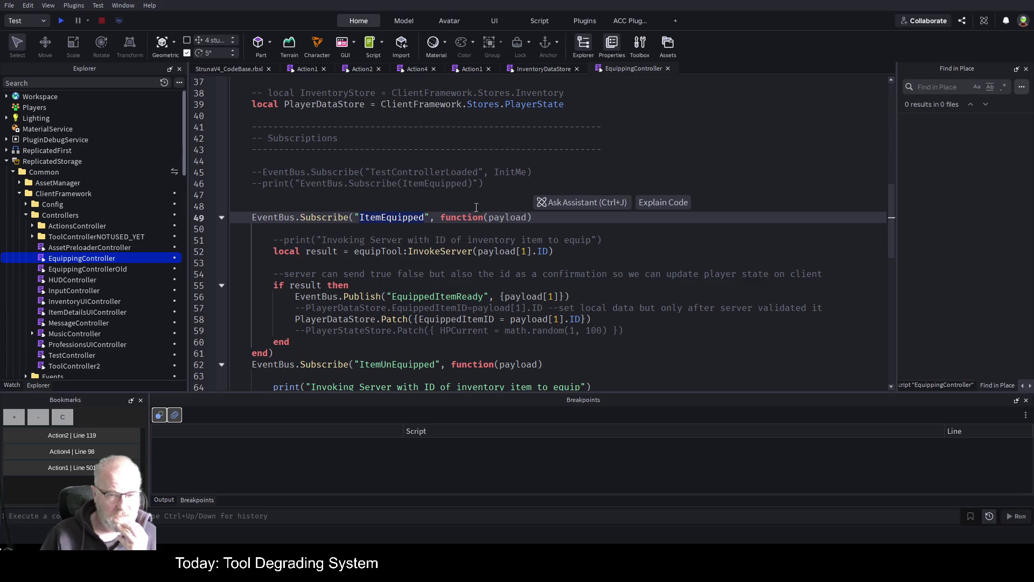
{"action": "key", "text": "Right"}
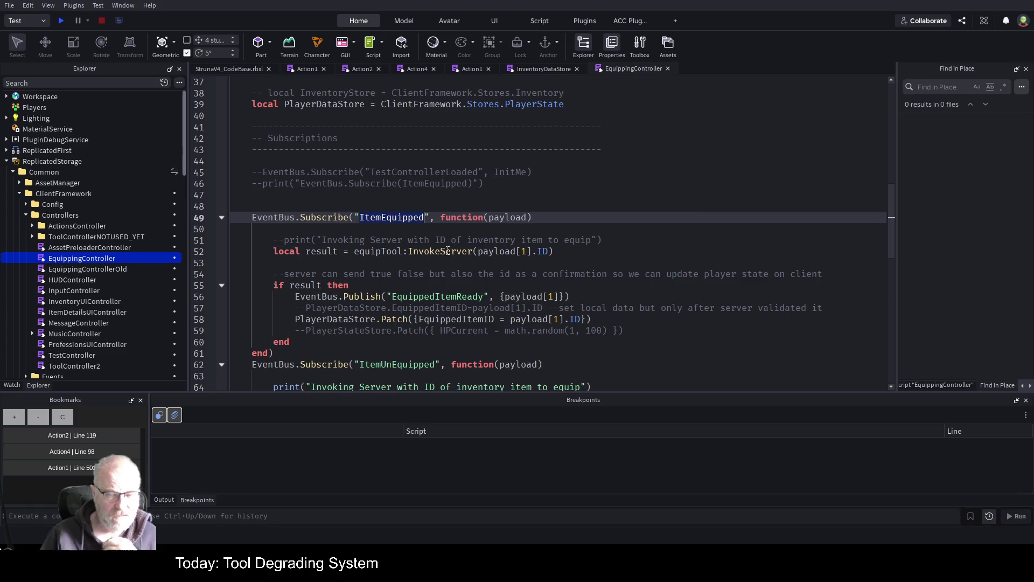
{"action": "left_click", "coordinate": [442, 261]}
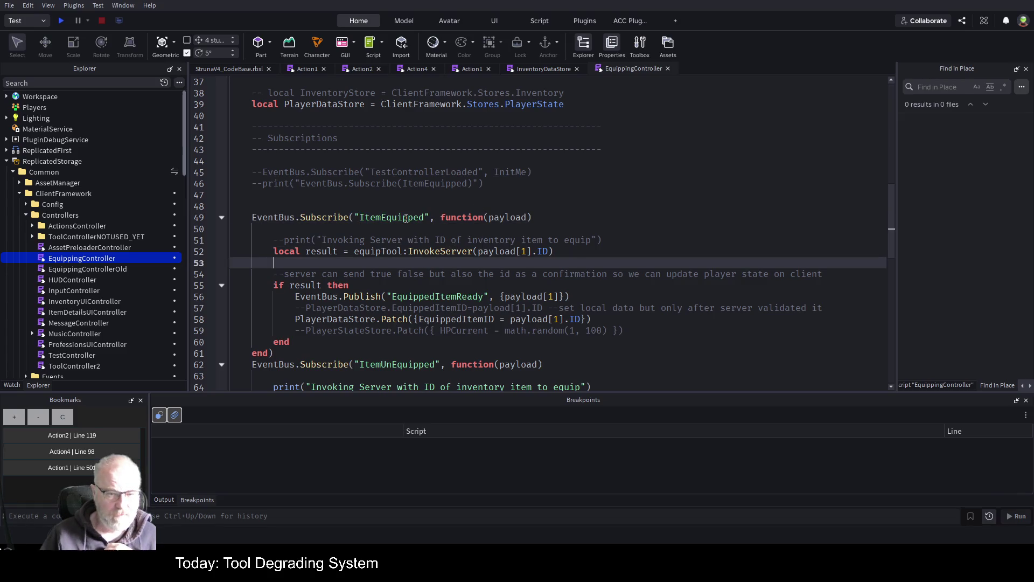
{"action": "double_click", "coordinate": [407, 217]}
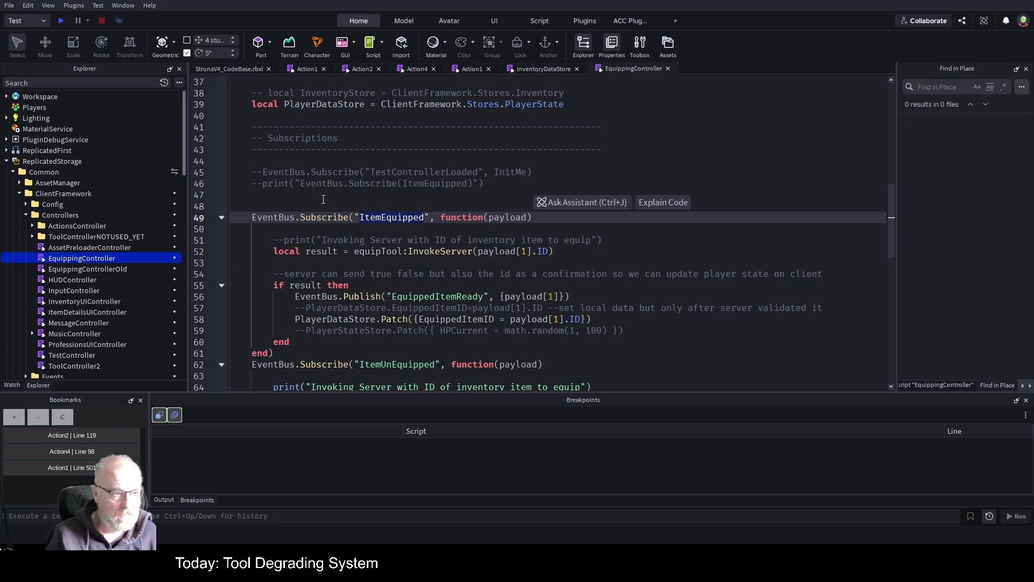
{"action": "key", "text": "ctrl+shift+f"}
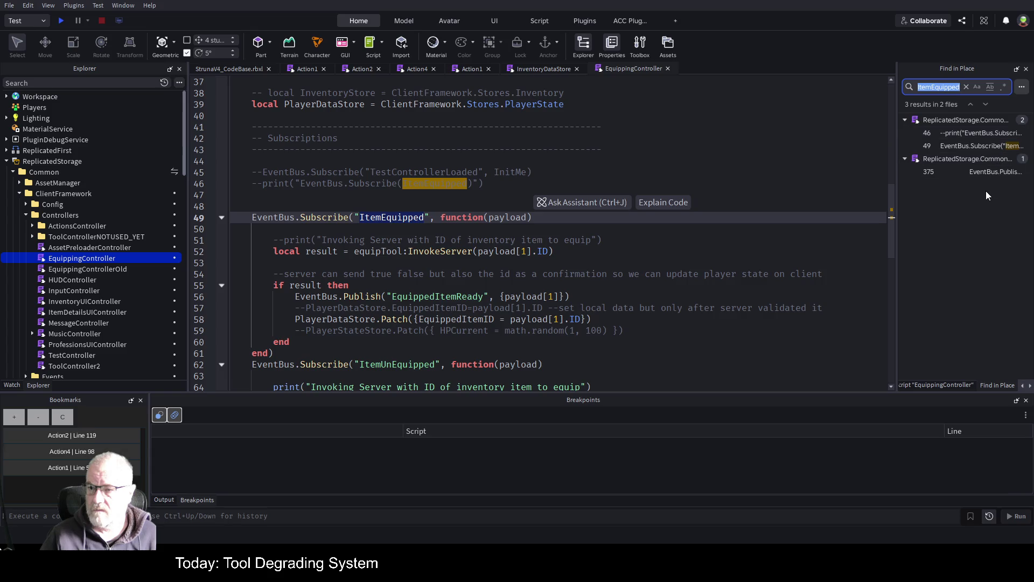
Bookmark and set a breakpoint on InventoryUIController's line 375 ItemEquipped publish
{"action": "left_click", "coordinate": [991, 172]}
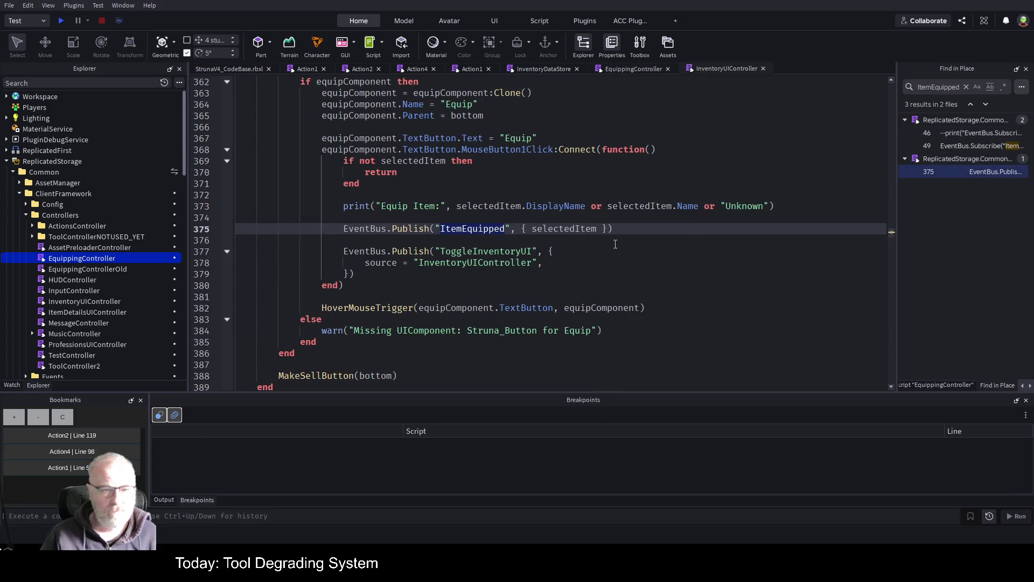
{"action": "left_click", "coordinate": [62, 417]}
{"action": "left_click", "coordinate": [14, 416]}
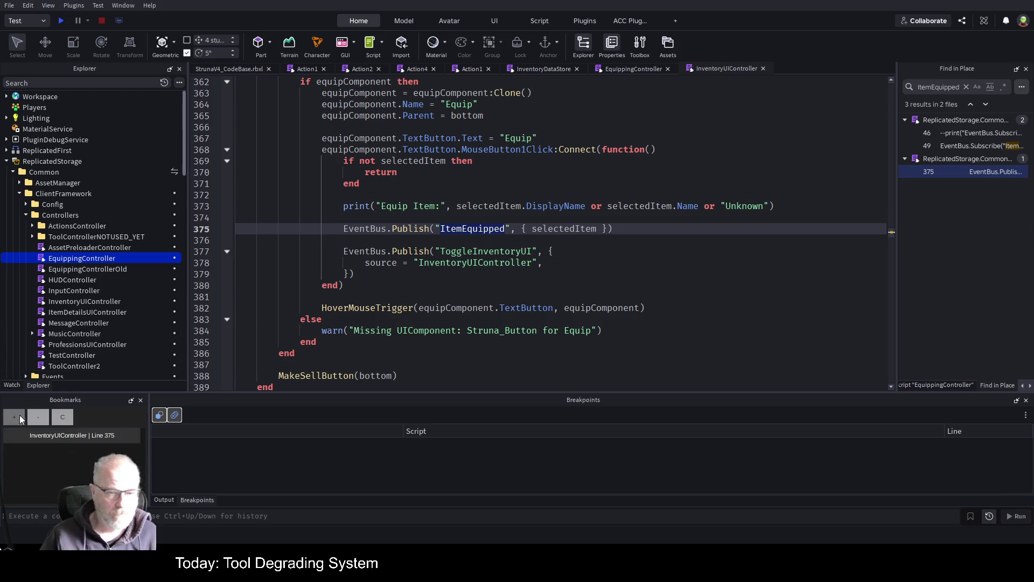
{"action": "left_click", "coordinate": [649, 71]}
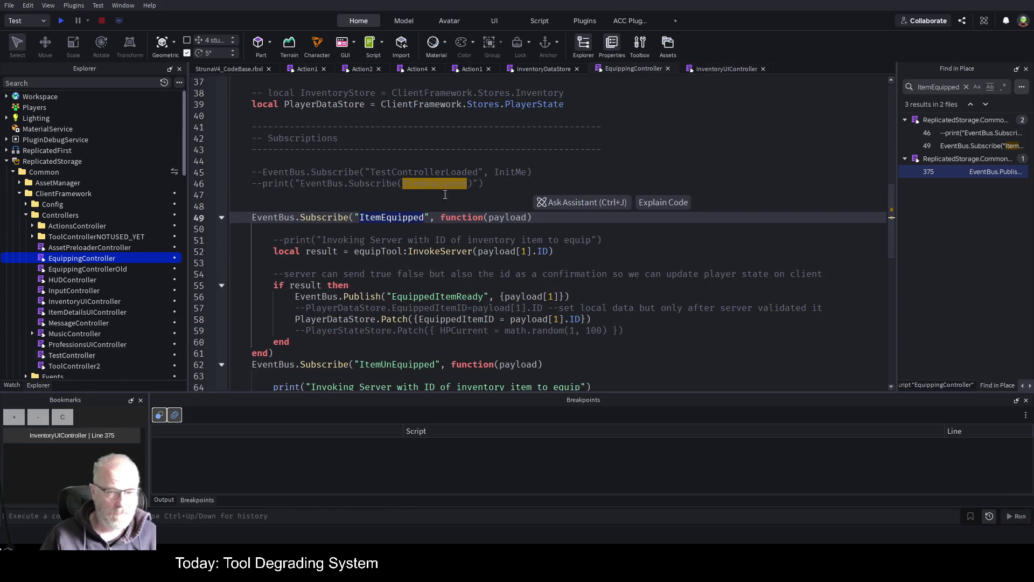
{"action": "left_click", "coordinate": [723, 69]}
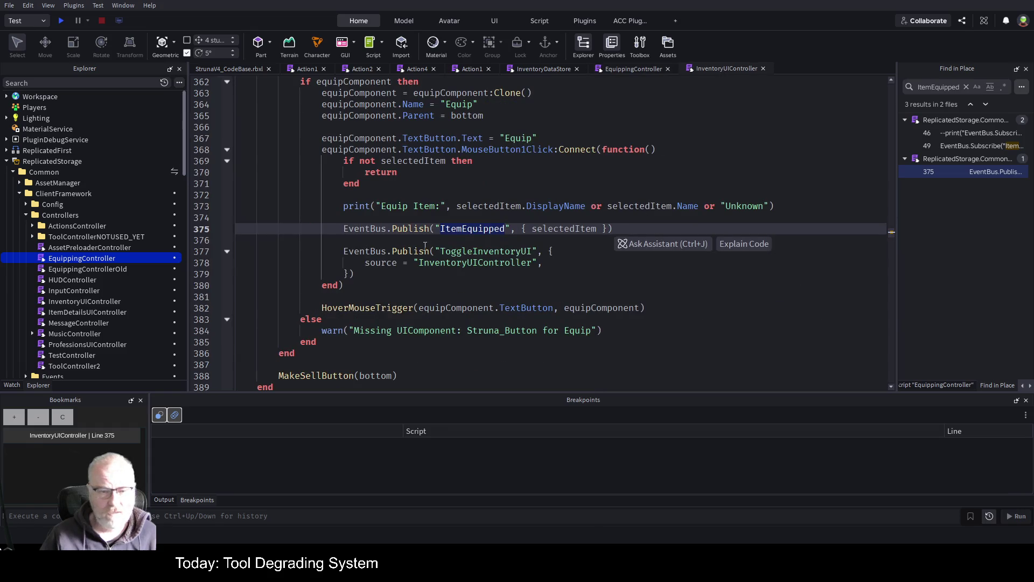
{"action": "left_click", "coordinate": [414, 207]}
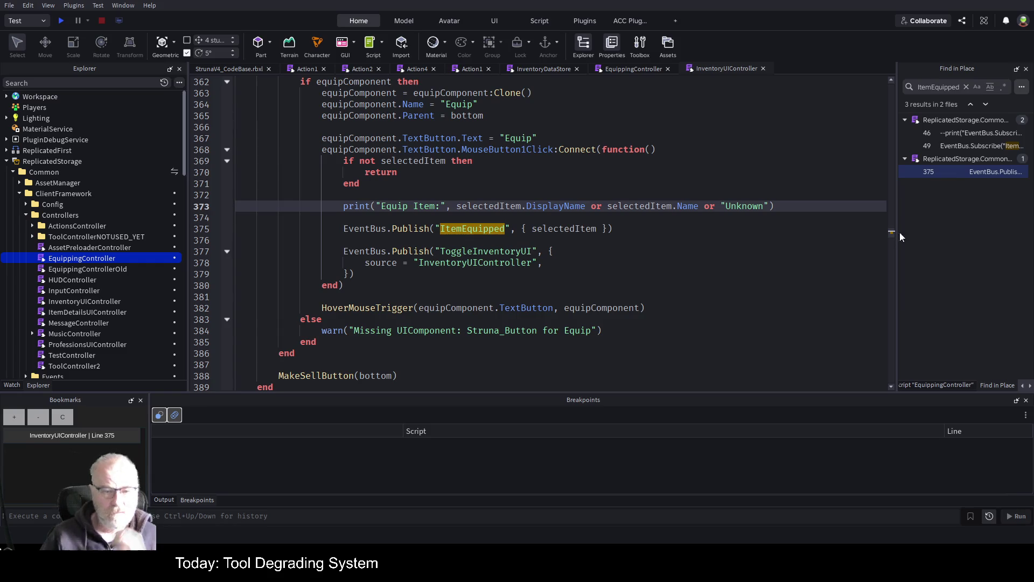
{"action": "scroll", "coordinate": [613, 293], "scroll_direction": "up", "scroll_amount": 1}
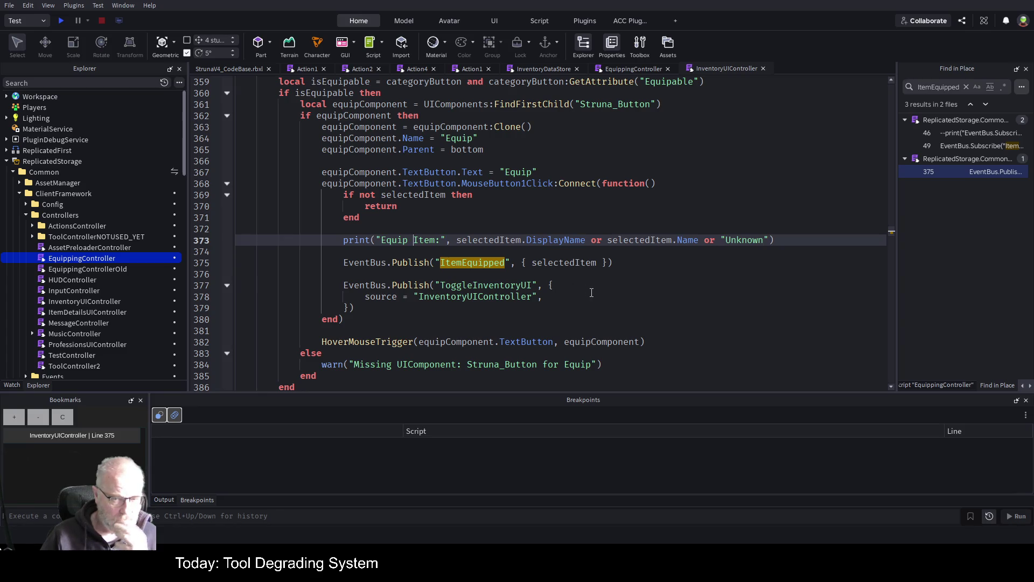
{"action": "left_click", "coordinate": [621, 286]}
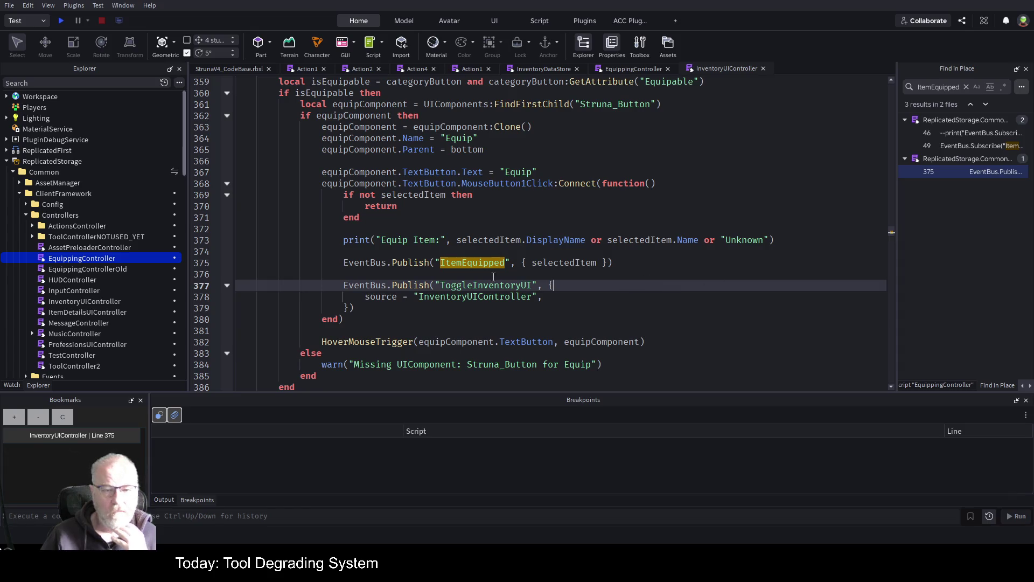
{"action": "left_click", "coordinate": [568, 240]}
{"action": "left_click", "coordinate": [664, 301]}
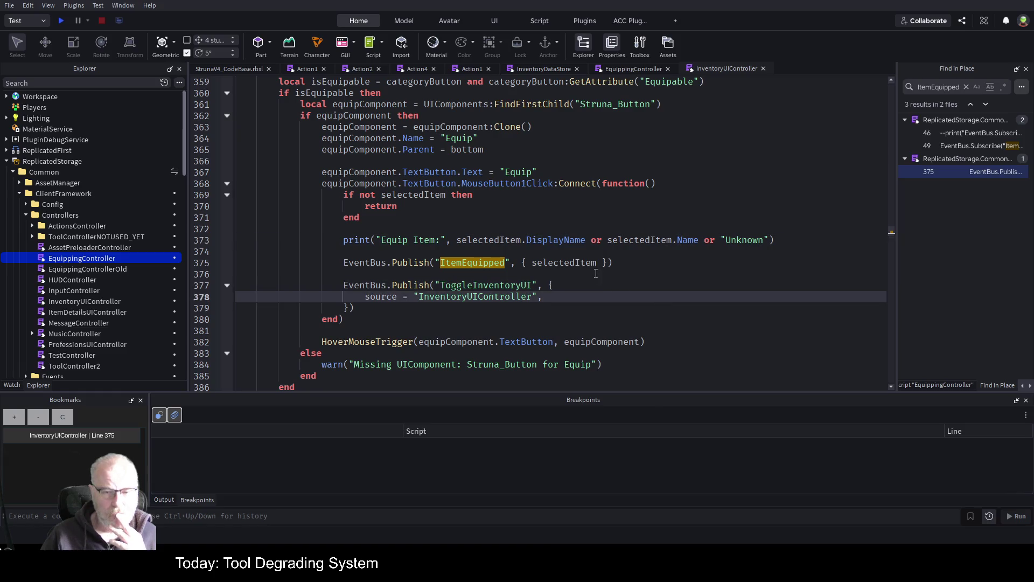
{"action": "left_click", "coordinate": [219, 262]}
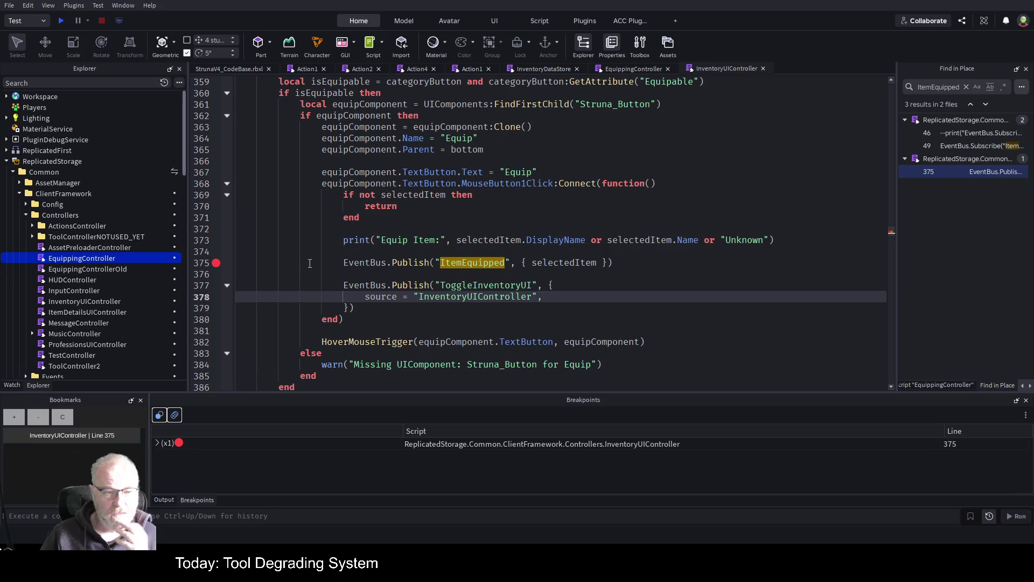
Playtest the game and equip OOF001 from the Tools inventory to hit the breakpoint
{"action": "left_click", "coordinate": [61, 21]}
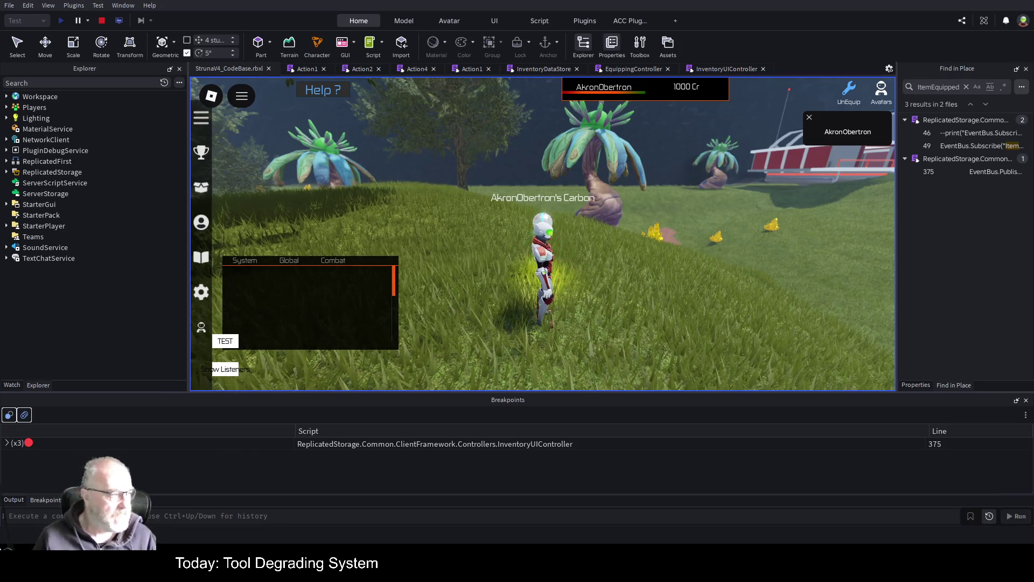
{"action": "key", "text": "a"}
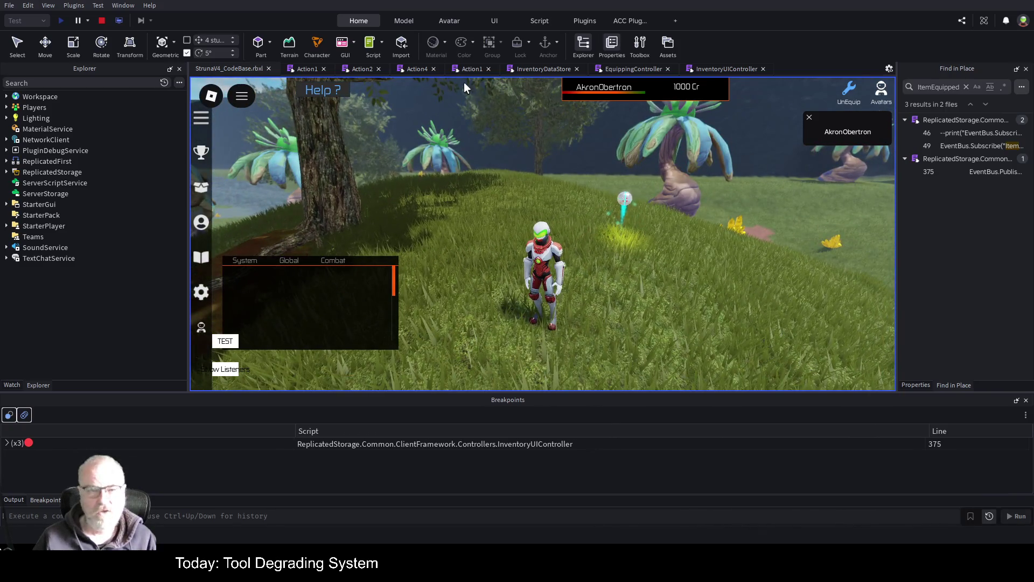
{"action": "key", "text": "i"}
{"action": "left_click", "coordinate": [481, 178]}
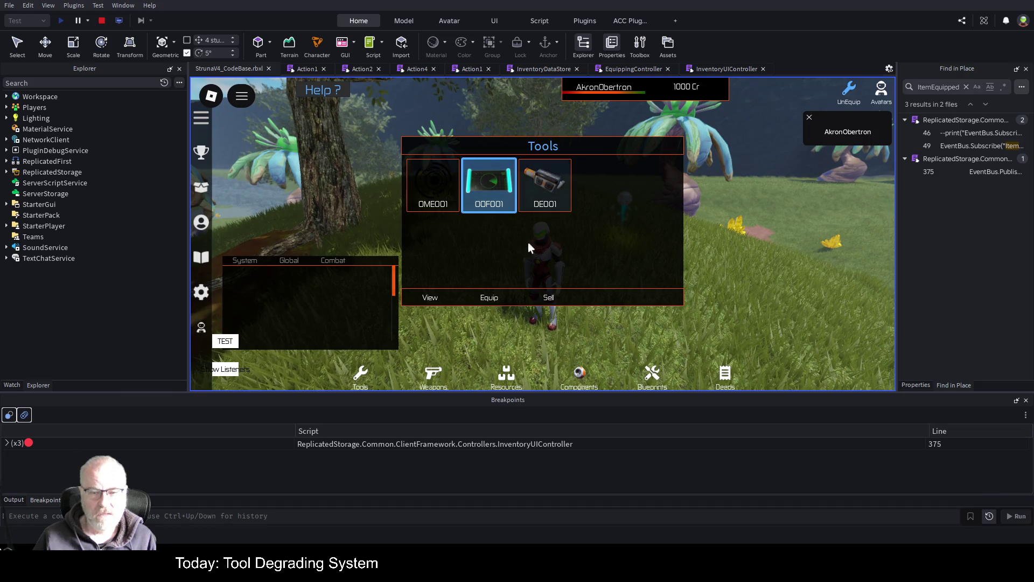
{"action": "left_click", "coordinate": [485, 297]}
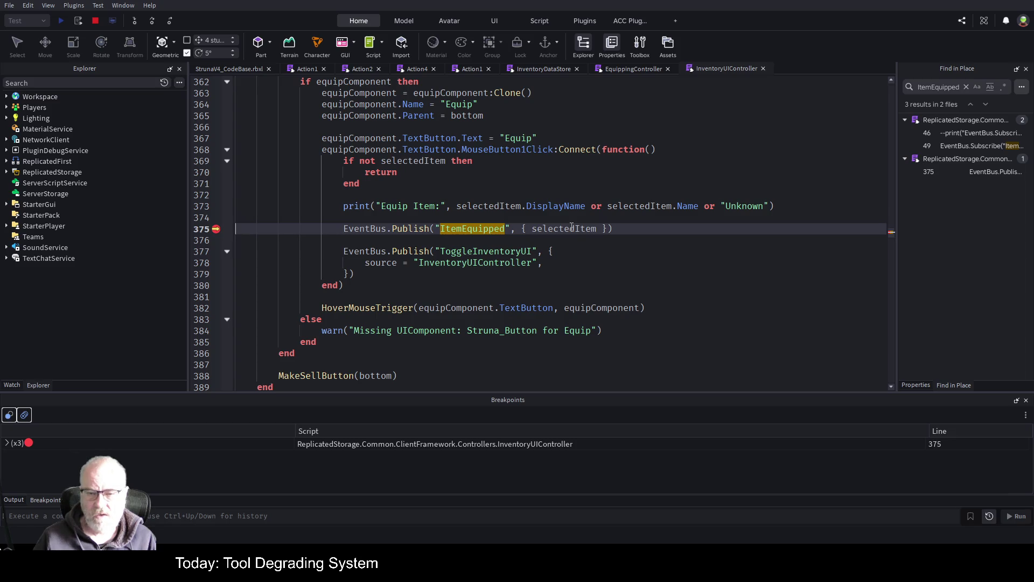
Add an 'if selectedItem.CurrentValue > 0 then' block above the publish calls
{"action": "key", "text": "Up"}
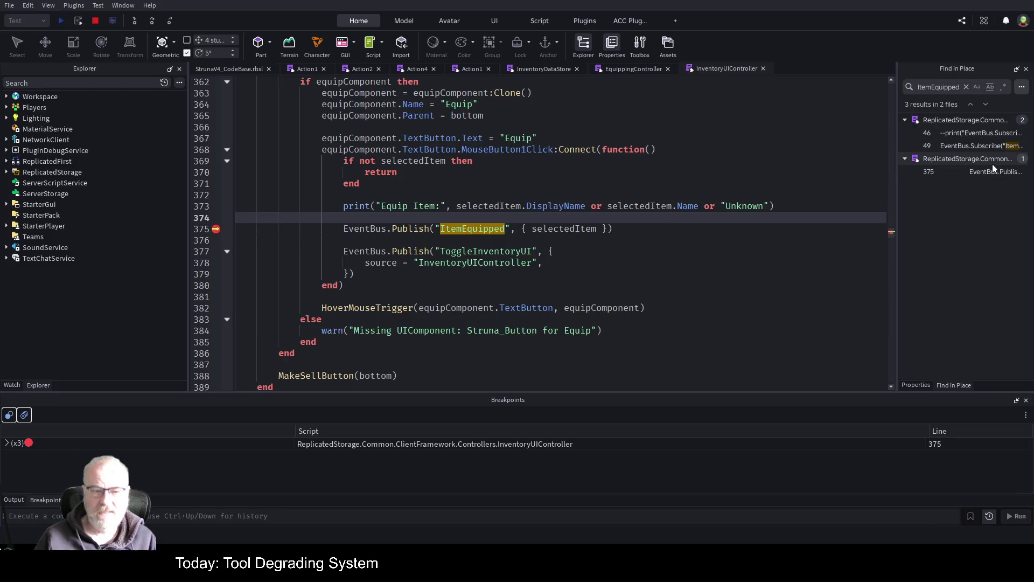
{"action": "key", "text": "Return"}
{"action": "type", "text": "if selectedItem./"}
{"action": "key", "text": "BackSpace"}
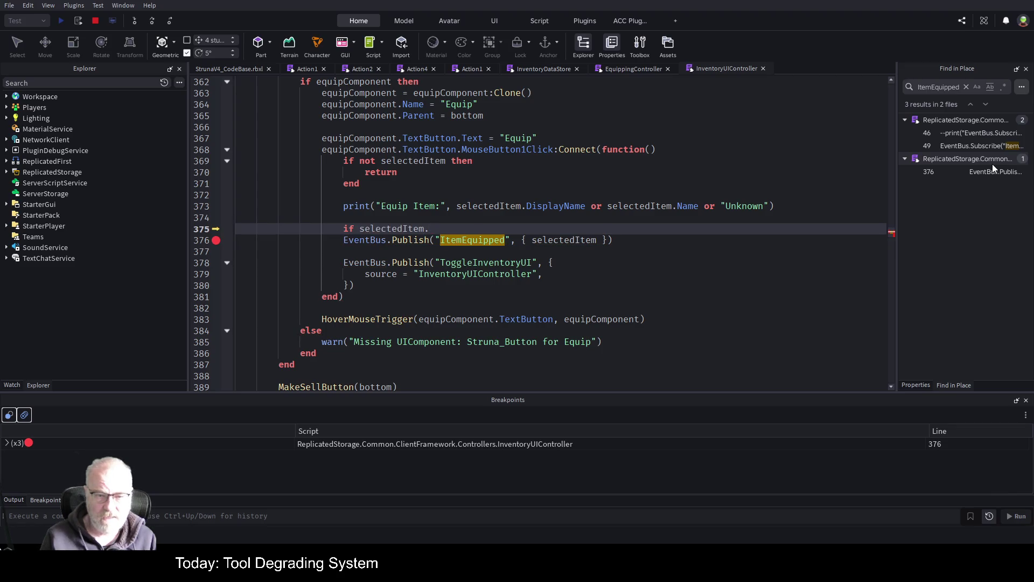
{"action": "type", "text": "Cu"}
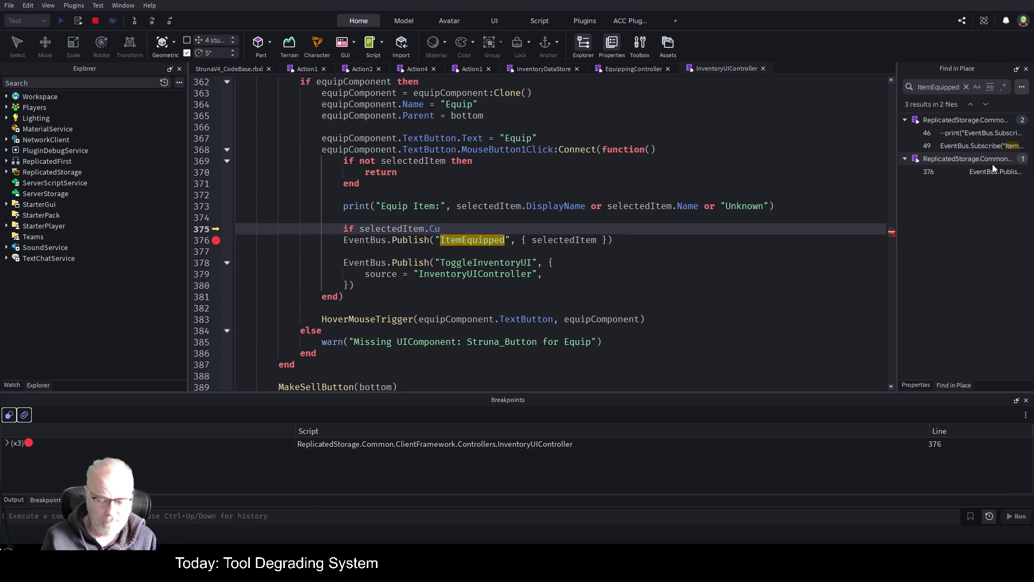
{"action": "type", "text": "rrentValue >"}
{"action": "type", "text": " 0 then"}
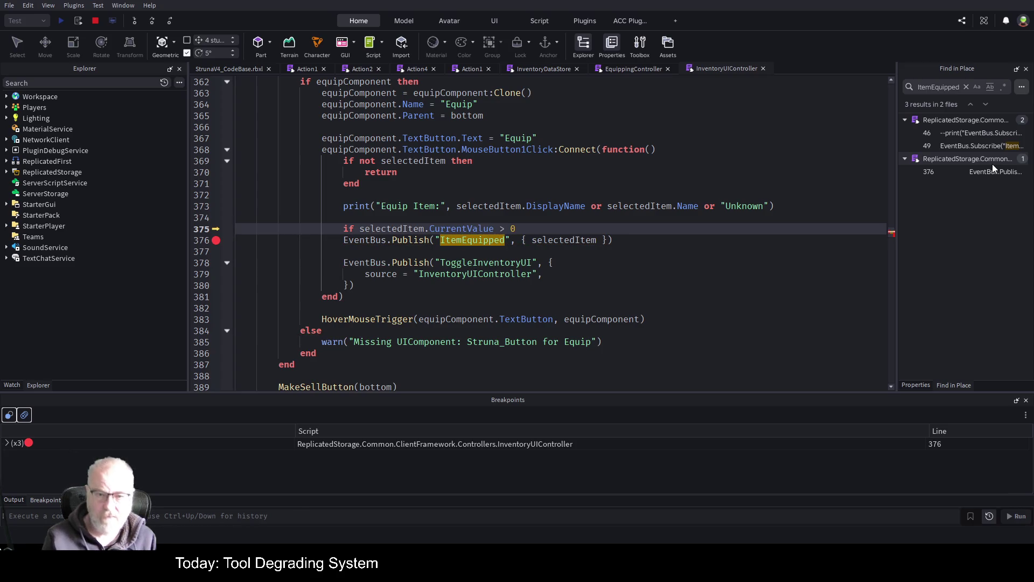
{"action": "key", "text": "Return"}
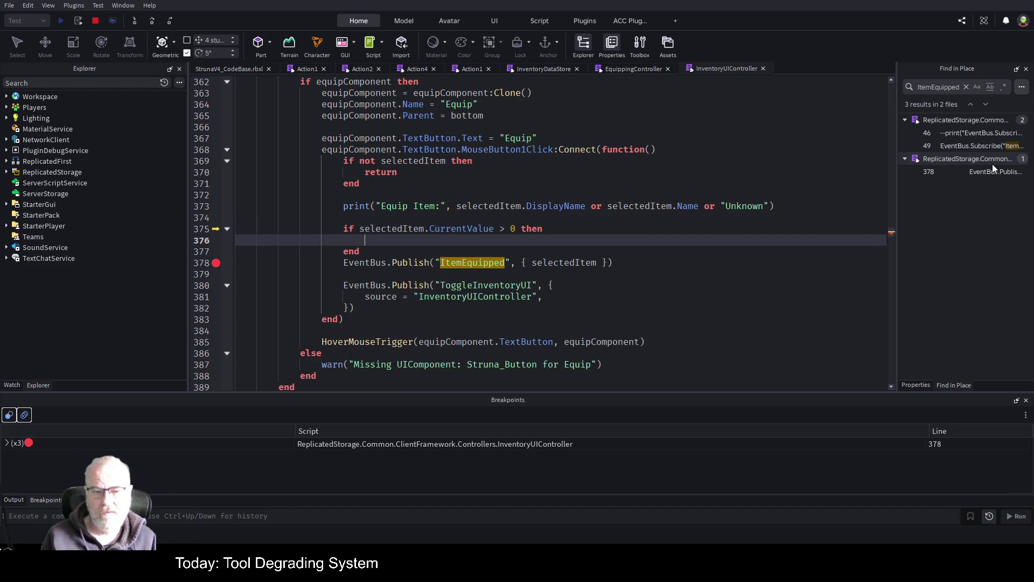
{"action": "key", "text": "Up"}
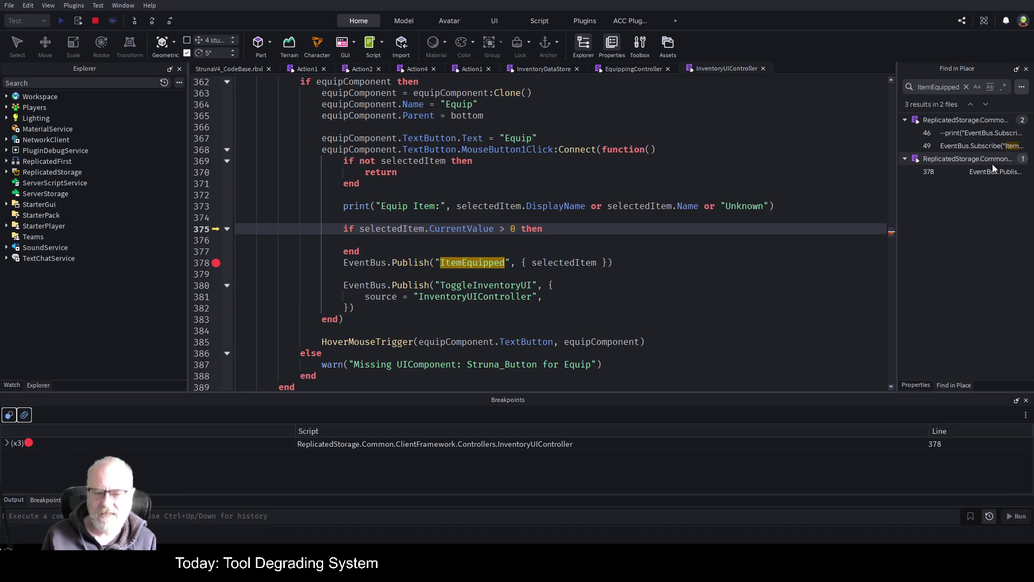
Cut the ItemEquipped and ToggleInventoryUI publish calls and paste them inside the if block
{"action": "key", "text": "Down"}
{"action": "key", "text": "Down"}
{"action": "key", "text": "Down"}
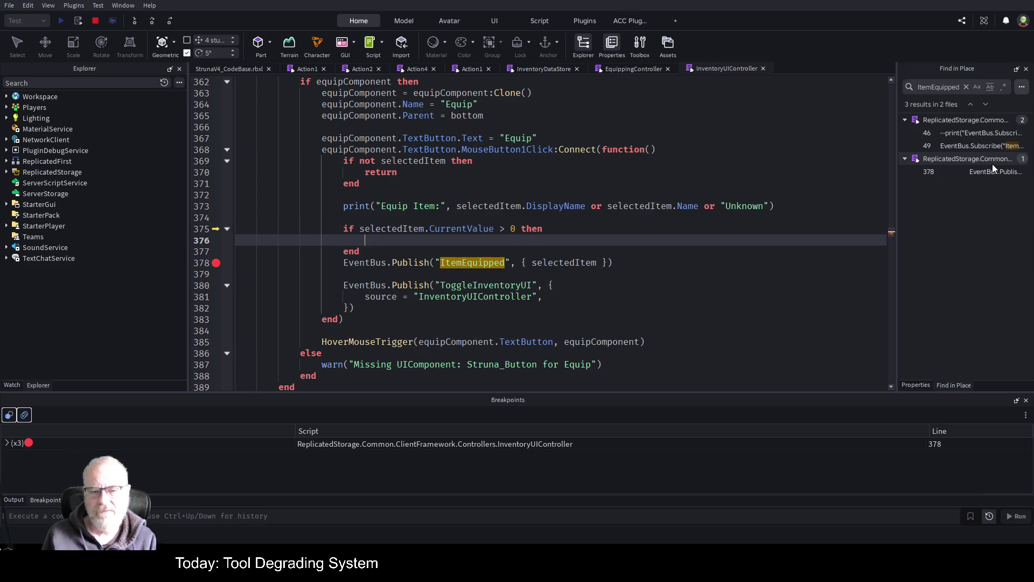
{"action": "key", "text": "Up"}
{"action": "key", "text": "Up"}
{"action": "key", "text": "Return"}
{"action": "key", "text": "Return"}
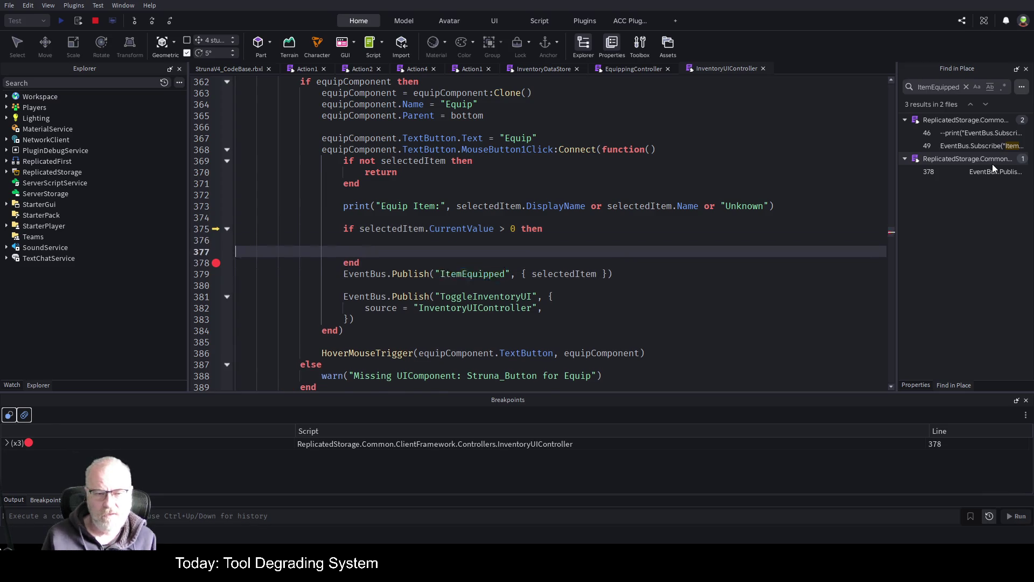
{"action": "key", "text": "Down"}
{"action": "key", "text": "Down"}
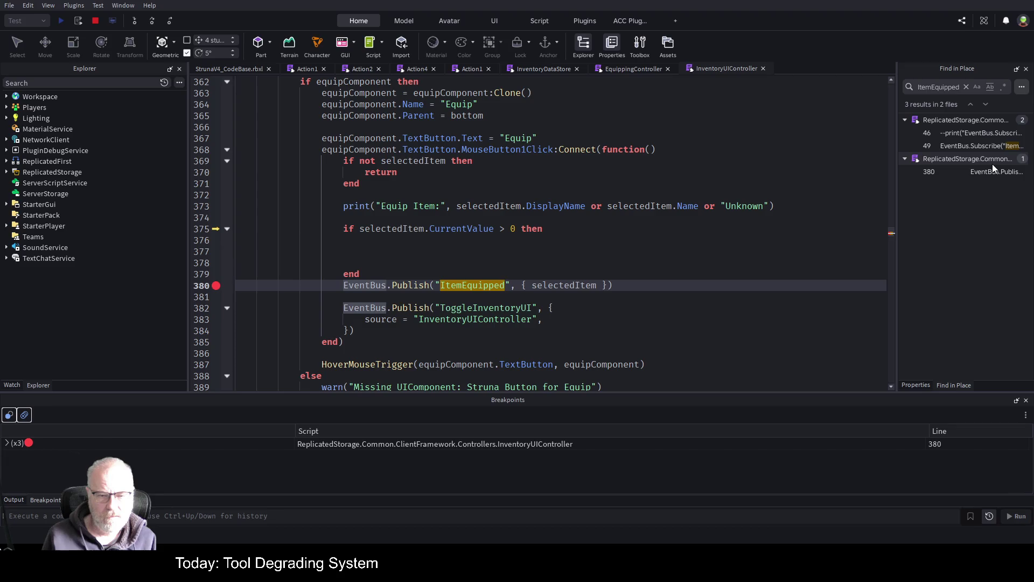
{"action": "key", "text": "shift+Down"}
{"action": "key", "text": "shift+Down"}
{"action": "key", "text": "shift+Down"}
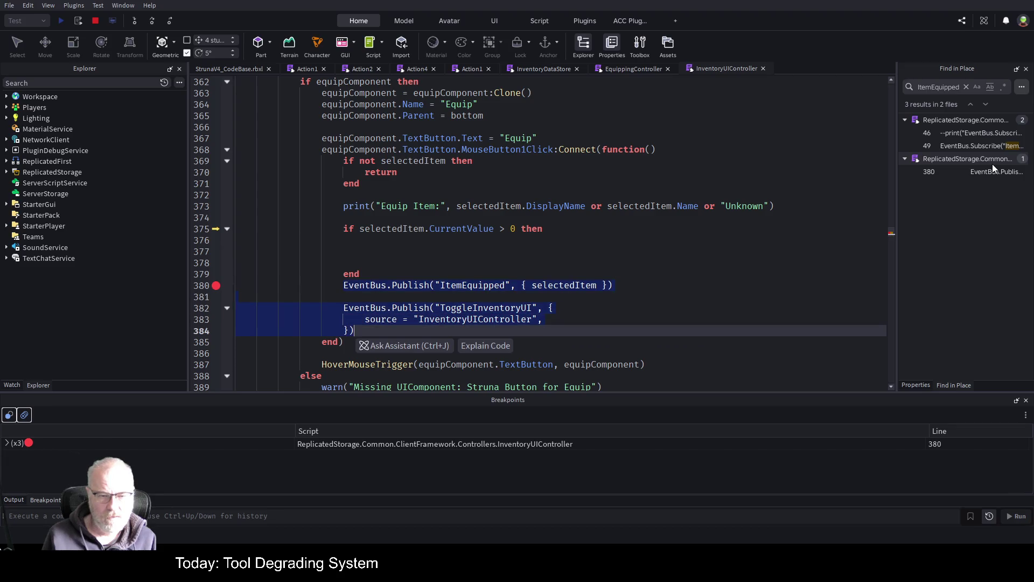
{"action": "key", "text": "ctrl+x"}
{"action": "key", "text": "Up"}
{"action": "key", "text": "Up"}
{"action": "key", "text": "Up"}
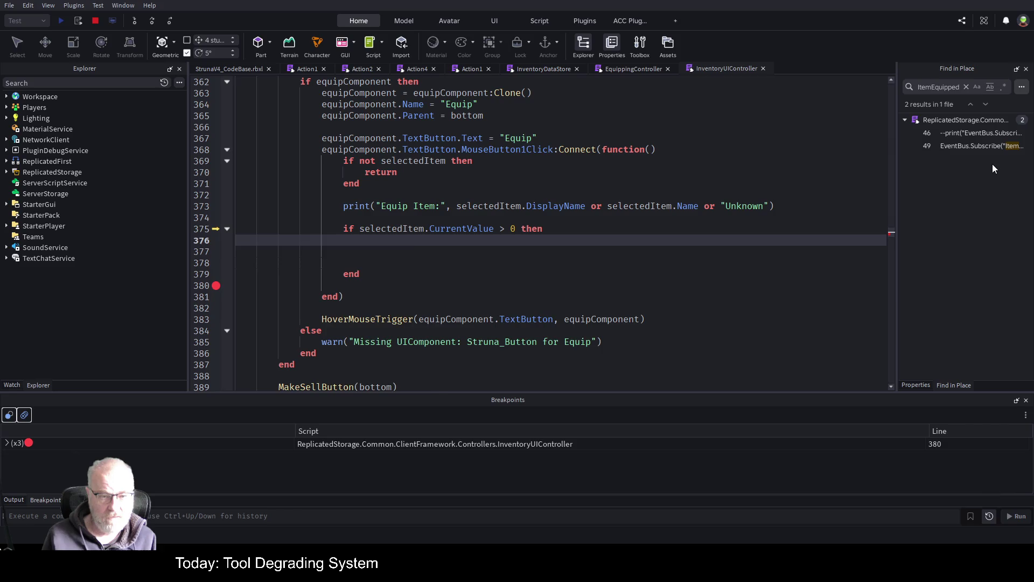
{"action": "key", "text": "ctrl+v"}
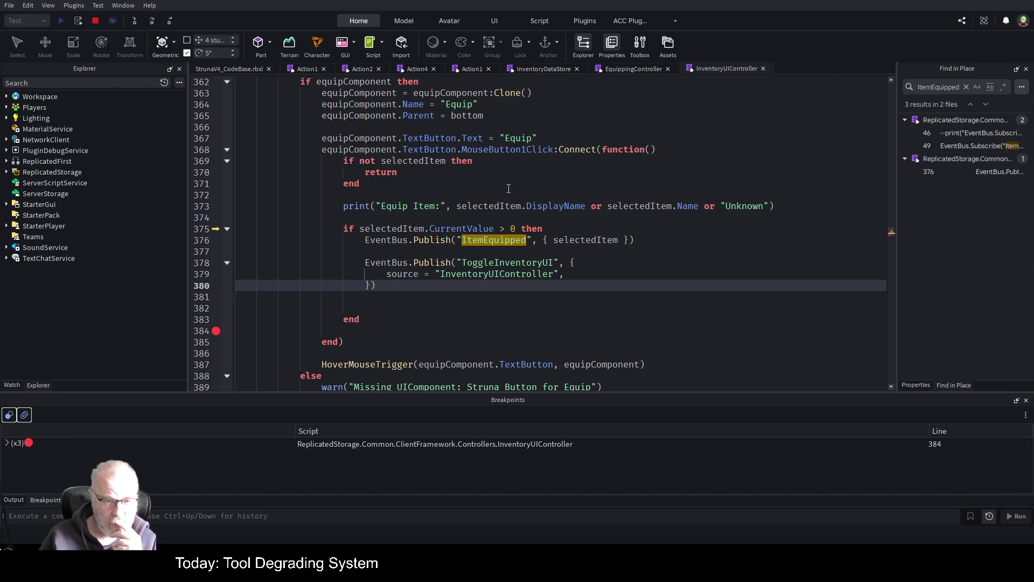
{"action": "left_click", "coordinate": [343, 207]}
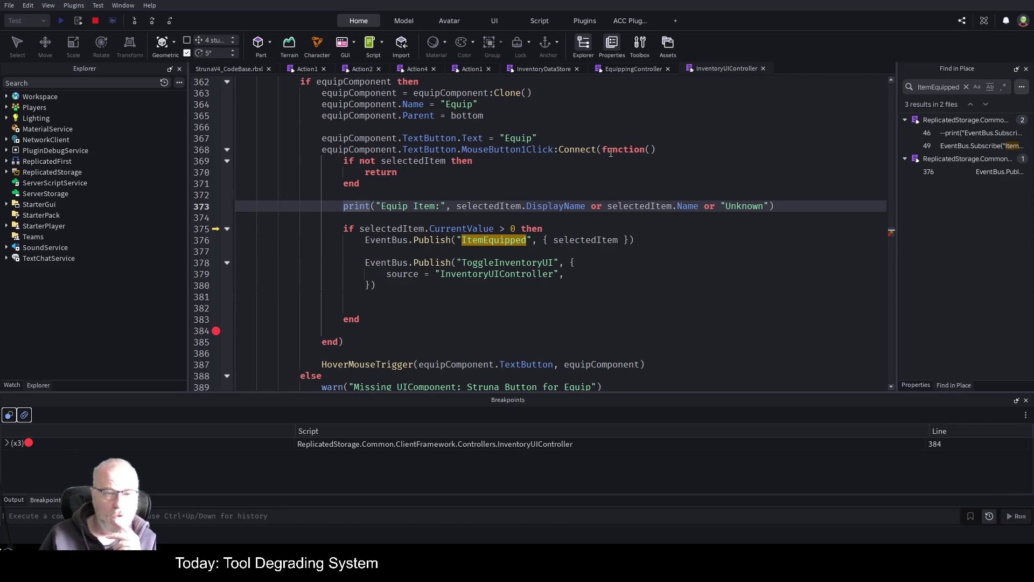
Add an else after the publish calls and start typing EventBus.Publish("MEess inside it
{"action": "scroll", "coordinate": [611, 153], "scroll_direction": "up", "scroll_amount": 2}
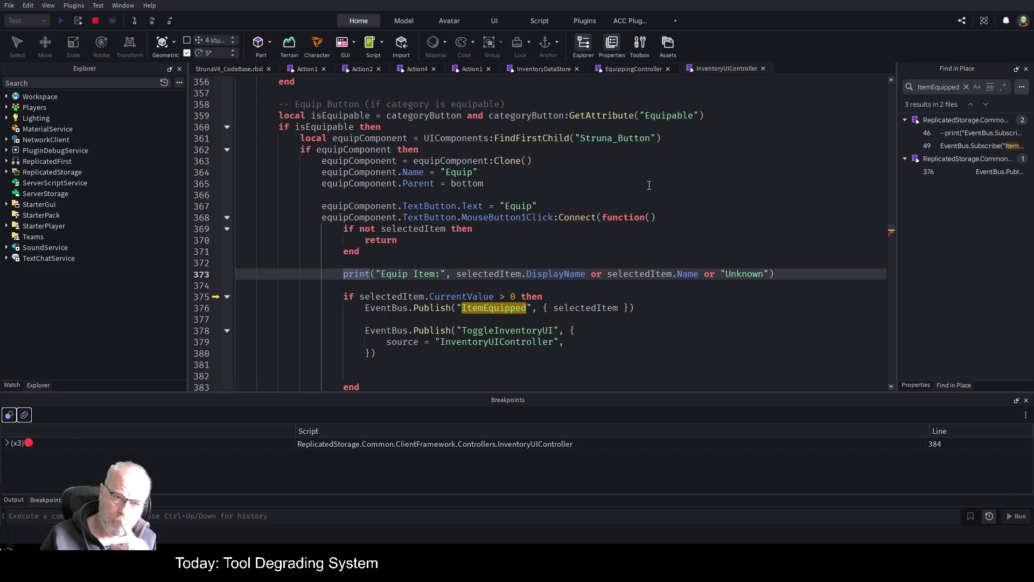
{"action": "scroll", "coordinate": [614, 188], "scroll_direction": "up", "scroll_amount": 2}
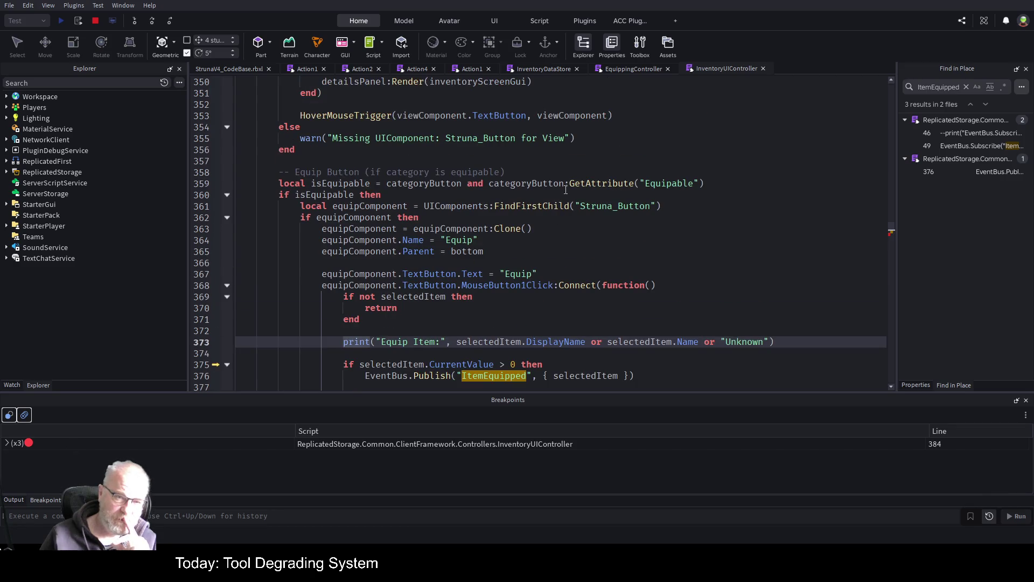
{"action": "scroll", "coordinate": [565, 190], "scroll_direction": "down", "scroll_amount": 1}
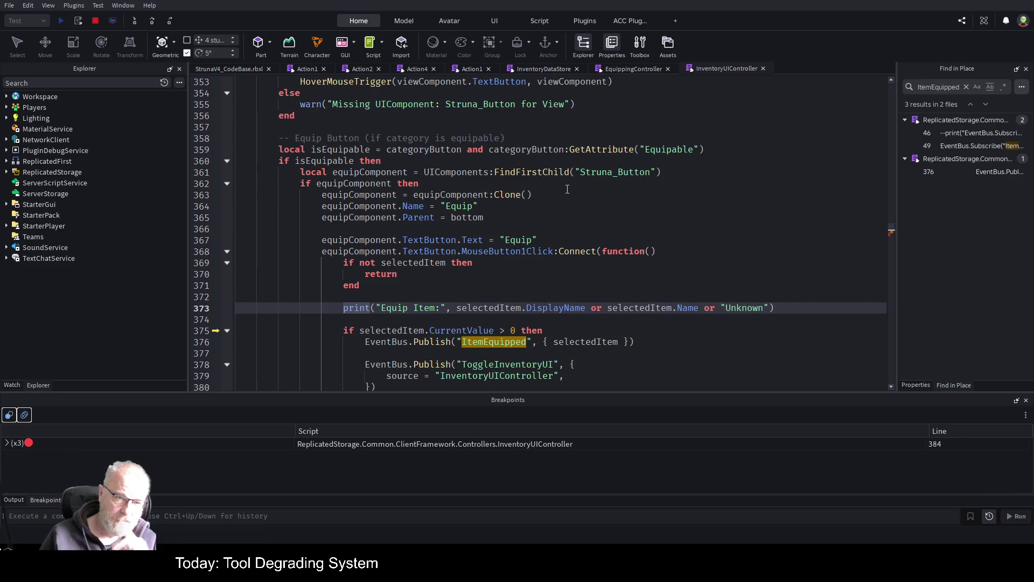
{"action": "scroll", "coordinate": [567, 189], "scroll_direction": "down", "scroll_amount": 2}
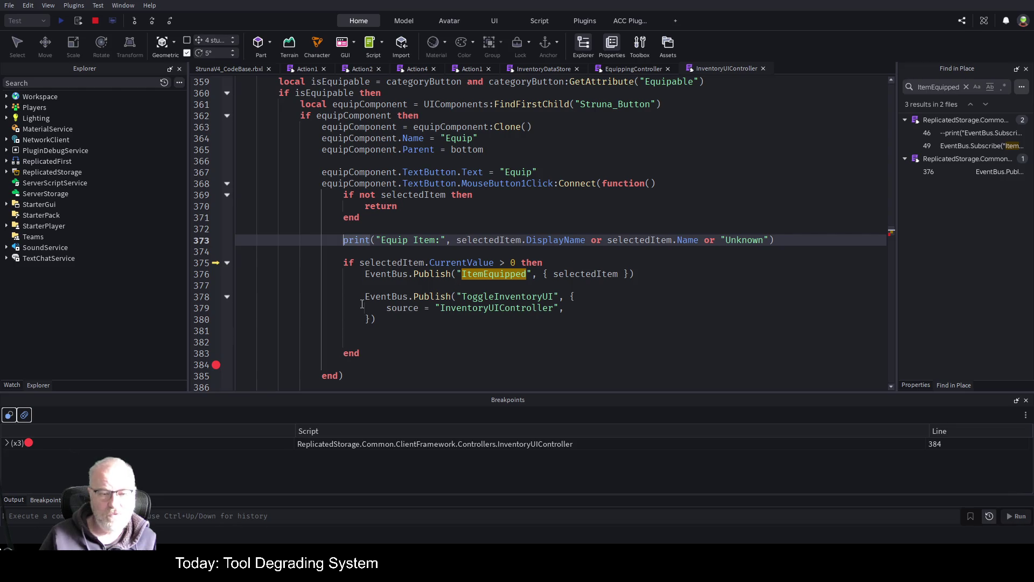
{"action": "left_click", "coordinate": [361, 285]}
{"action": "left_click", "coordinate": [384, 333]}
{"action": "type", "text": "else"}
{"action": "key", "text": "Return"}
{"action": "type", "text": "EventBus.Publish("}
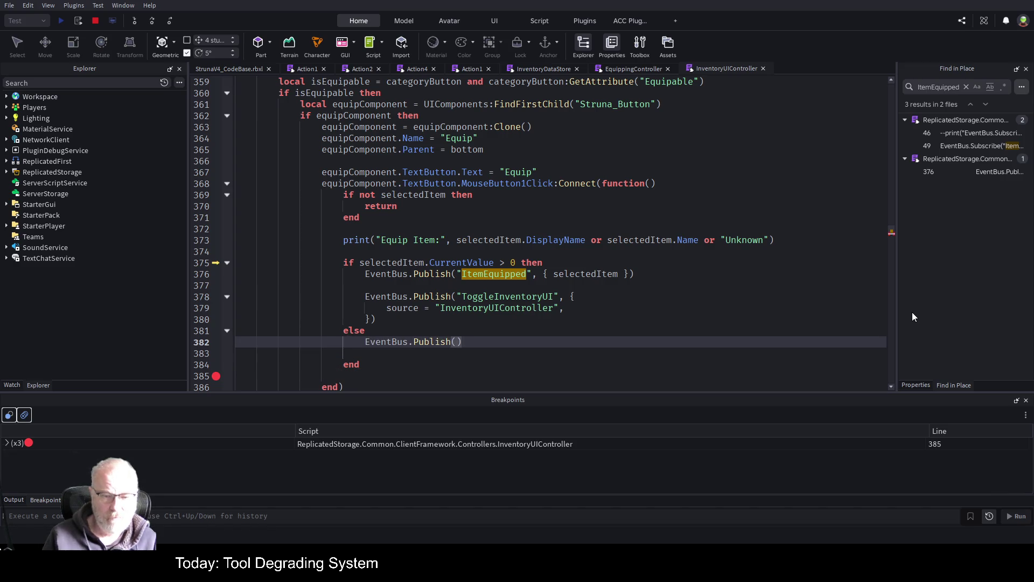
{"action": "type", "text": "\"ME"}
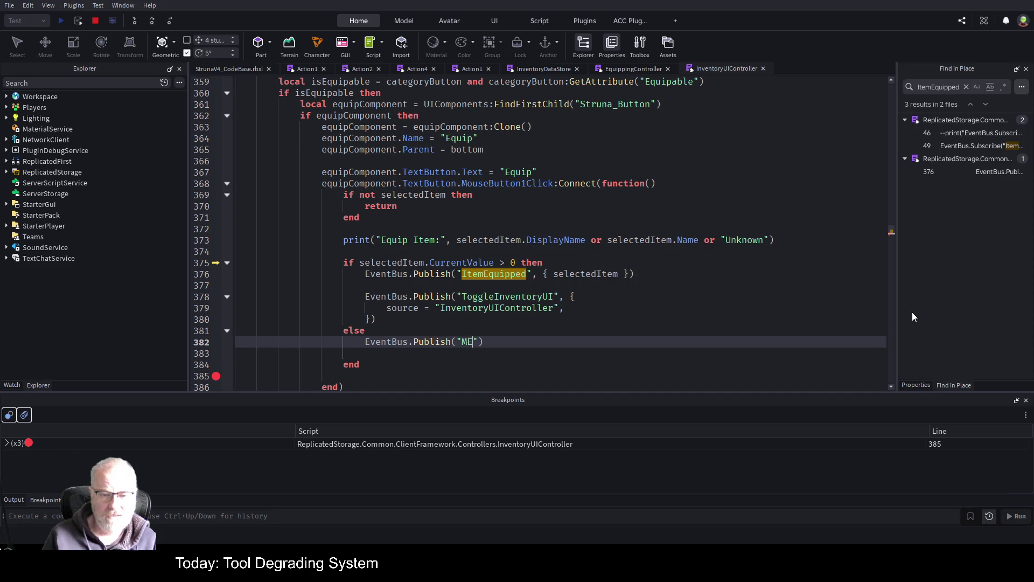
{"action": "type", "text": "ess"}
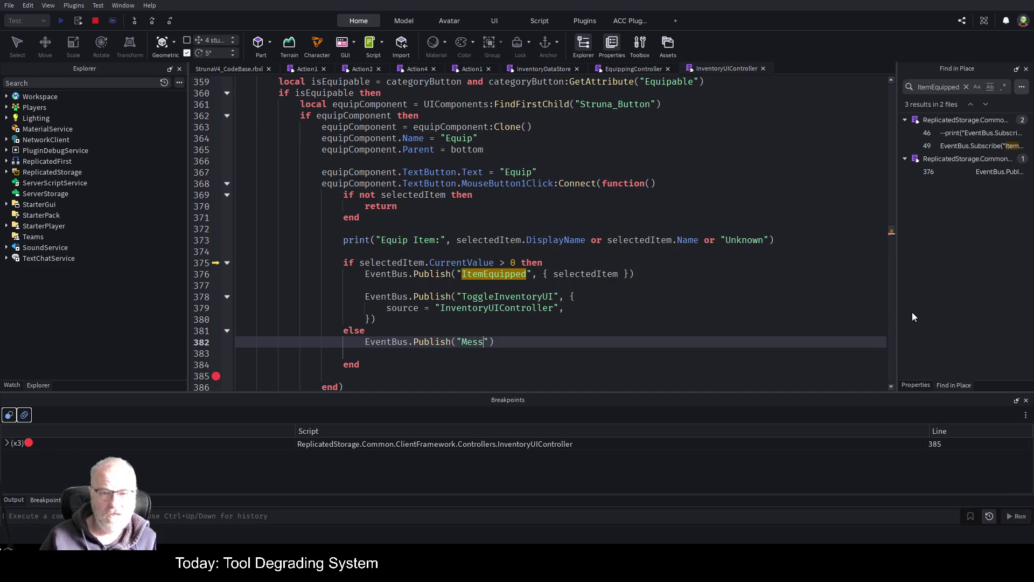
{"action": "left_click", "coordinate": [909, 92]}
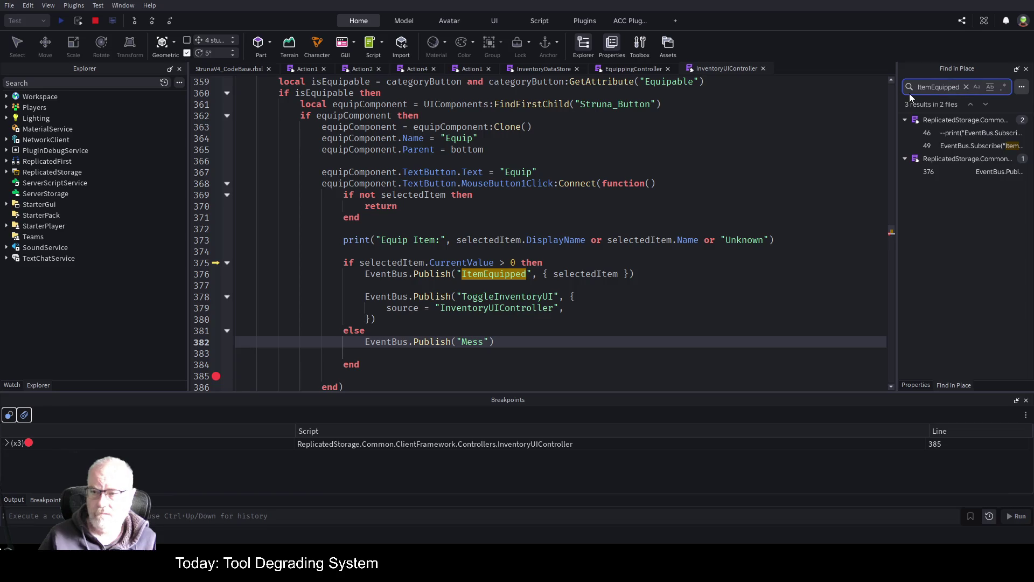
Search the place for 'Message_' and open the Action2 match at line 83
{"action": "key", "text": "ctrl+a"}
{"action": "type", "text": "Mes"}
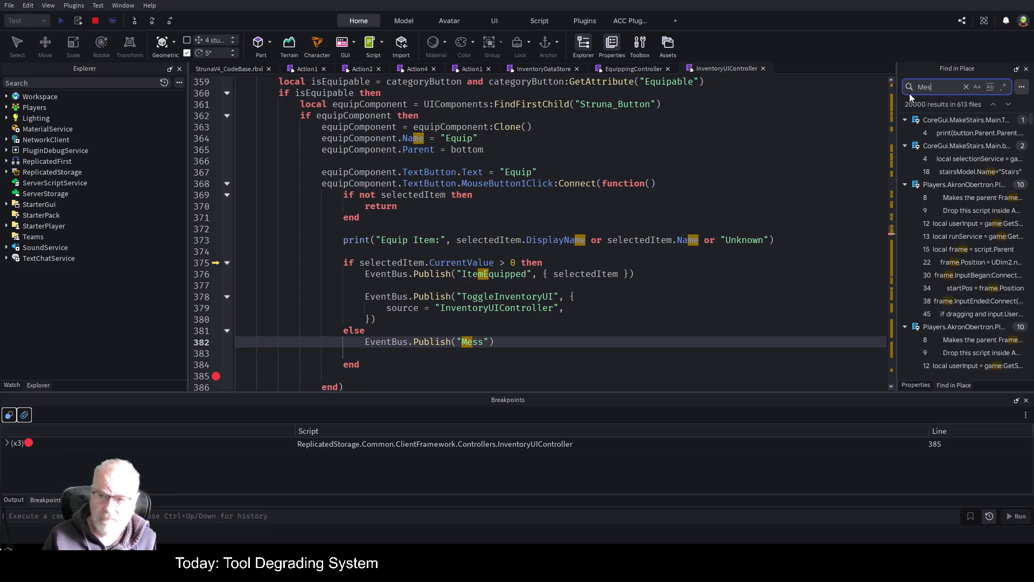
{"action": "type", "text": "sage_"}
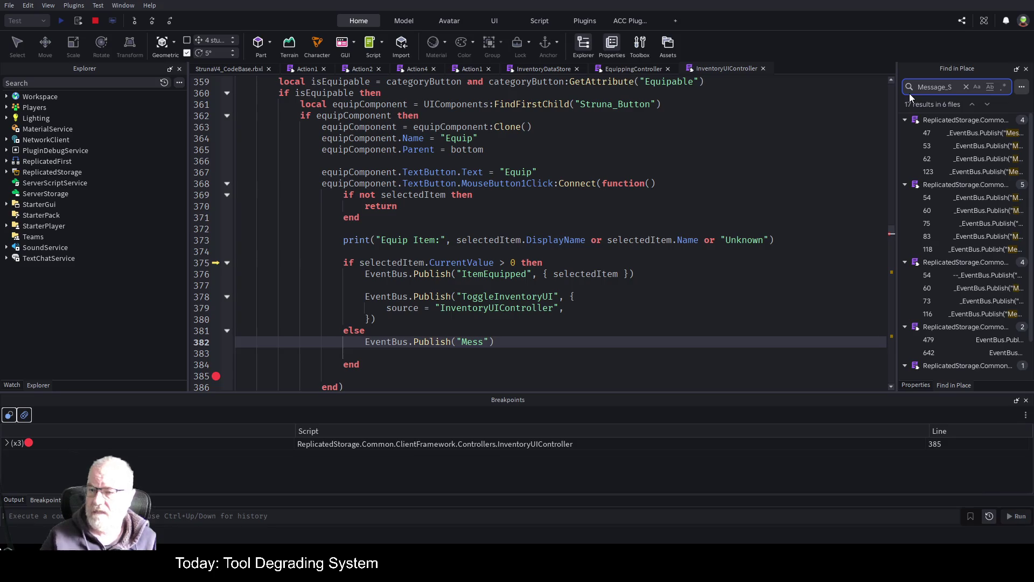
{"action": "left_click", "coordinate": [1011, 240]}
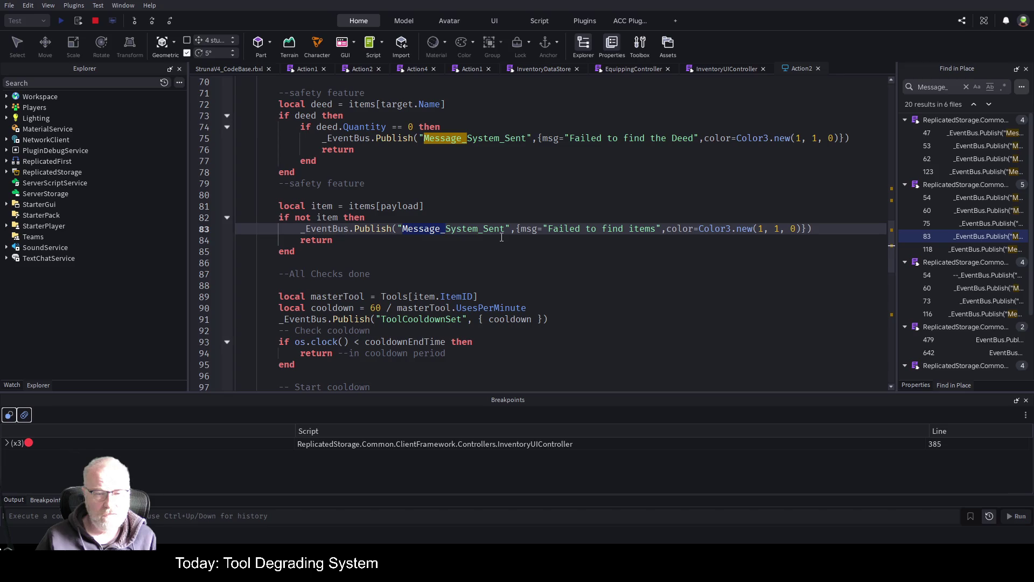
Copy the failure-message publish call on line 83 and return to InventoryUIController
{"action": "key", "text": "Home"}
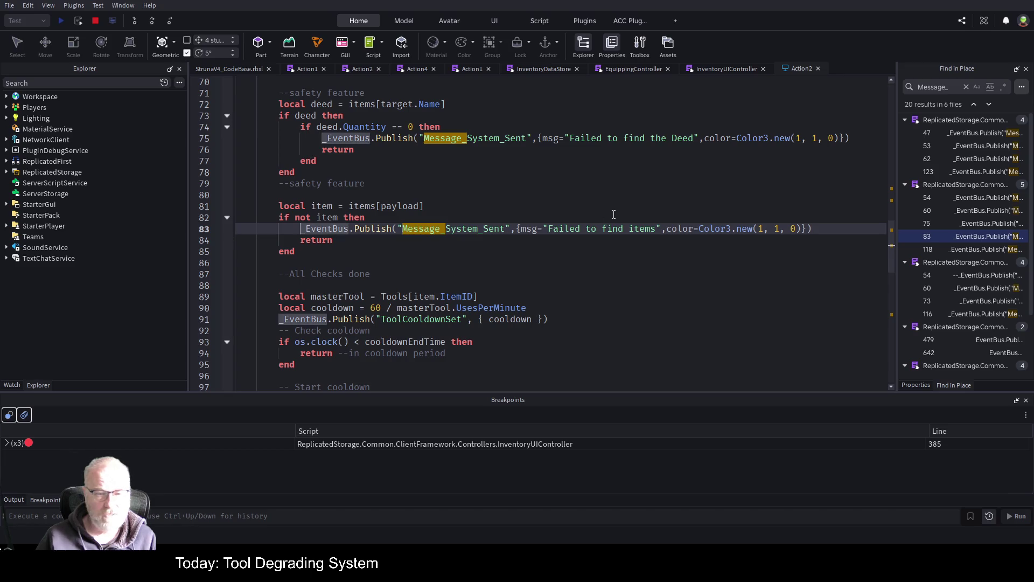
{"action": "key", "text": "shift+End"}
{"action": "key", "text": "ctrl+c"}
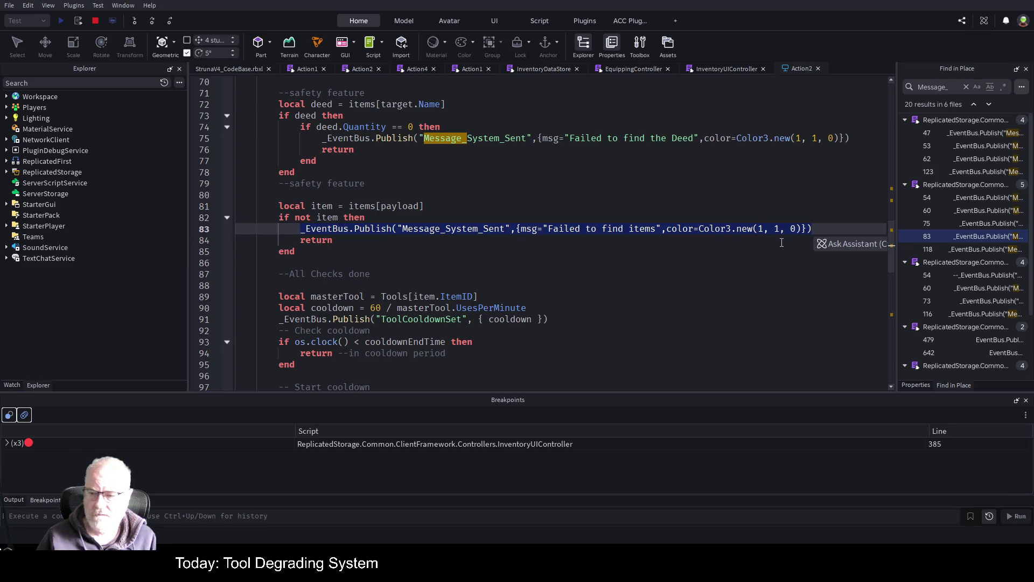
{"action": "left_click", "coordinate": [746, 205]}
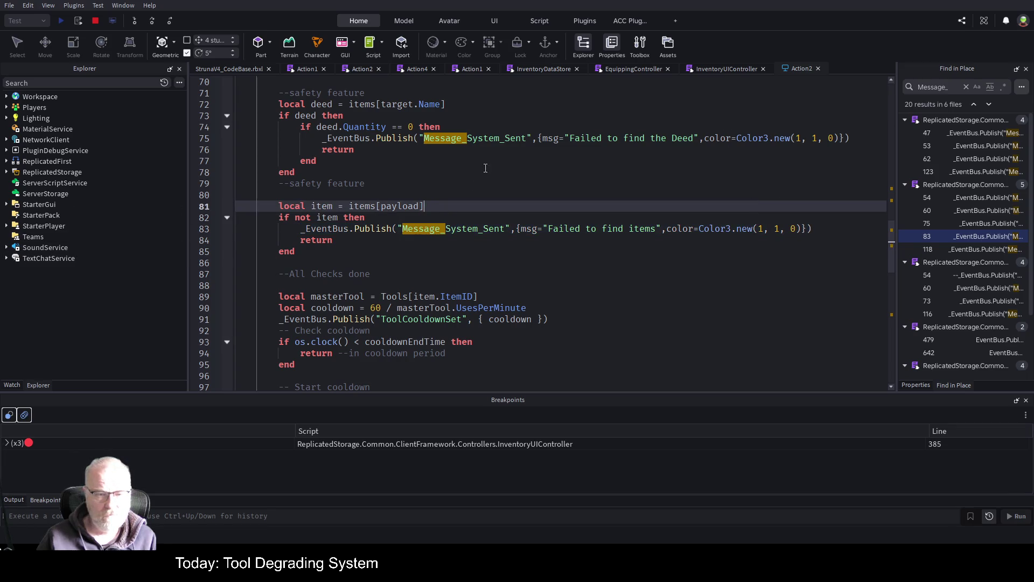
{"action": "left_click", "coordinate": [718, 68]}
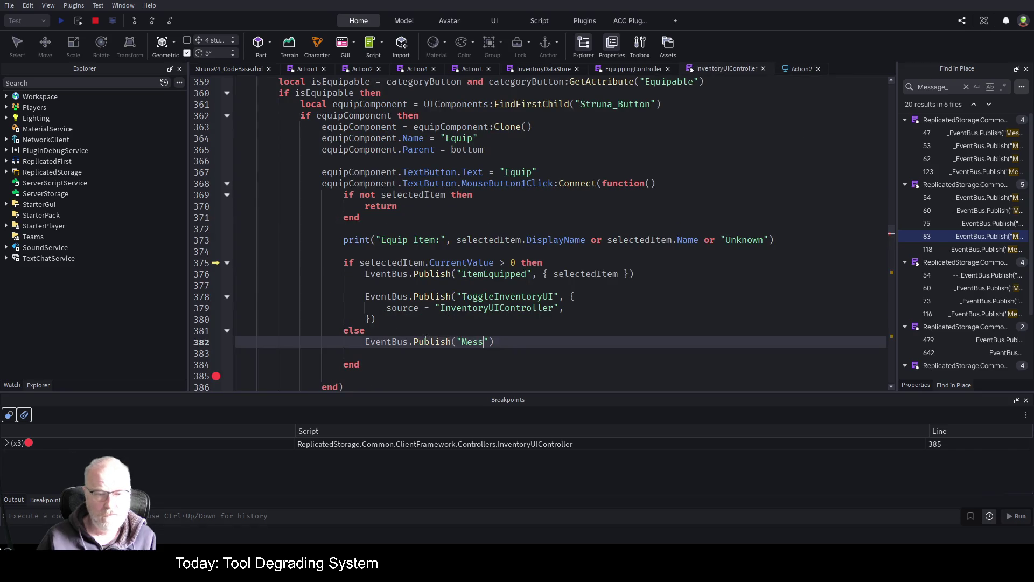
Paste the Message_System_Sent call into the else branch, remove the leading underscore, and set msg to 'Item is broken'
{"action": "triple_click", "coordinate": [368, 340]}
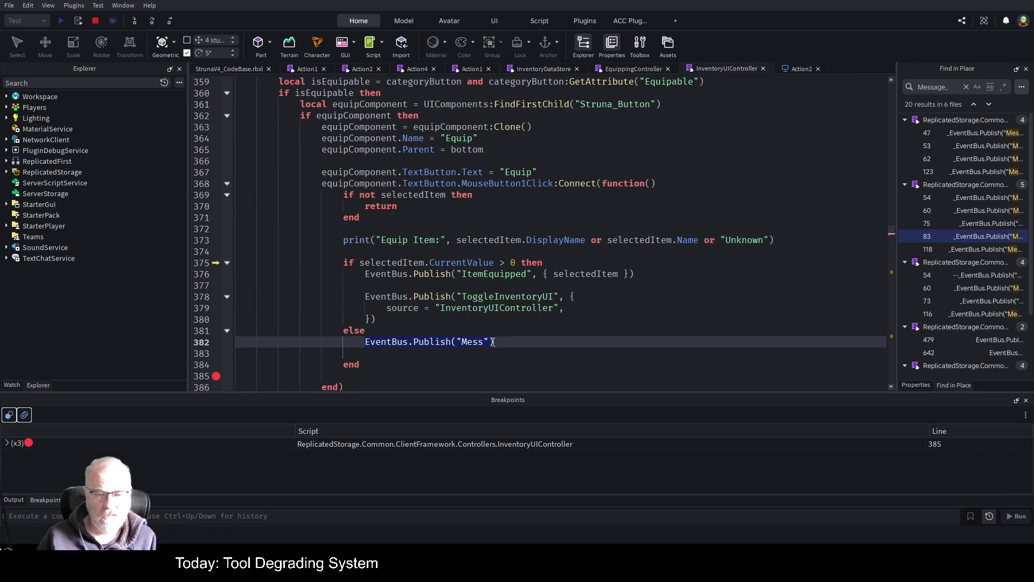
{"action": "key", "text": "ctrl+v"}
{"action": "left_click", "coordinate": [385, 348]}
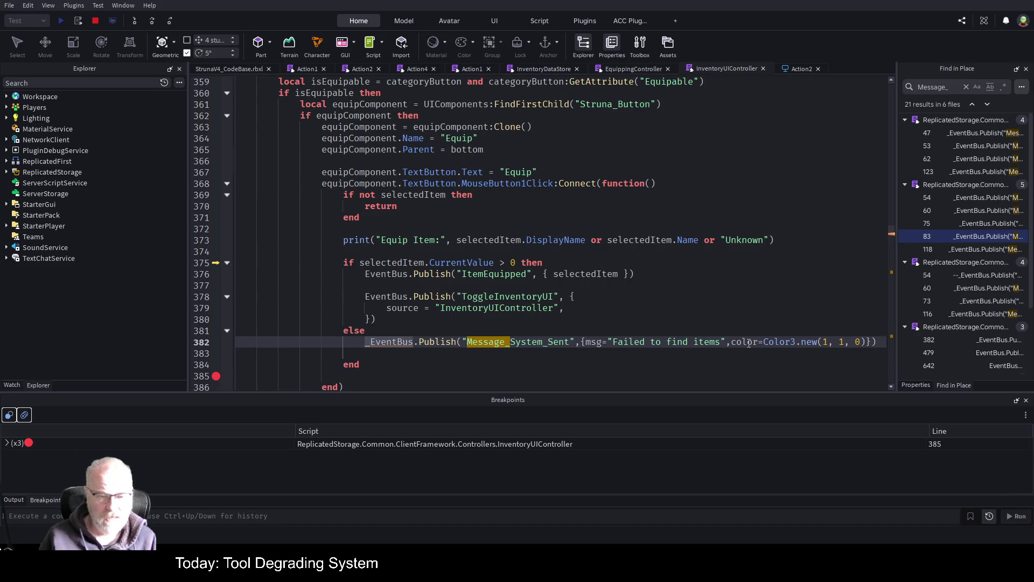
{"action": "key", "text": "Home"}
{"action": "key", "text": "Delete"}
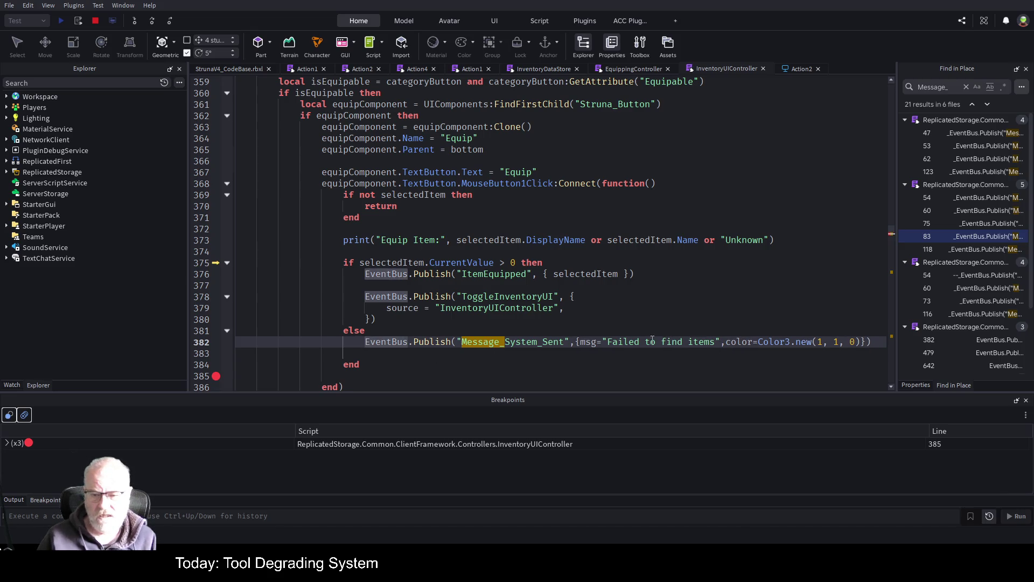
{"action": "type", "text": "Cant"}
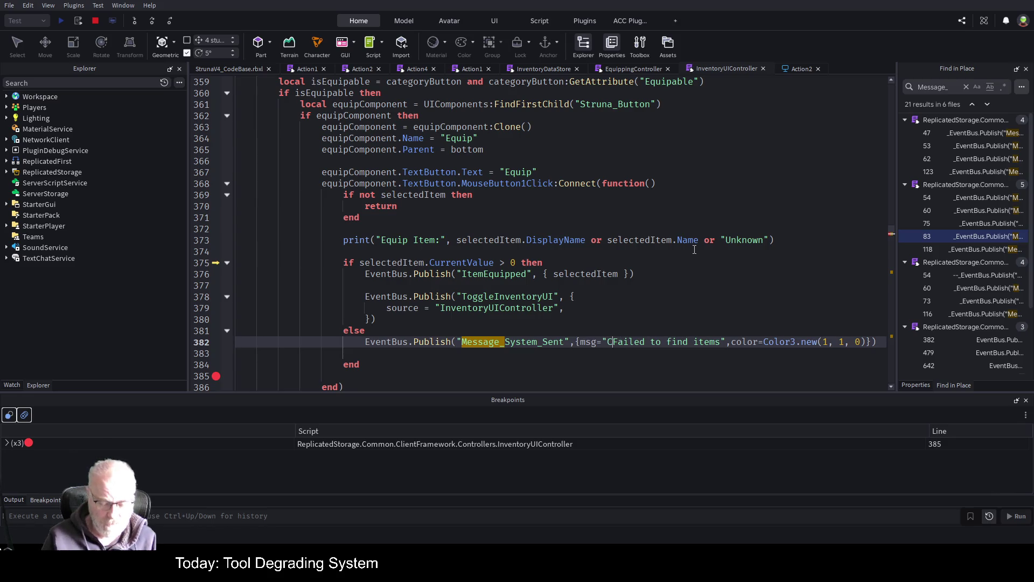
{"action": "key", "text": "BackSpace"}
{"action": "key", "text": "BackSpace"}
{"action": "key", "text": "BackSpace"}
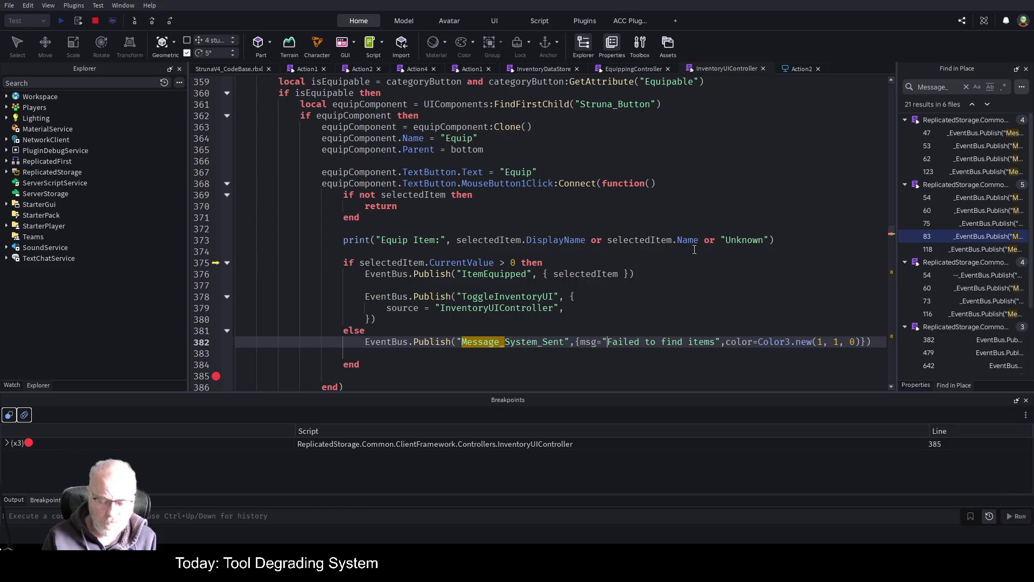
{"action": "type", "text": "Item is broken"}
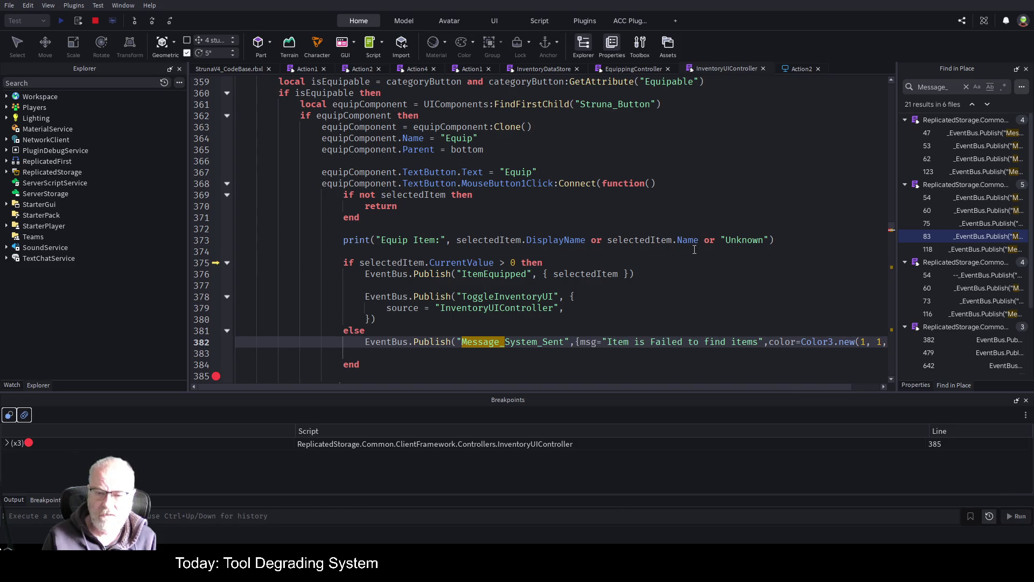
{"action": "key", "text": "Delete"}
{"action": "key", "text": "Delete"}
{"action": "key", "text": "Delete"}
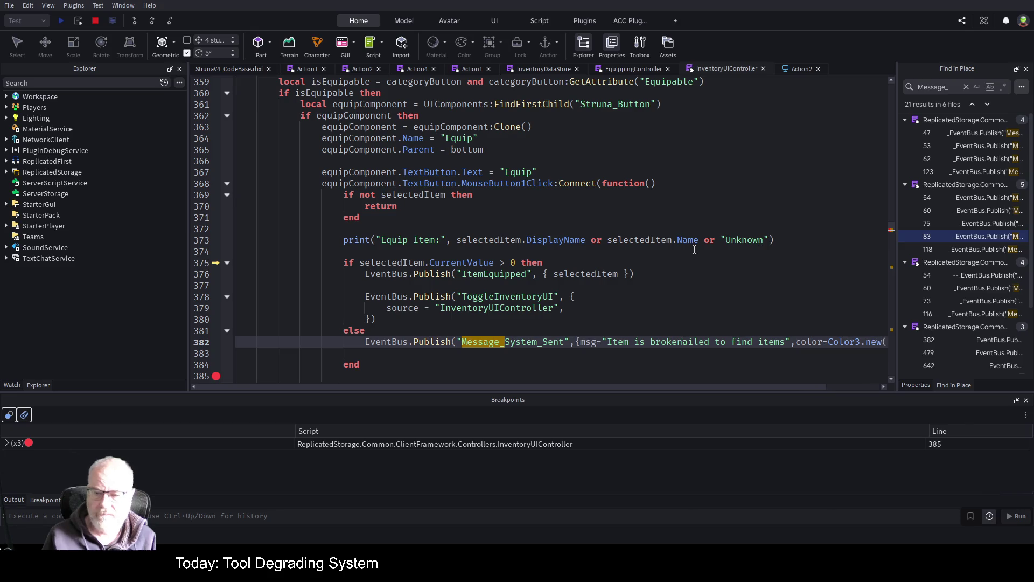
{"action": "key", "text": "Delete"}
{"action": "key", "text": "Delete"}
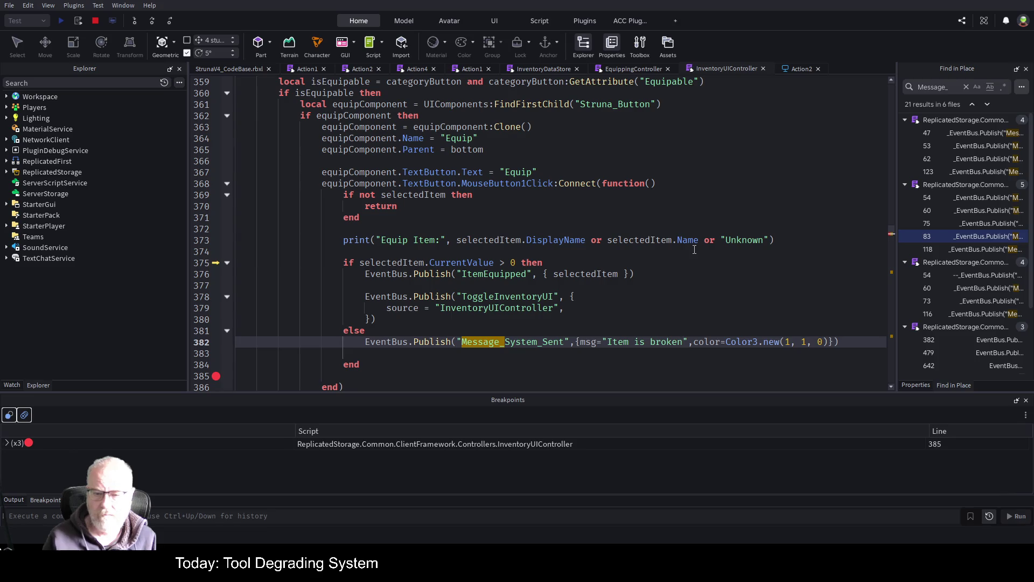
{"action": "left_click", "coordinate": [636, 273]}
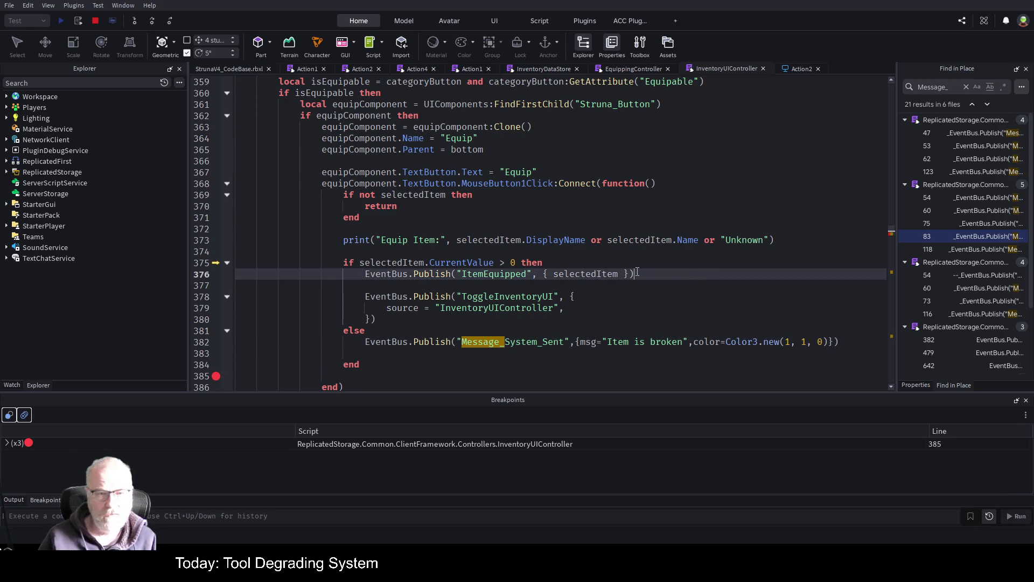
{"action": "left_click", "coordinate": [216, 377]}
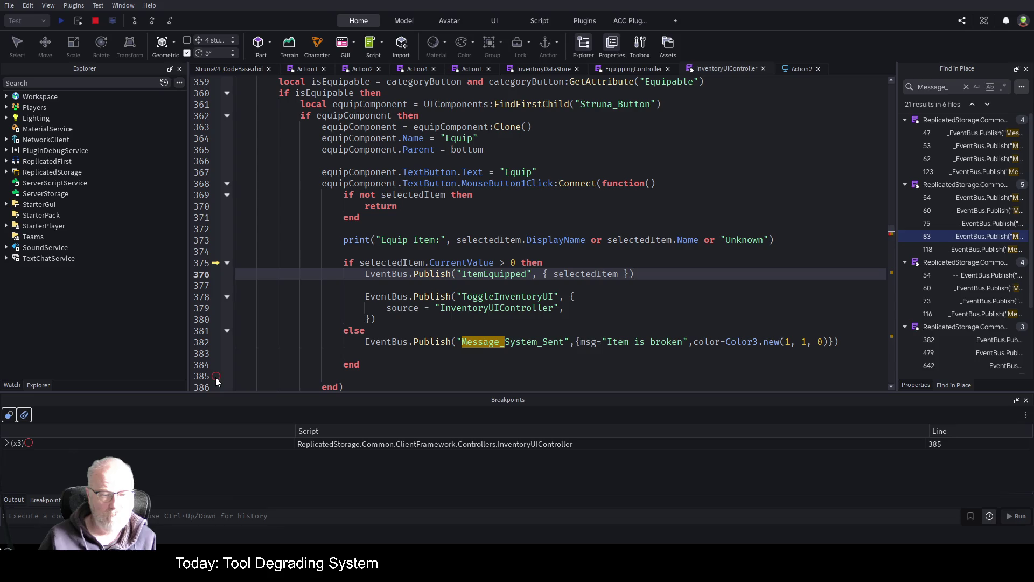
{"action": "left_click", "coordinate": [24, 415]}
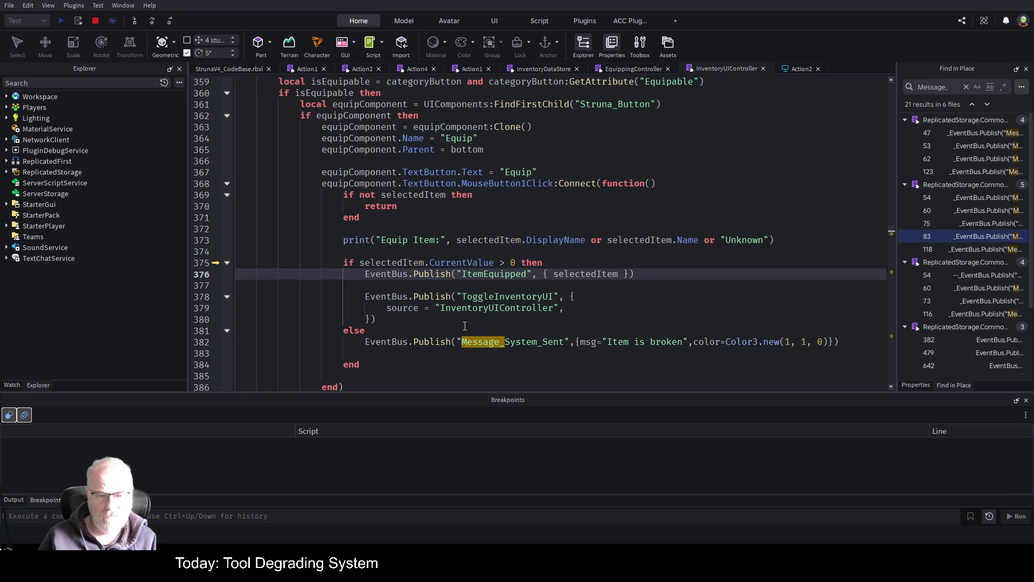
{"action": "left_click", "coordinate": [628, 310]}
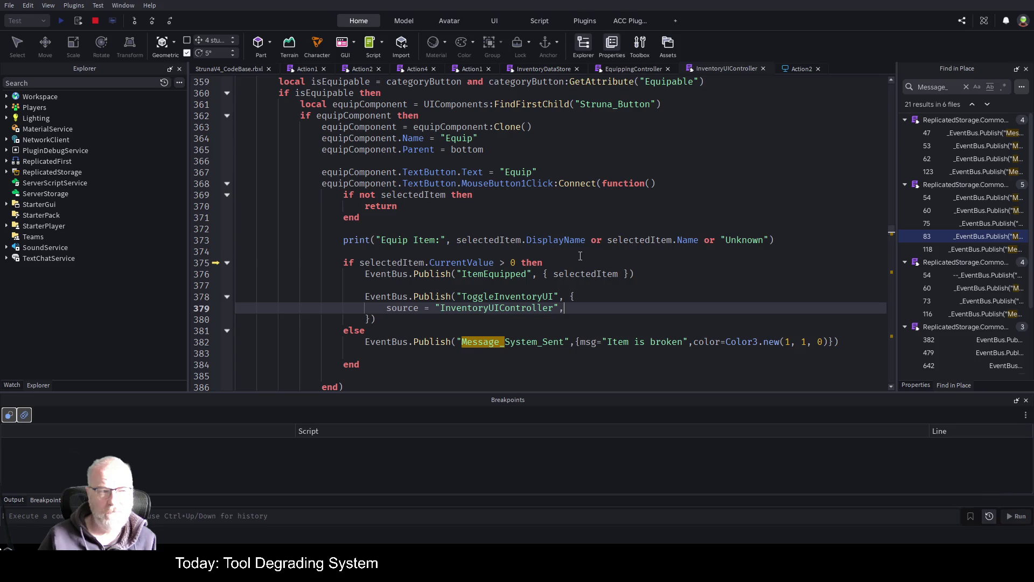
{"action": "scroll", "coordinate": [578, 256], "scroll_direction": "up", "scroll_amount": 3}
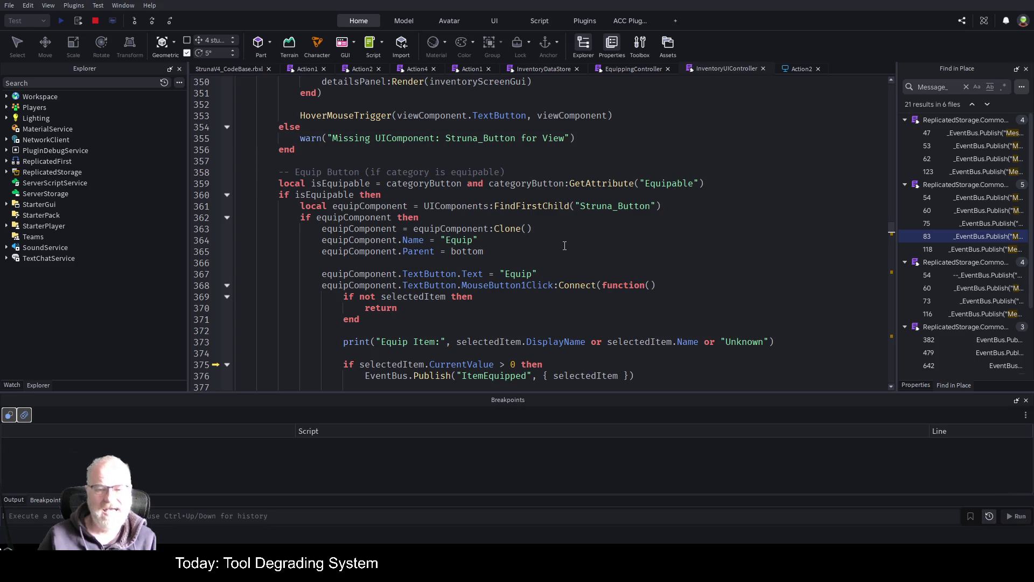
{"action": "scroll", "coordinate": [564, 247], "scroll_direction": "up", "scroll_amount": 5}
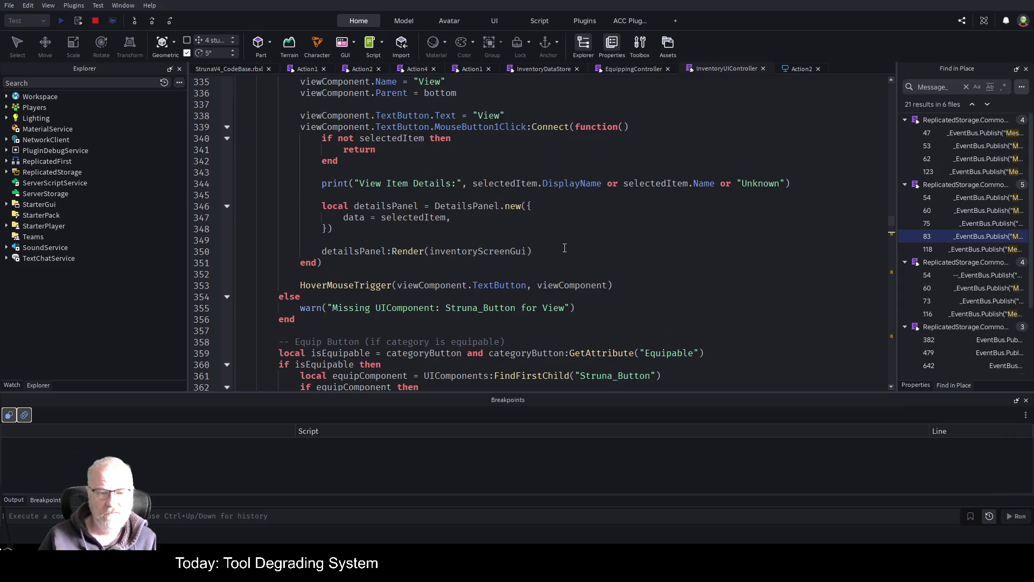
{"action": "scroll", "coordinate": [564, 248], "scroll_direction": "up", "scroll_amount": 2}
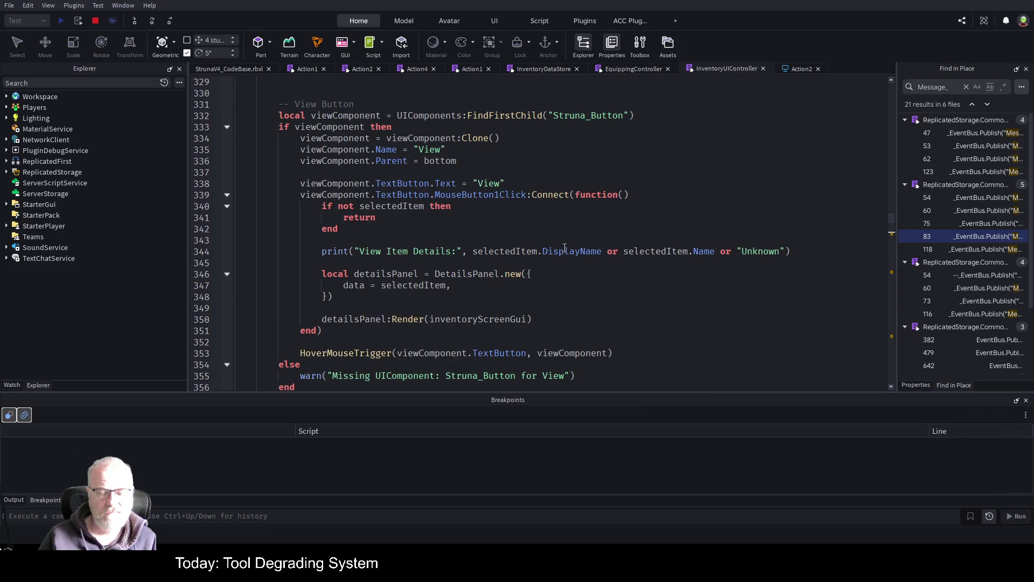
{"action": "scroll", "coordinate": [564, 247], "scroll_direction": "down", "scroll_amount": 3}
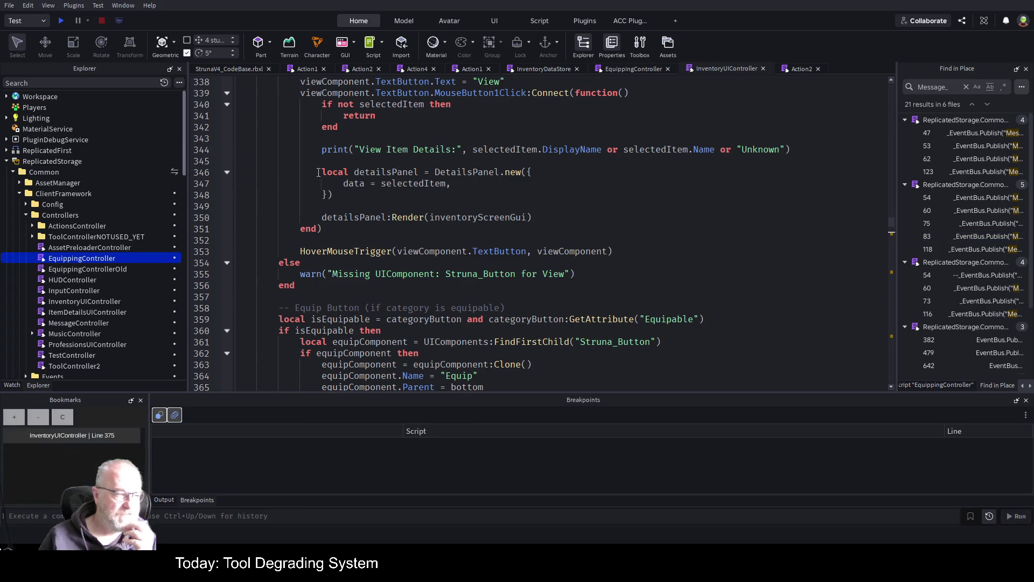
Start a fresh playtest from the toolbar's Play button
{"action": "left_click", "coordinate": [58, 23]}
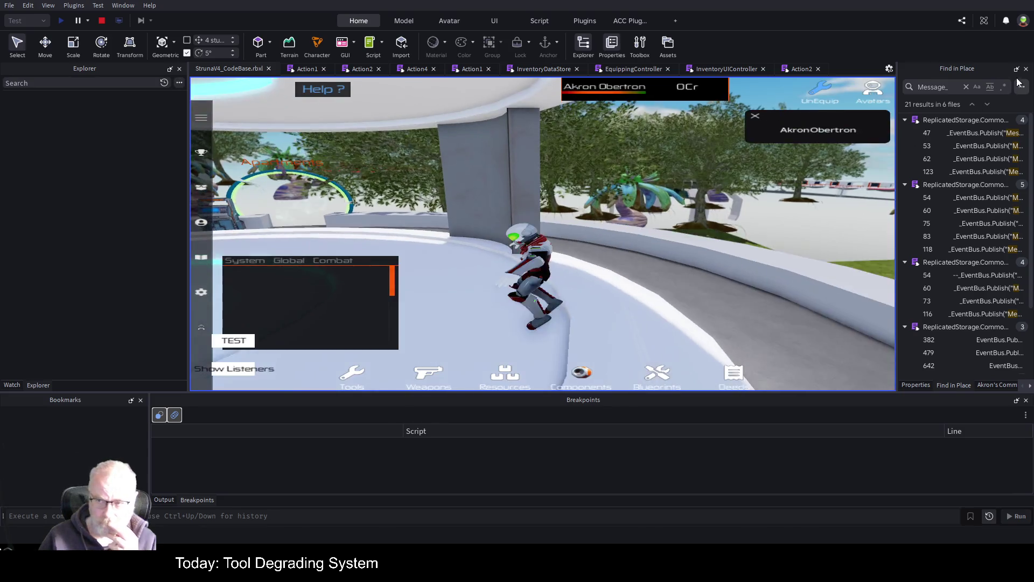
Widen the game view, check OOF001's stats, then equip it, triggering the Color3 string error
{"action": "left_click", "coordinate": [1016, 69]}
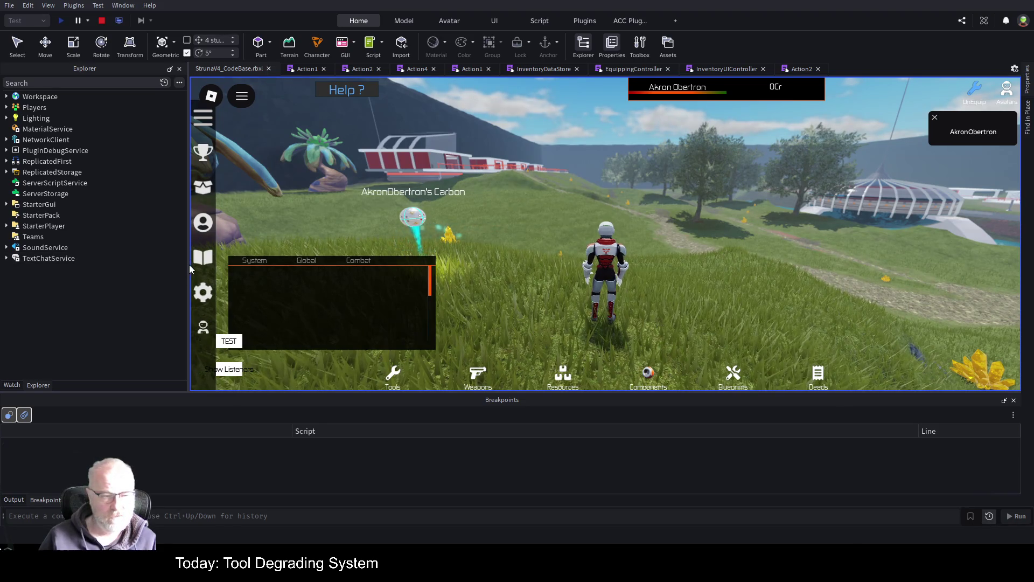
{"action": "left_click_drag", "start_coordinate": [188, 265], "coordinate": [114, 268]}
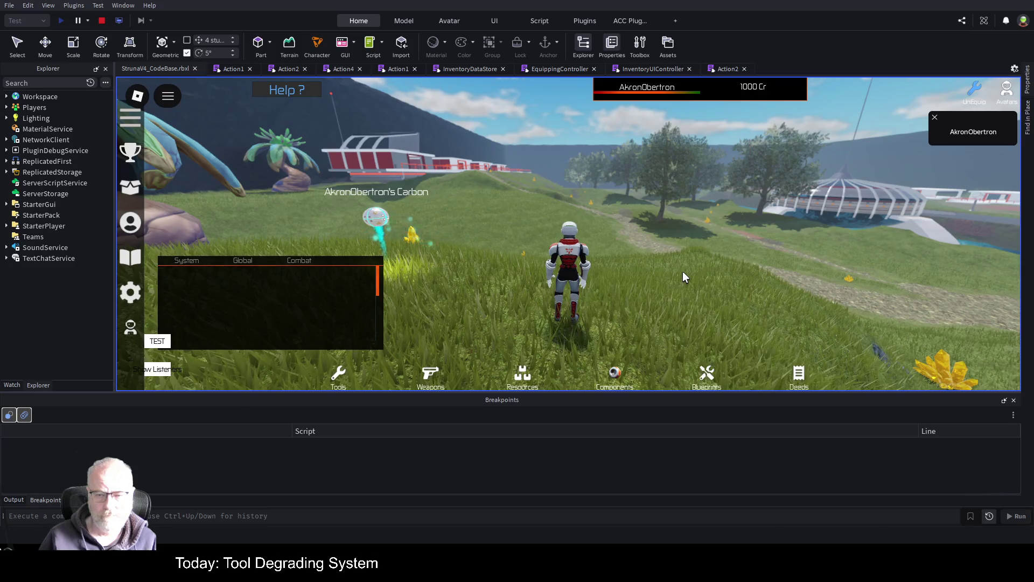
{"action": "left_click", "coordinate": [475, 192]}
{"action": "left_click", "coordinate": [424, 299]}
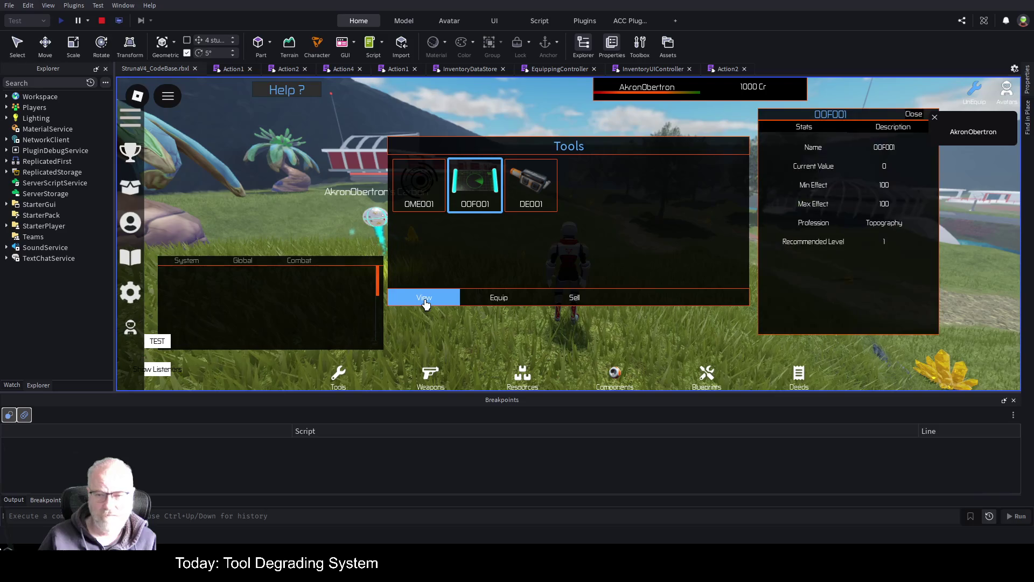
{"action": "left_click", "coordinate": [912, 115]}
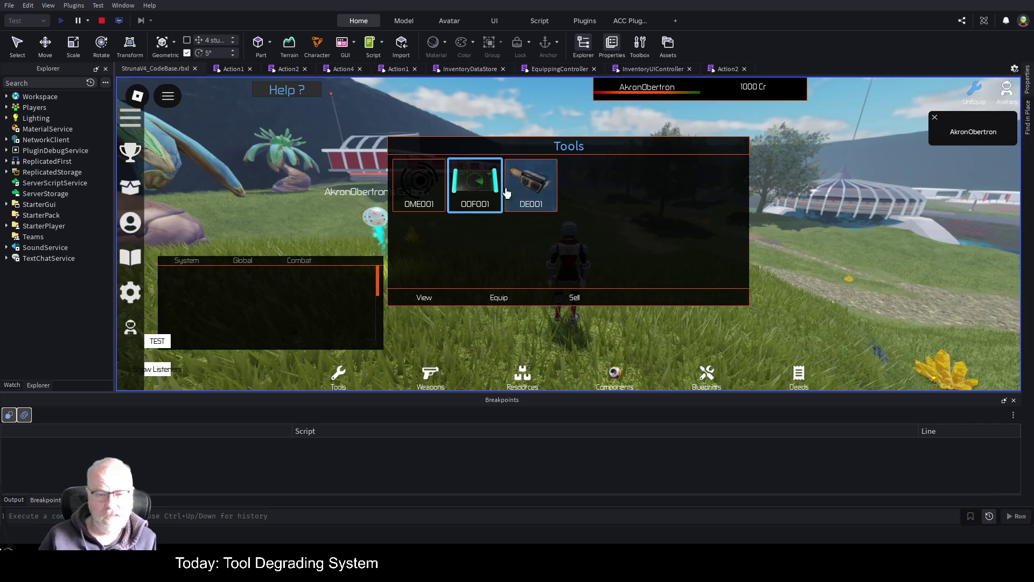
{"action": "left_click_drag", "start_coordinate": [260, 289], "coordinate": [259, 198]}
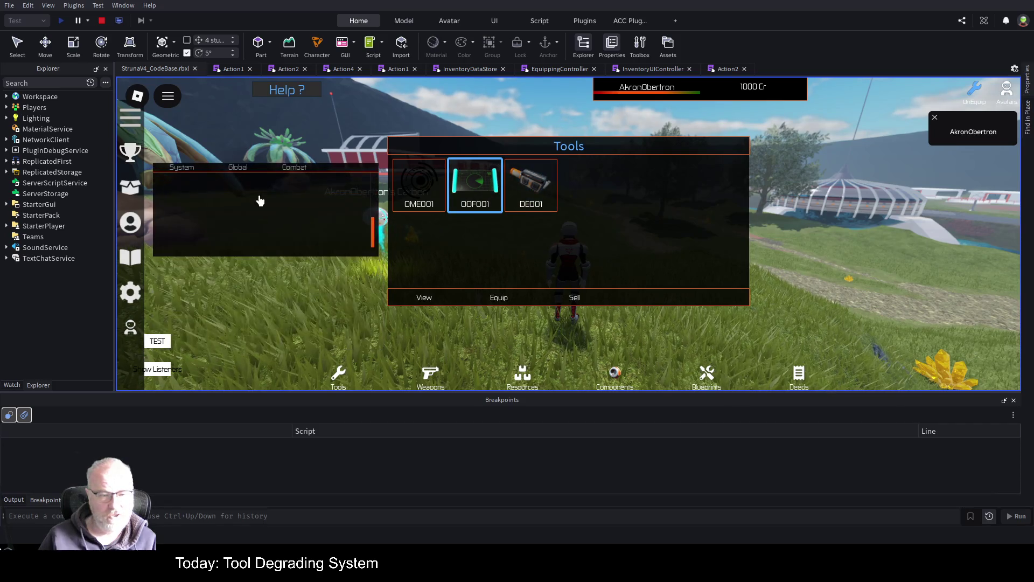
{"action": "left_click", "coordinate": [496, 306]}
{"action": "left_click", "coordinate": [13, 499]}
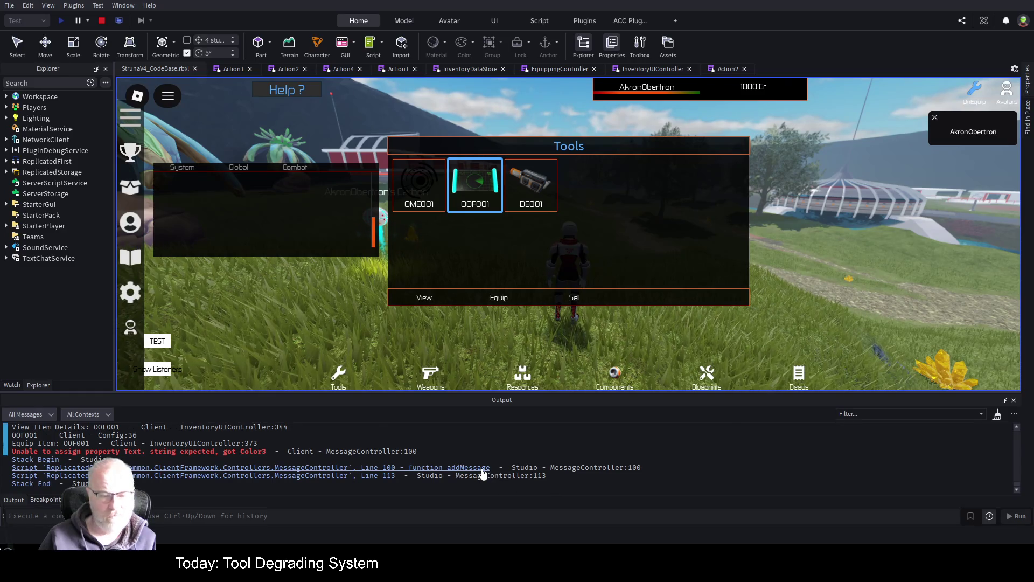
Open MessageController line 100 from the error, compare with Action2, and return to InventoryUIController
{"action": "left_click", "coordinate": [401, 451]}
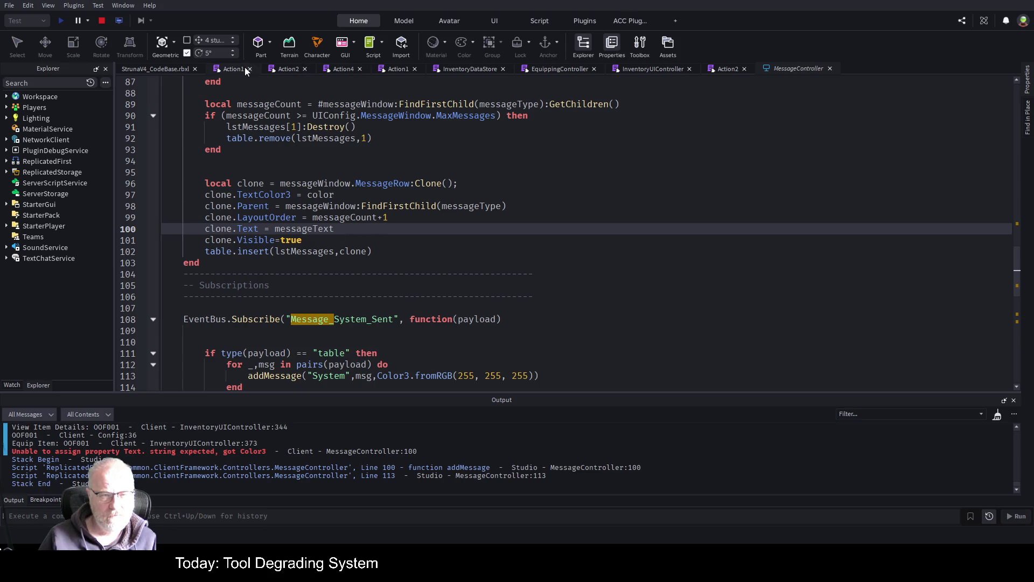
{"action": "left_click", "coordinate": [479, 72]}
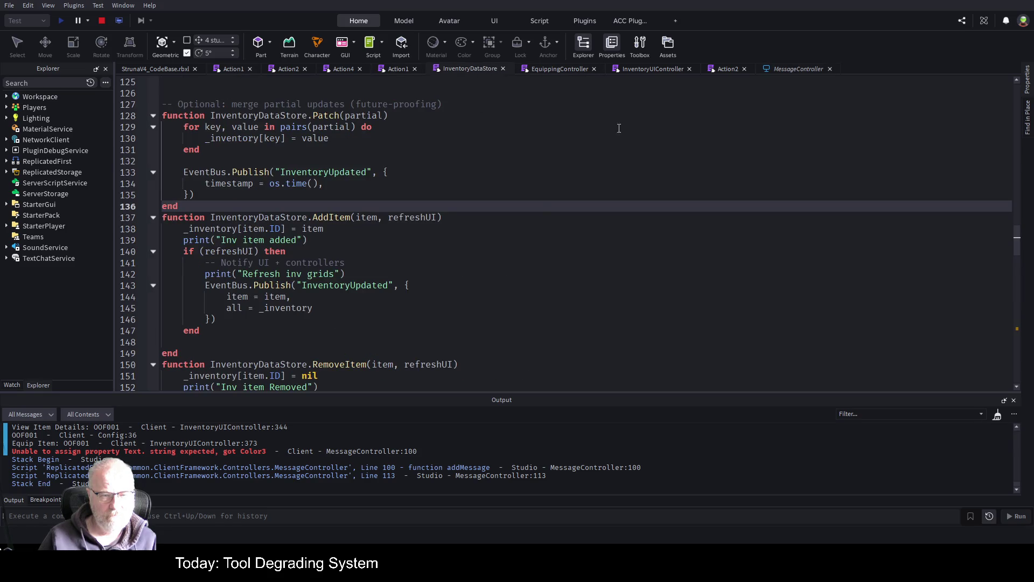
{"action": "left_click", "coordinate": [663, 67]}
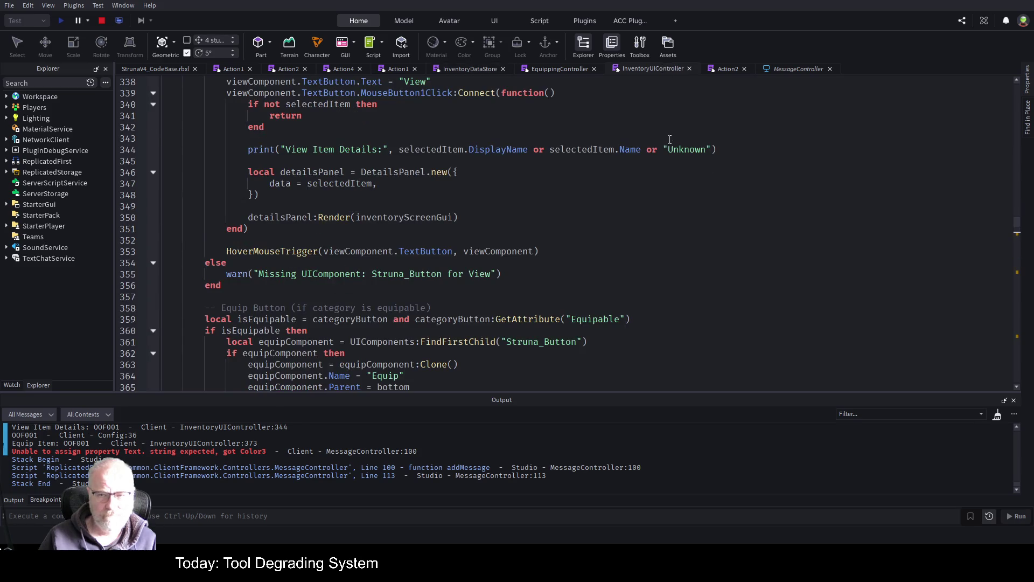
{"action": "scroll", "coordinate": [614, 259], "scroll_direction": "down", "scroll_amount": 10}
{"action": "scroll", "coordinate": [577, 259], "scroll_direction": "down", "scroll_amount": 12}
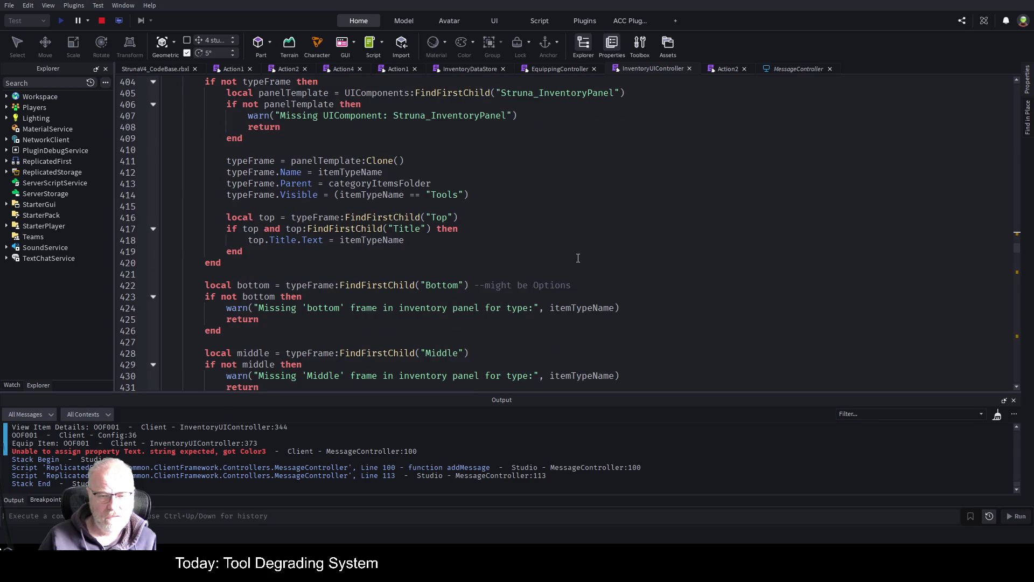
{"action": "scroll", "coordinate": [578, 259], "scroll_direction": "down", "scroll_amount": 7}
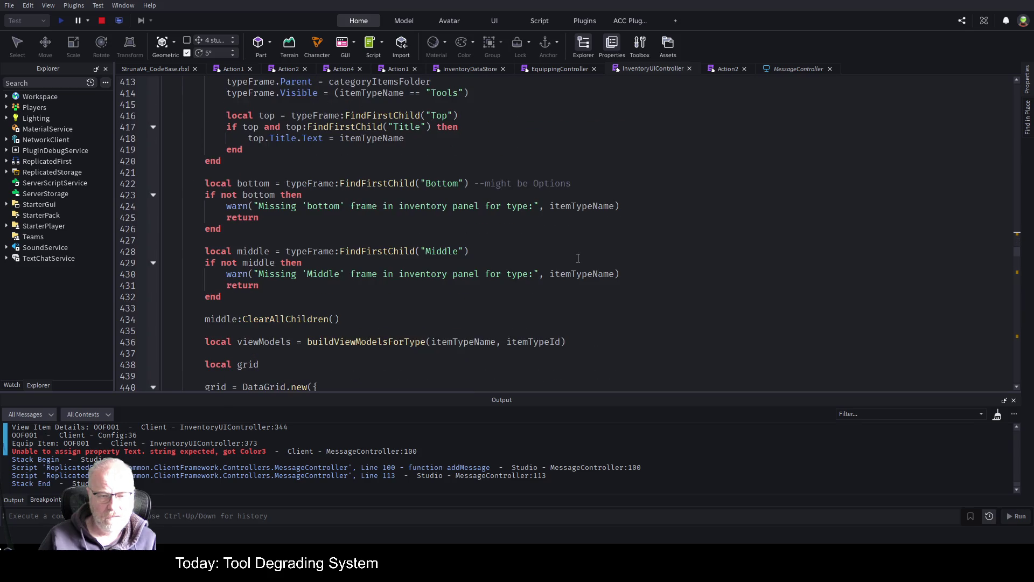
{"action": "left_click", "coordinate": [721, 69]}
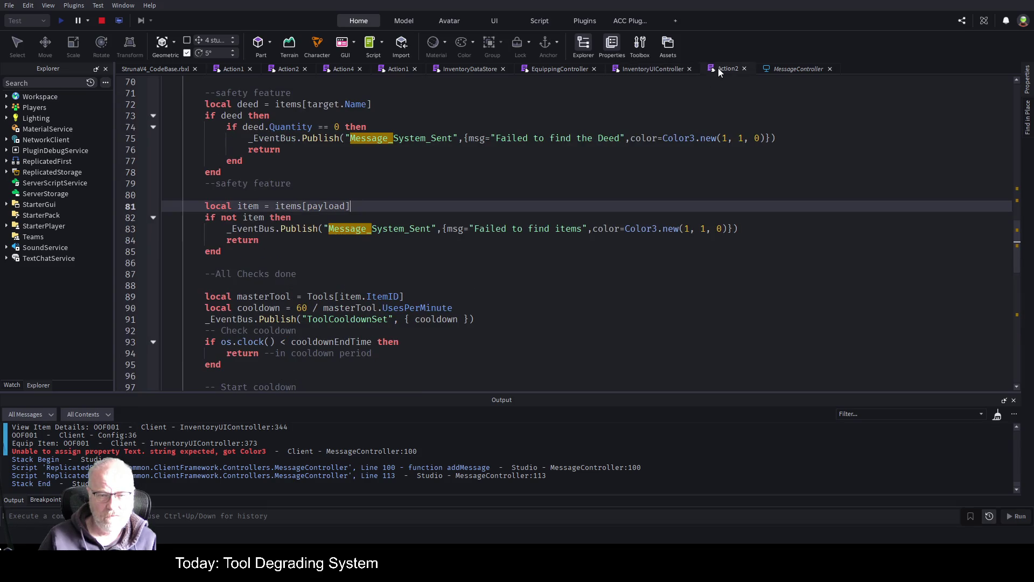
{"action": "left_click", "coordinate": [657, 67]}
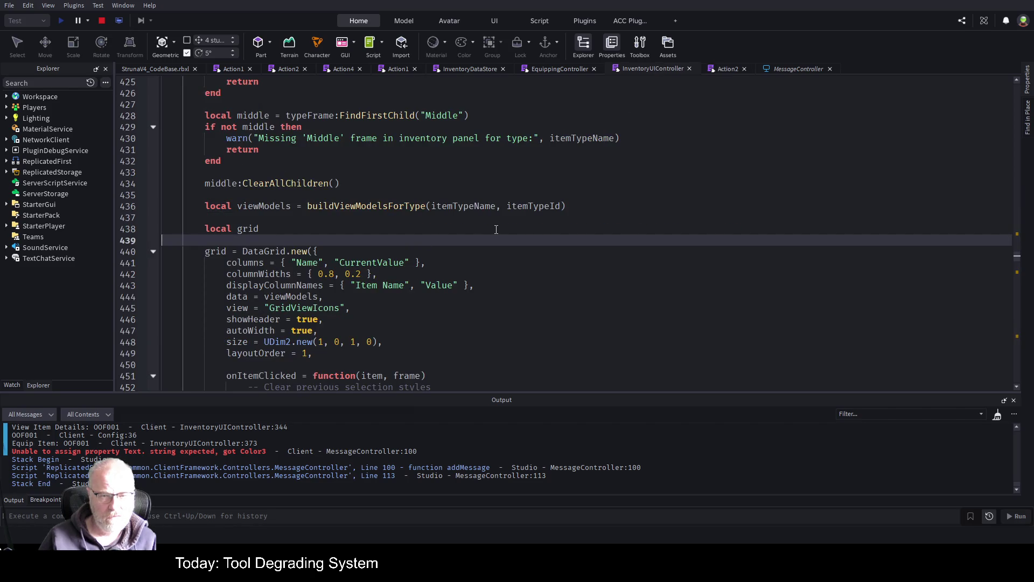
Search the current script for 'failed', then 'broken', to locate the Item is broken message
{"action": "key", "text": "ctrl+f"}
{"action": "type", "text": "failed"}
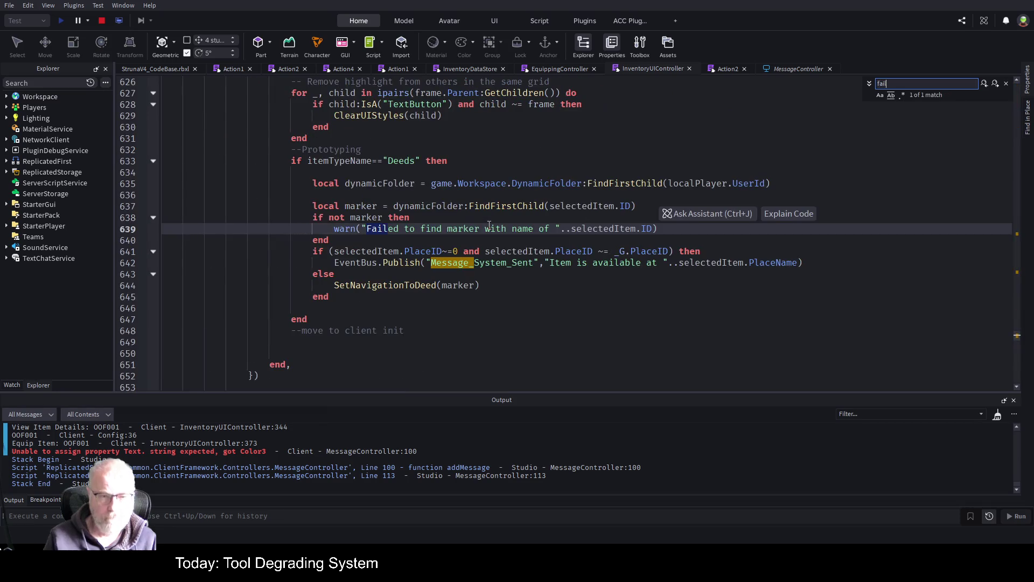
{"action": "left_click", "coordinate": [566, 308]}
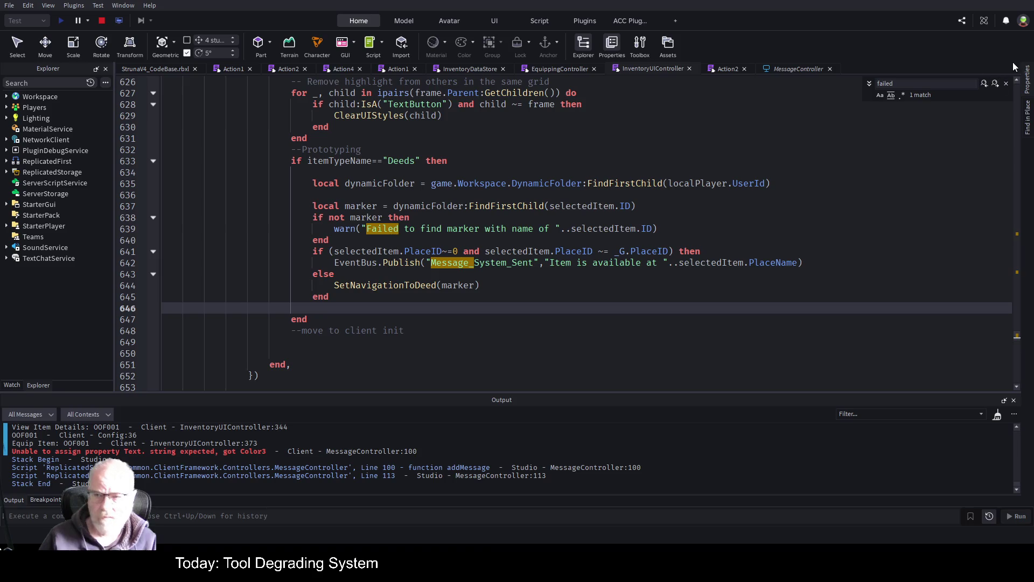
{"action": "left_click", "coordinate": [867, 83]}
{"action": "type", "text": "broken"}
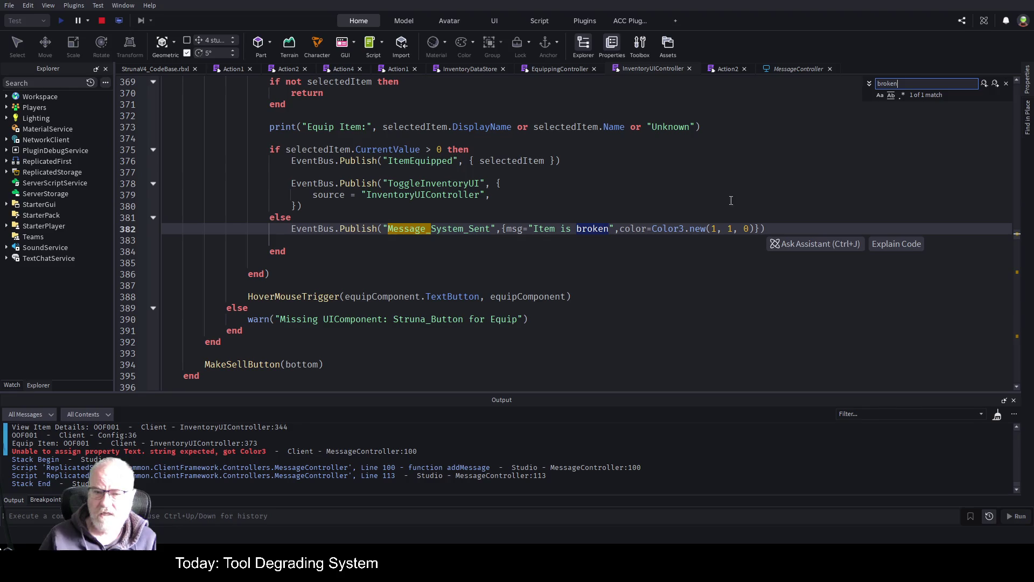
{"action": "left_click", "coordinate": [659, 253]}
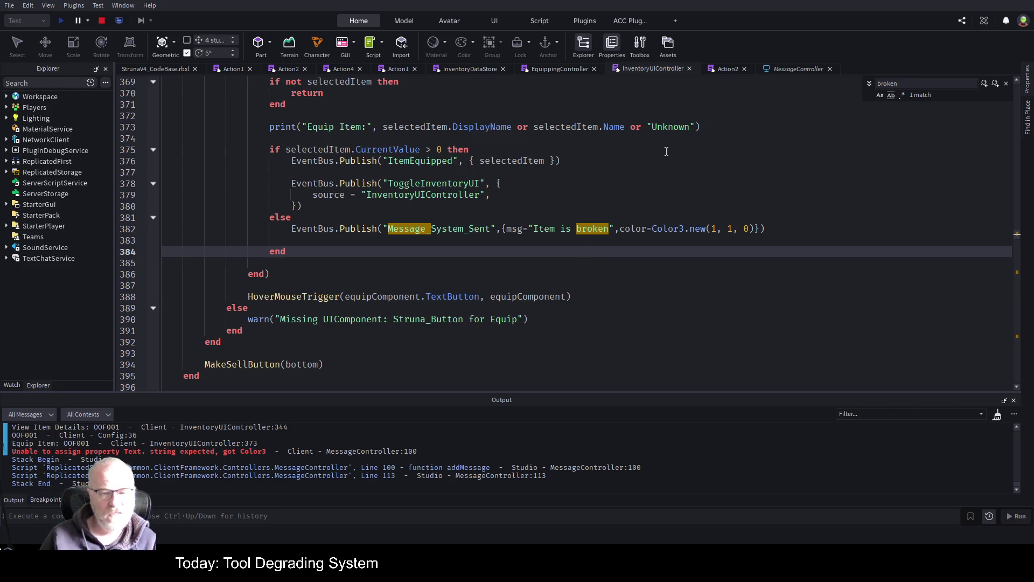
Select the Message_System_Sent event name on line 382 and search the whole project for it
{"action": "left_click", "coordinate": [569, 198]}
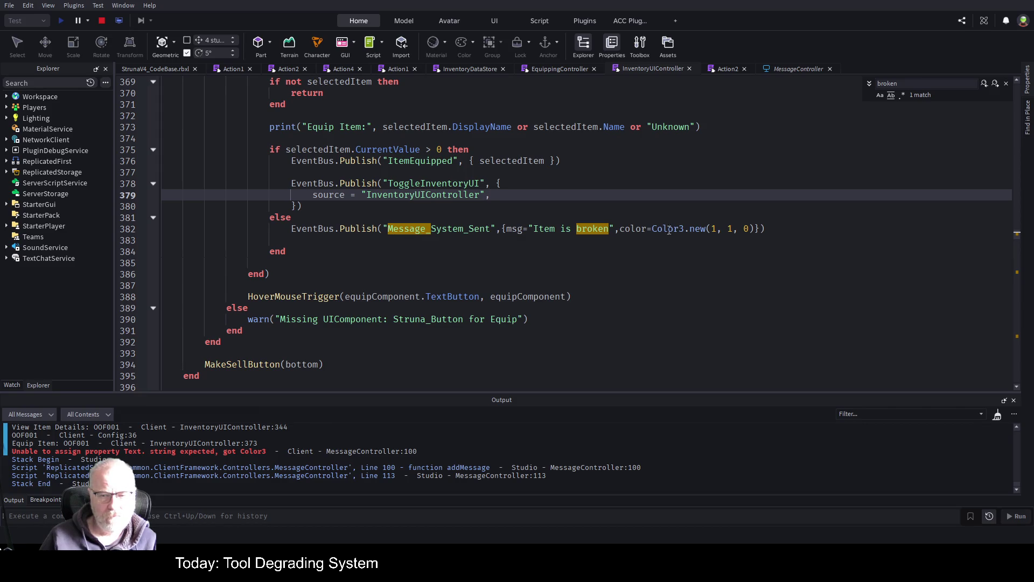
{"action": "left_click", "coordinate": [637, 229]}
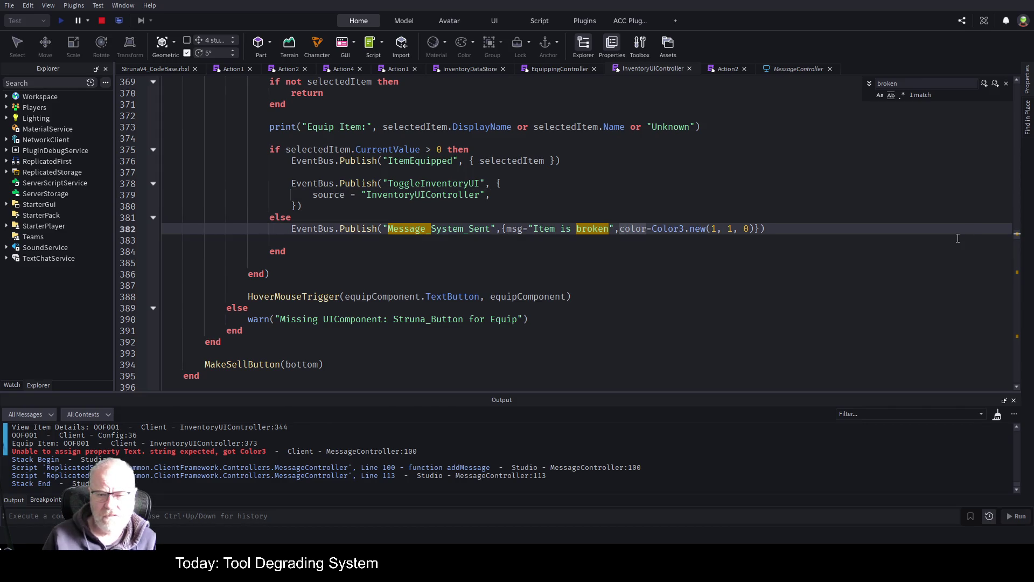
{"action": "key", "text": "ctrl+Left"}
{"action": "key", "text": "ctrl+Left"}
{"action": "key", "text": "ctrl+Left"}
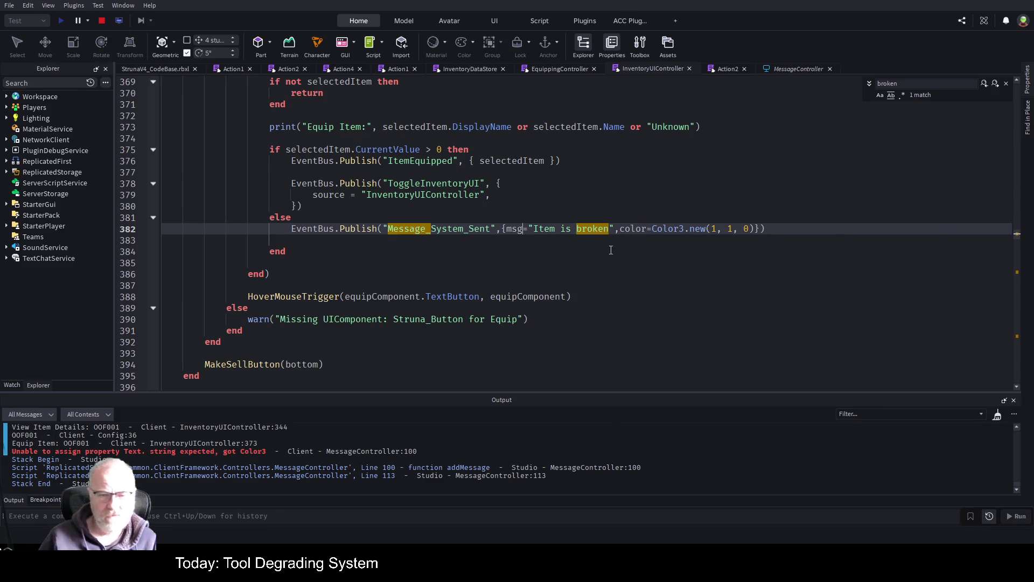
{"action": "left_click", "coordinate": [405, 248]}
{"action": "left_click_drag", "start_coordinate": [388, 228], "coordinate": [491, 227]}
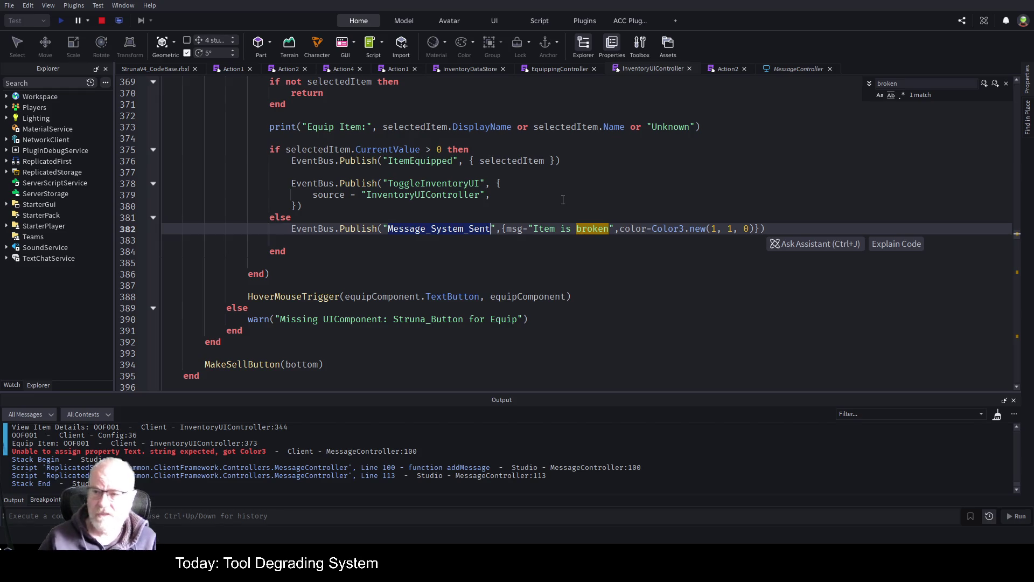
{"action": "left_click", "coordinate": [1027, 123]}
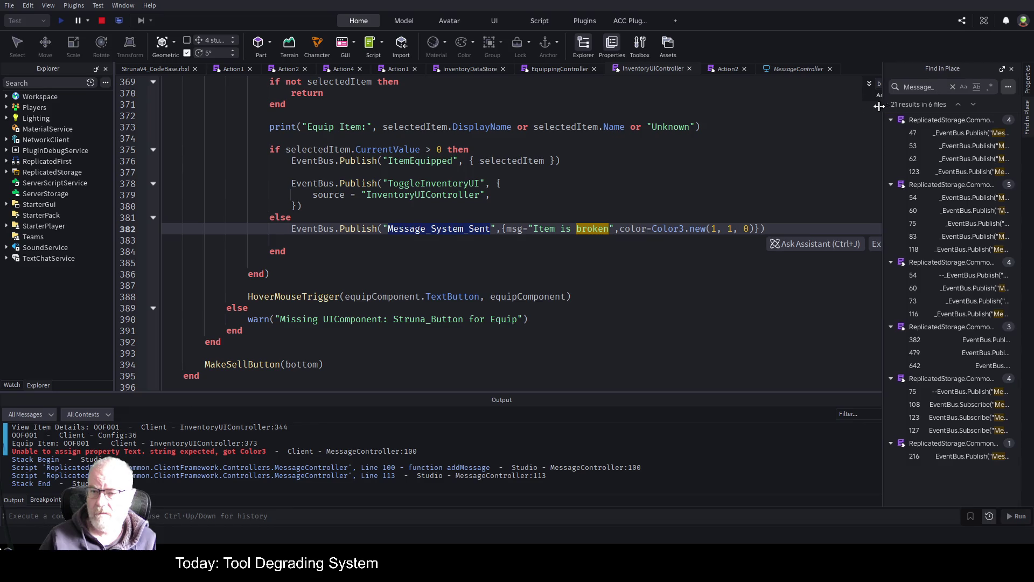
Widen the results panel, refine the search to Message_System_Sent, and open MessageController line 108
{"action": "left_click_drag", "start_coordinate": [883, 105], "coordinate": [575, 107]}
{"action": "type", "text": "_System_Sent"}
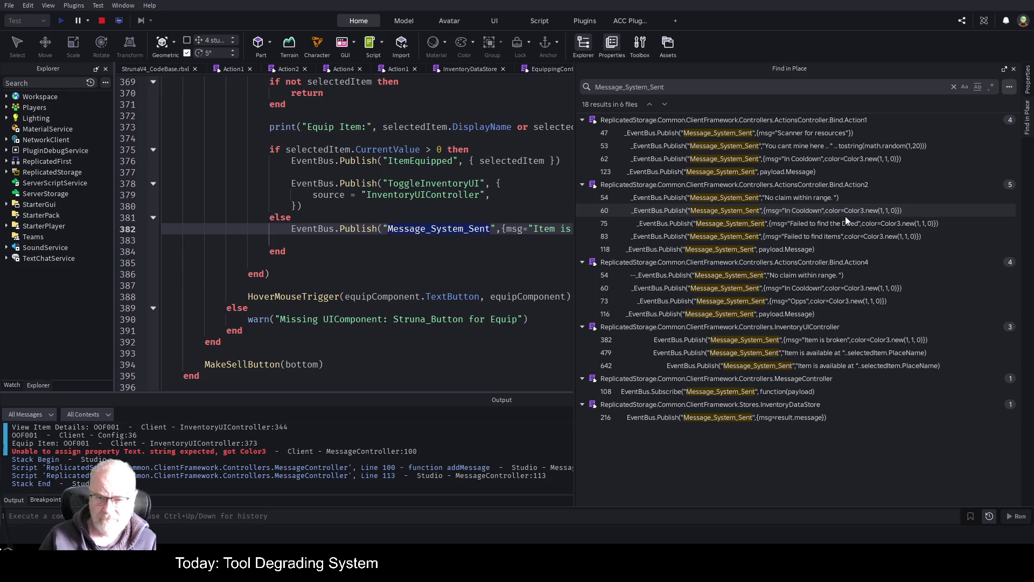
{"action": "left_click", "coordinate": [761, 391]}
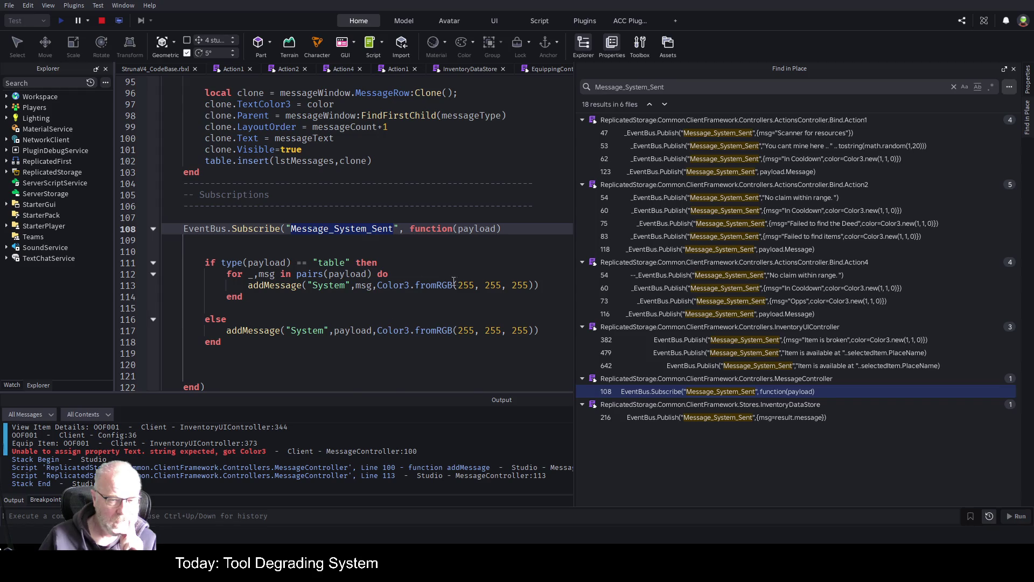
{"action": "scroll", "coordinate": [444, 281], "scroll_direction": "down", "scroll_amount": 3}
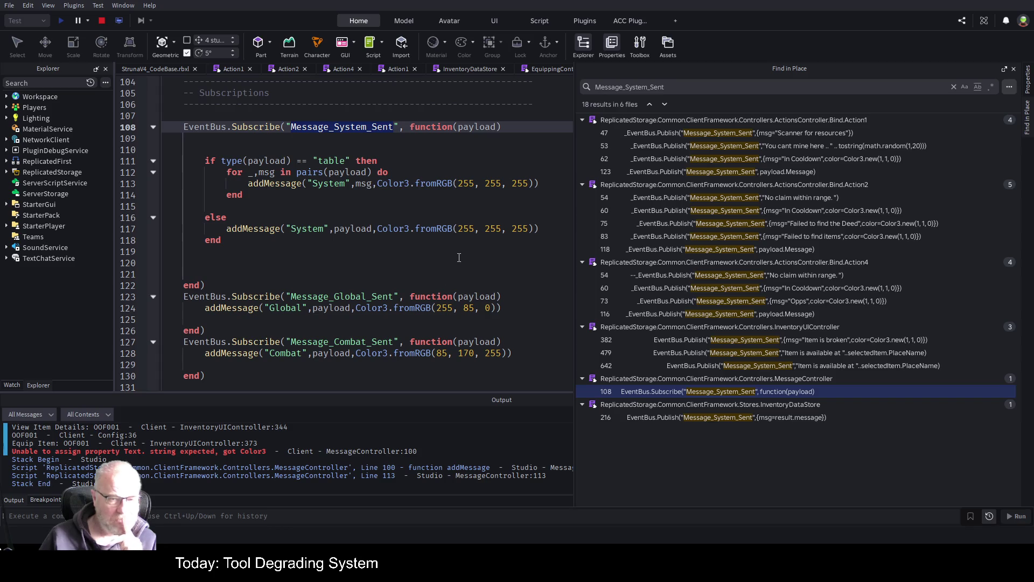
{"action": "scroll", "coordinate": [458, 261], "scroll_direction": "down", "scroll_amount": 1}
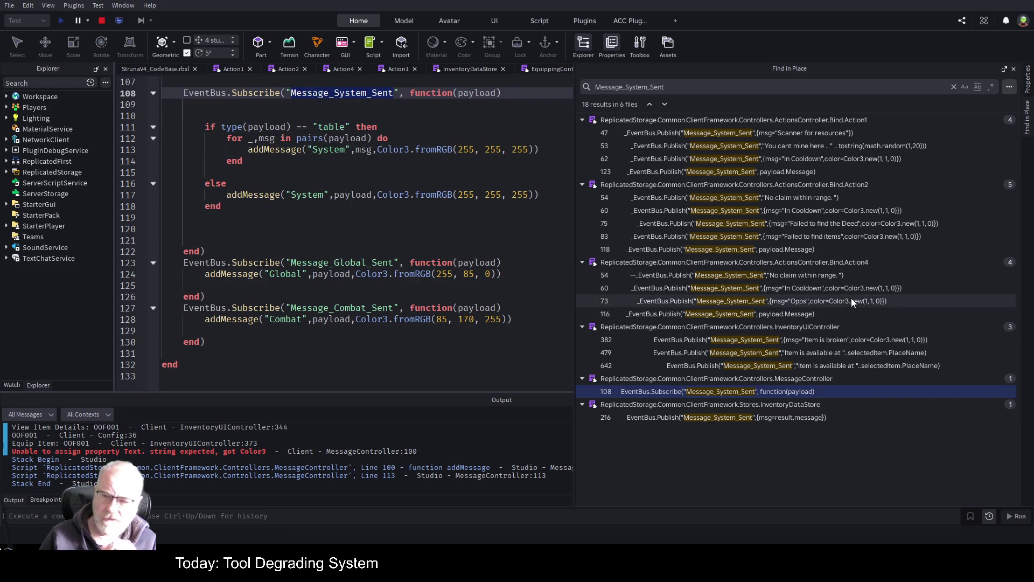
{"action": "scroll", "coordinate": [440, 260], "scroll_direction": "up", "scroll_amount": 3}
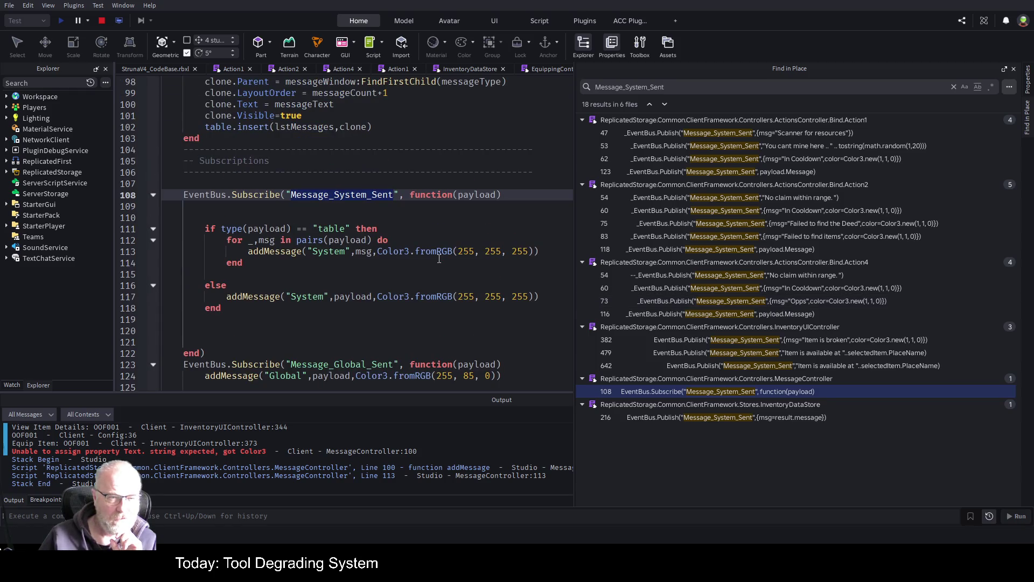
{"action": "scroll", "coordinate": [439, 259], "scroll_direction": "up", "scroll_amount": 11}
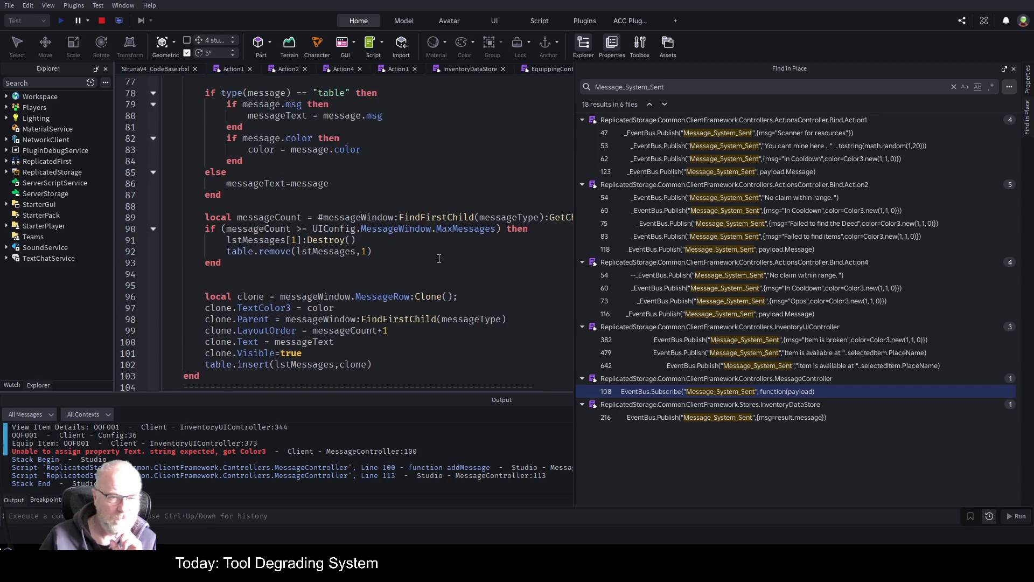
{"action": "scroll", "coordinate": [439, 259], "scroll_direction": "down", "scroll_amount": 3}
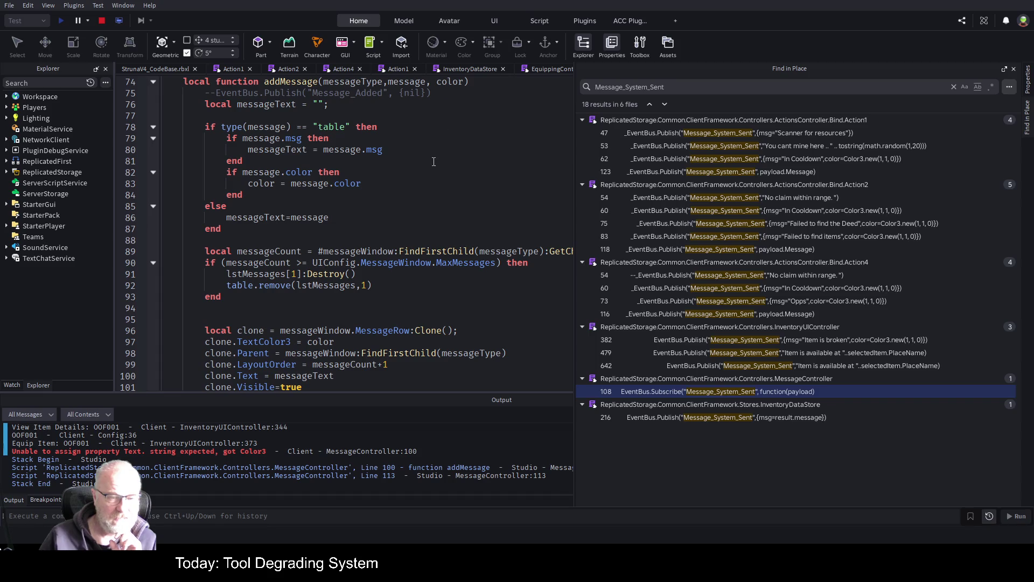
{"action": "scroll", "coordinate": [425, 261], "scroll_direction": "down", "scroll_amount": 7}
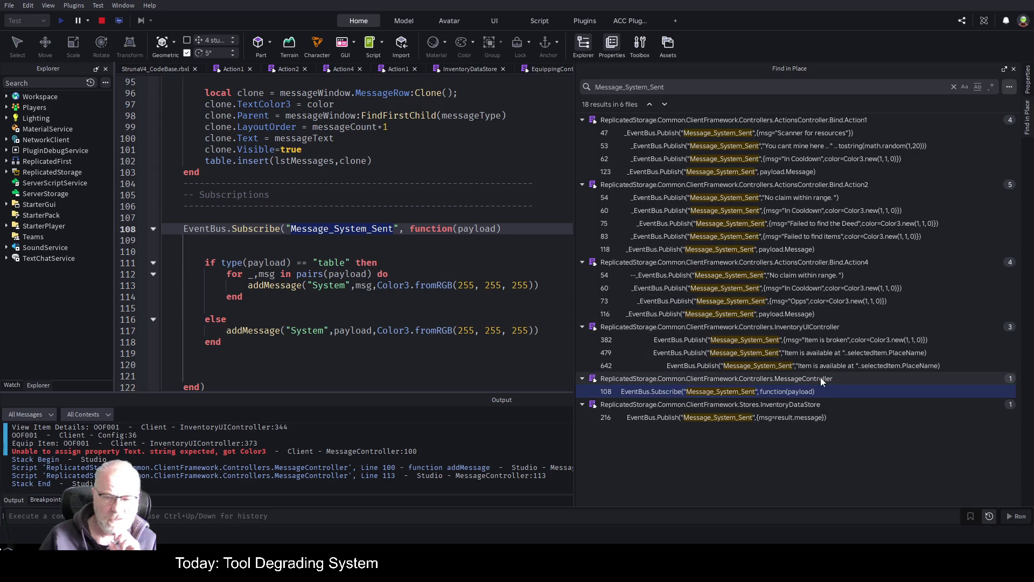
{"action": "scroll", "coordinate": [385, 270], "scroll_direction": "down", "scroll_amount": 3}
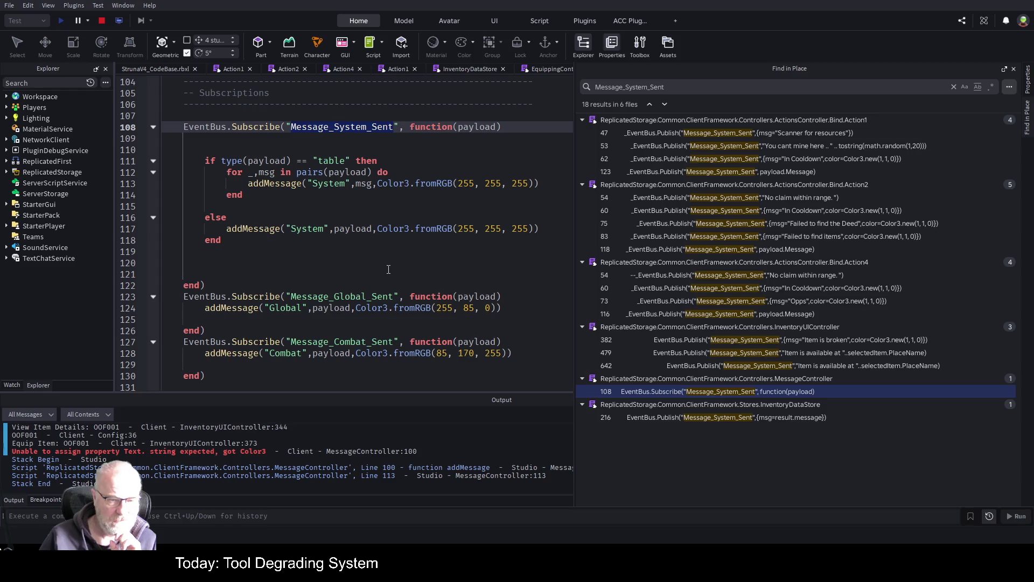
{"action": "scroll", "coordinate": [389, 269], "scroll_direction": "down", "scroll_amount": 2}
{"action": "scroll", "coordinate": [388, 270], "scroll_direction": "up", "scroll_amount": 3}
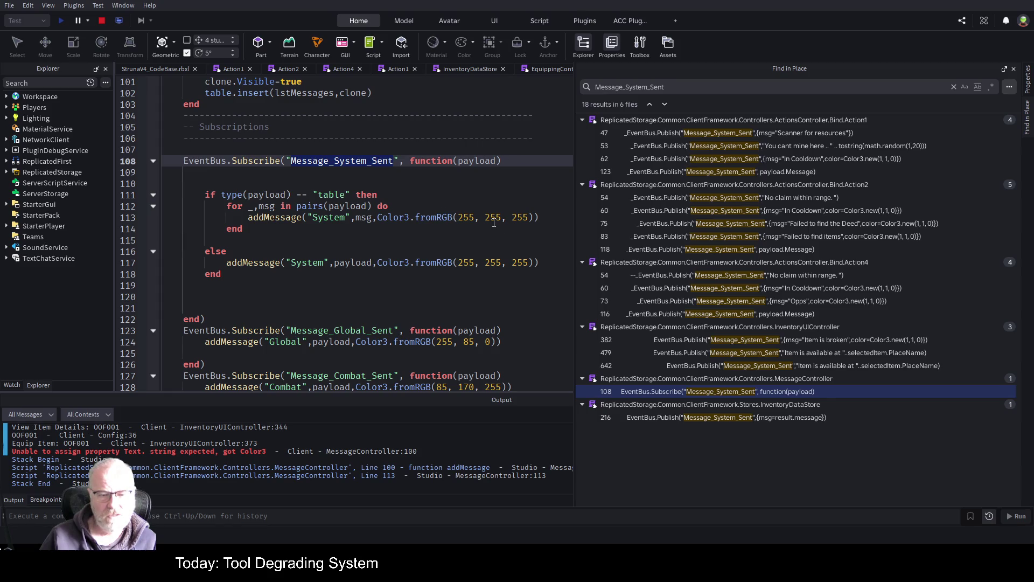
{"action": "scroll", "coordinate": [520, 255], "scroll_direction": "down", "scroll_amount": 1}
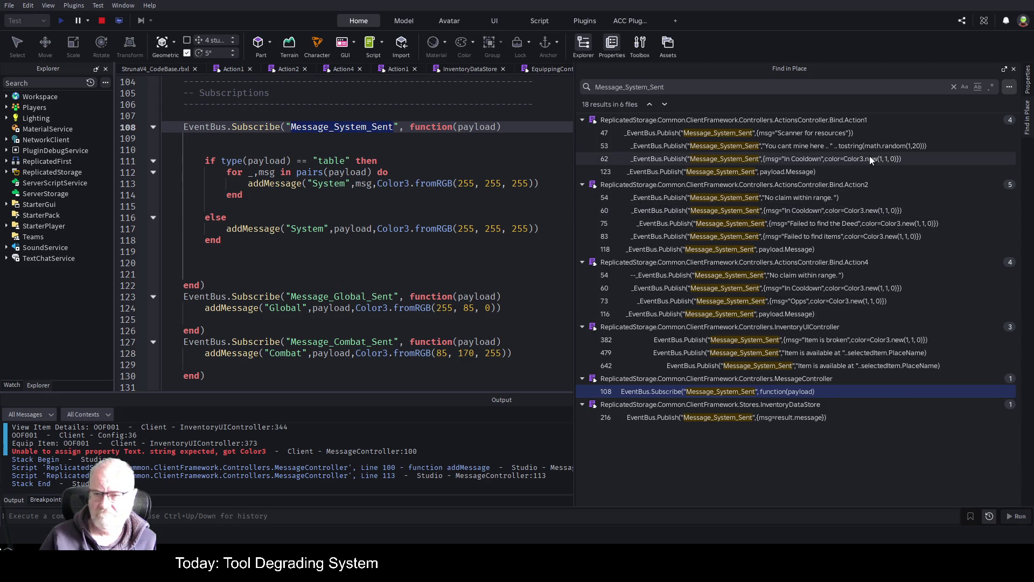
Delete ',color=Color3.new(1, 1, 0)' from Action1's line-62 In Cooldown message and review its line-123 call
{"action": "left_click", "coordinate": [832, 160]}
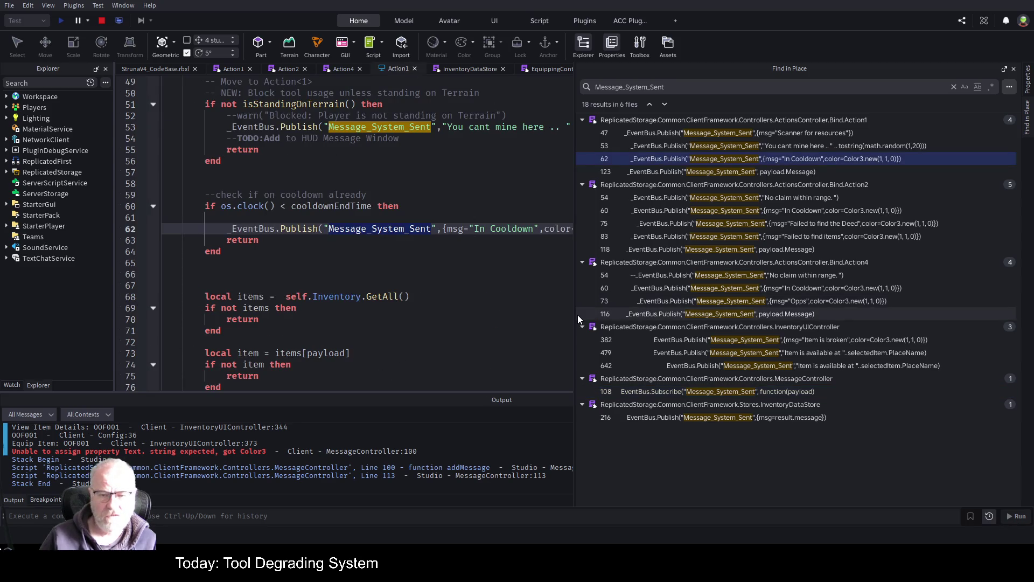
{"action": "left_click_drag", "start_coordinate": [575, 311], "coordinate": [872, 311]}
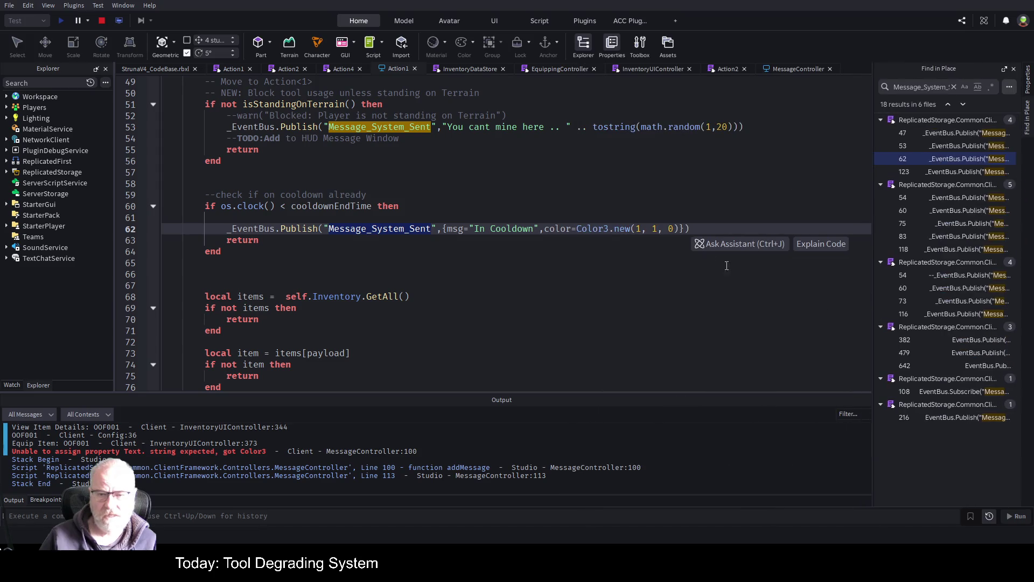
{"action": "left_click", "coordinate": [607, 263]}
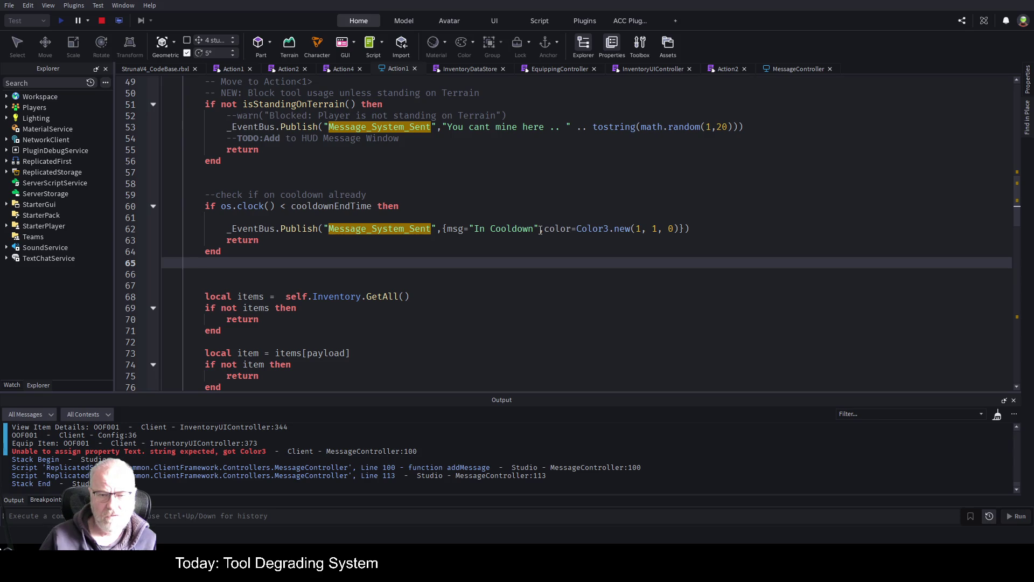
{"action": "left_click_drag", "start_coordinate": [540, 230], "coordinate": [679, 229]}
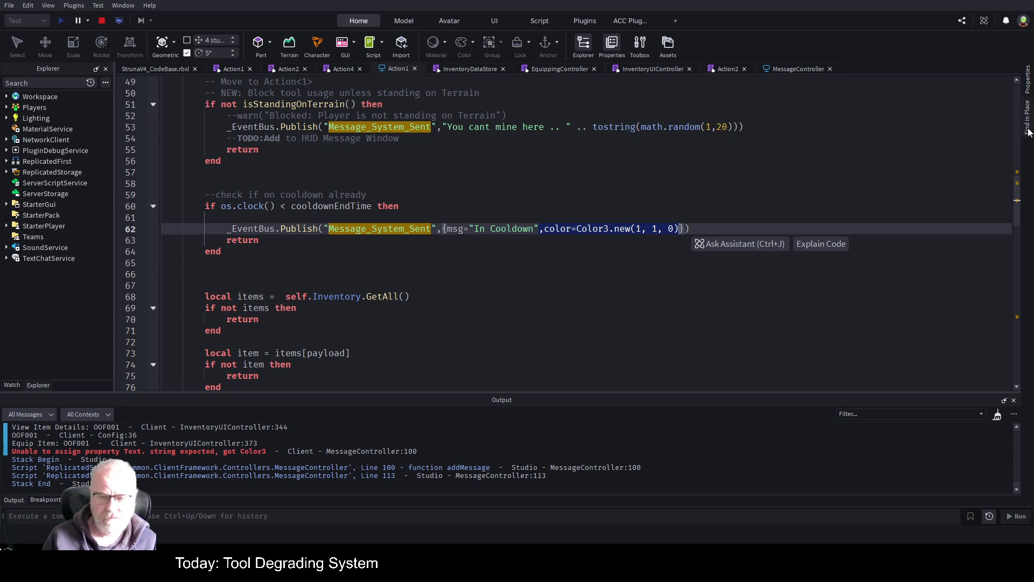
{"action": "key", "text": "Delete"}
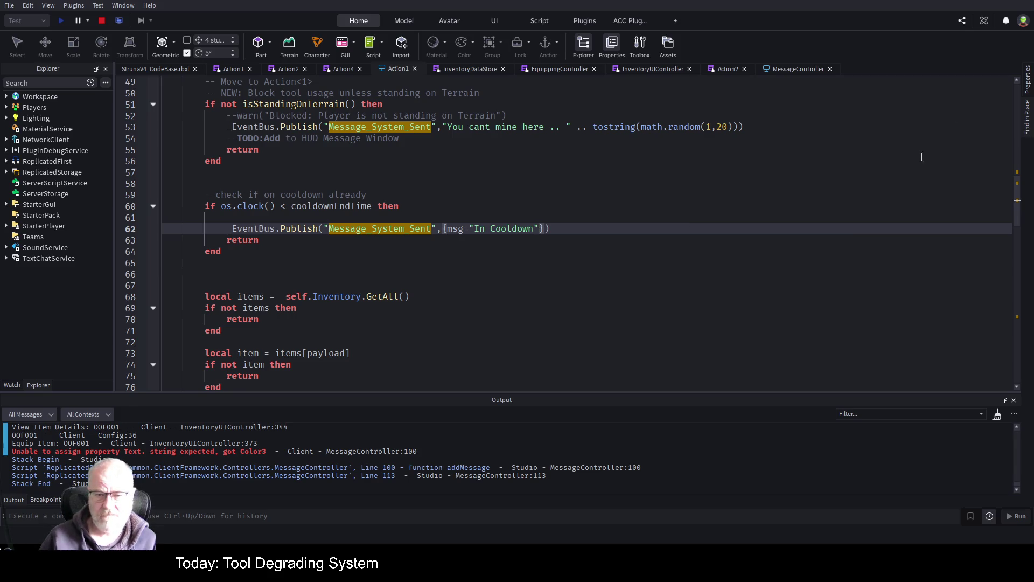
{"action": "left_click", "coordinate": [1027, 131]}
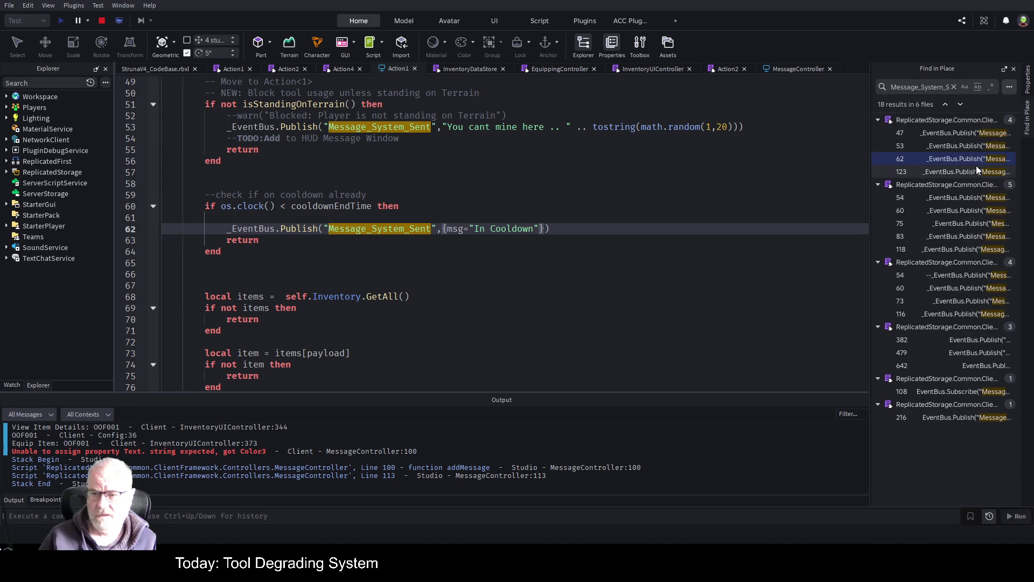
{"action": "left_click", "coordinate": [940, 172]}
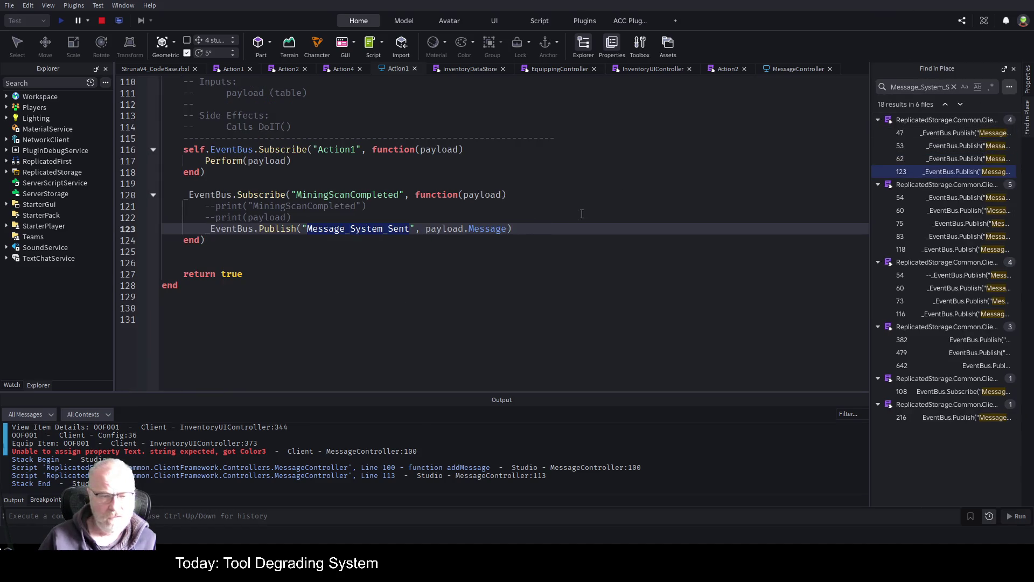
Remove the color argument from Action2's In Cooldown message on line 60
{"action": "left_click", "coordinate": [937, 197]}
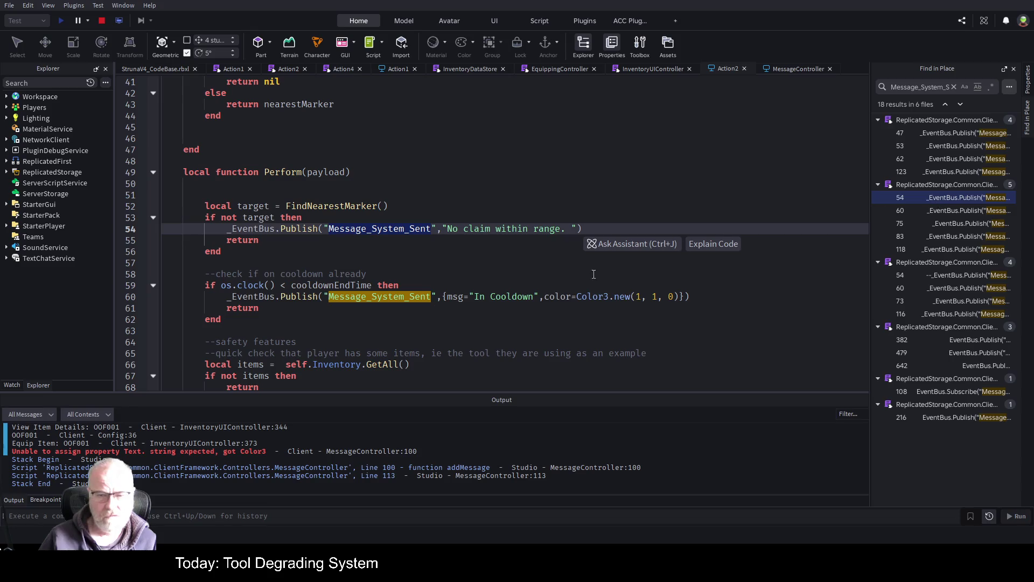
{"action": "left_click_drag", "start_coordinate": [541, 297], "coordinate": [684, 297]}
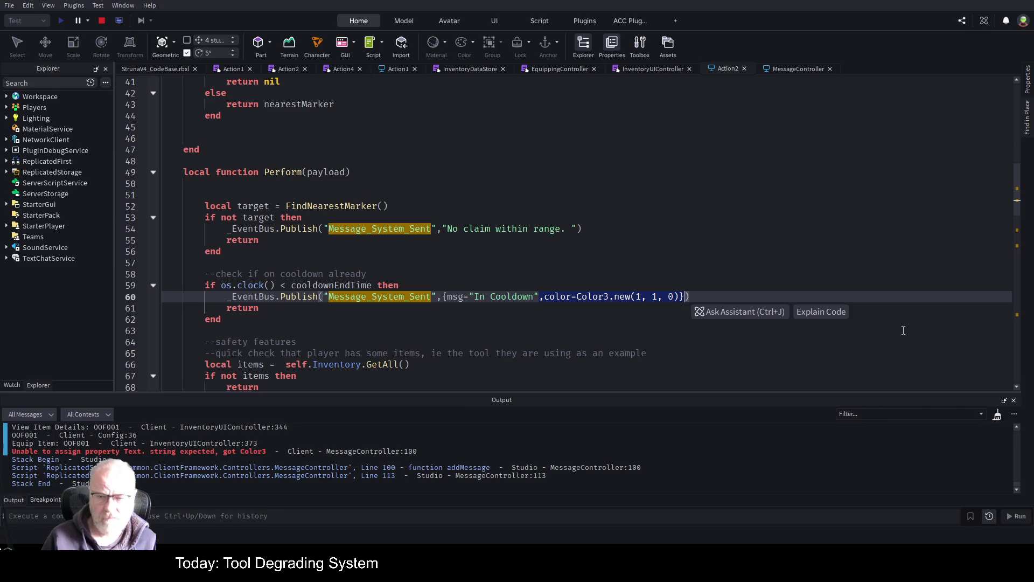
{"action": "key", "text": "BackSpace"}
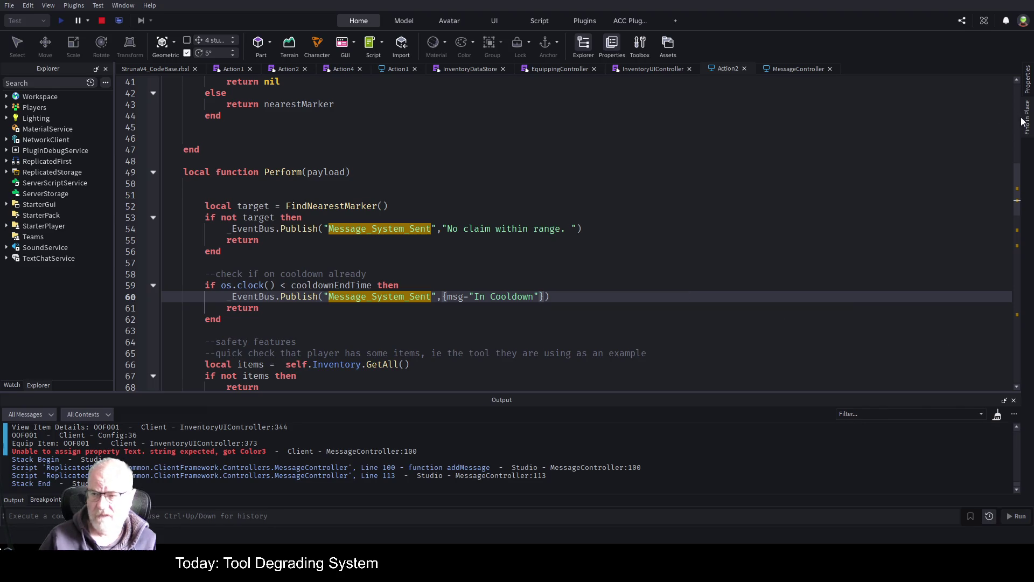
{"action": "left_click", "coordinate": [1030, 130]}
{"action": "left_click", "coordinate": [963, 212]}
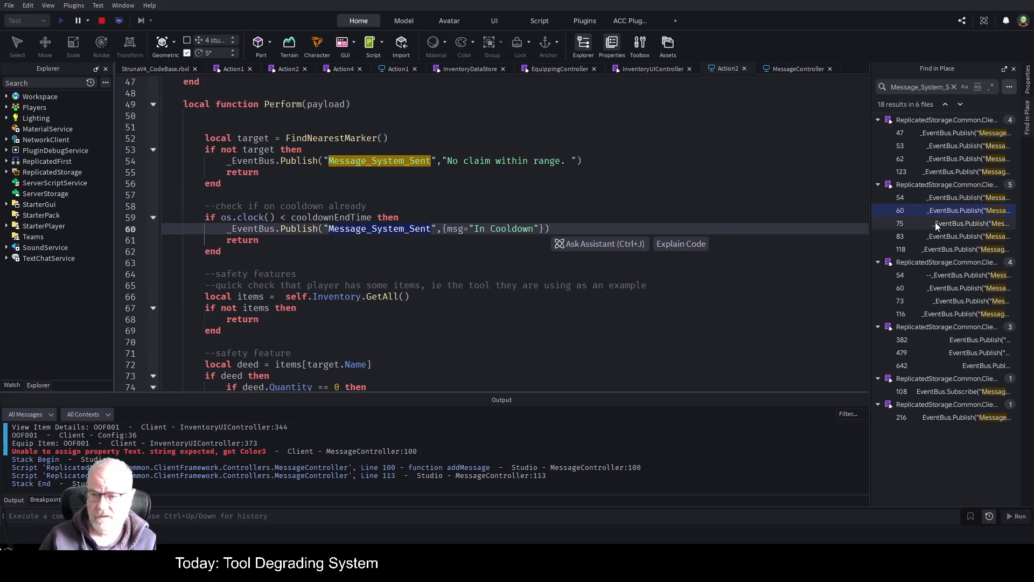
Strip the color argument from 'Failed to find the Deed' (line 75) and 'Failed to find items' (line 83)
{"action": "left_click", "coordinate": [937, 223]}
{"action": "left_click_drag", "start_coordinate": [771, 227], "coordinate": [745, 229]}
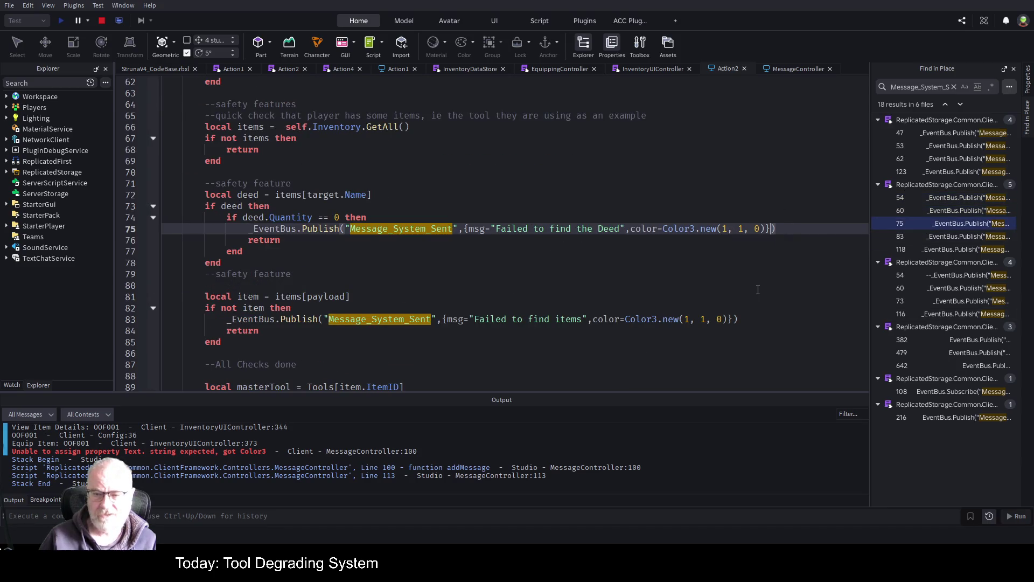
{"action": "key", "text": "shift+Left"}
{"action": "key", "text": "shift+Left"}
{"action": "key", "text": "shift+Left"}
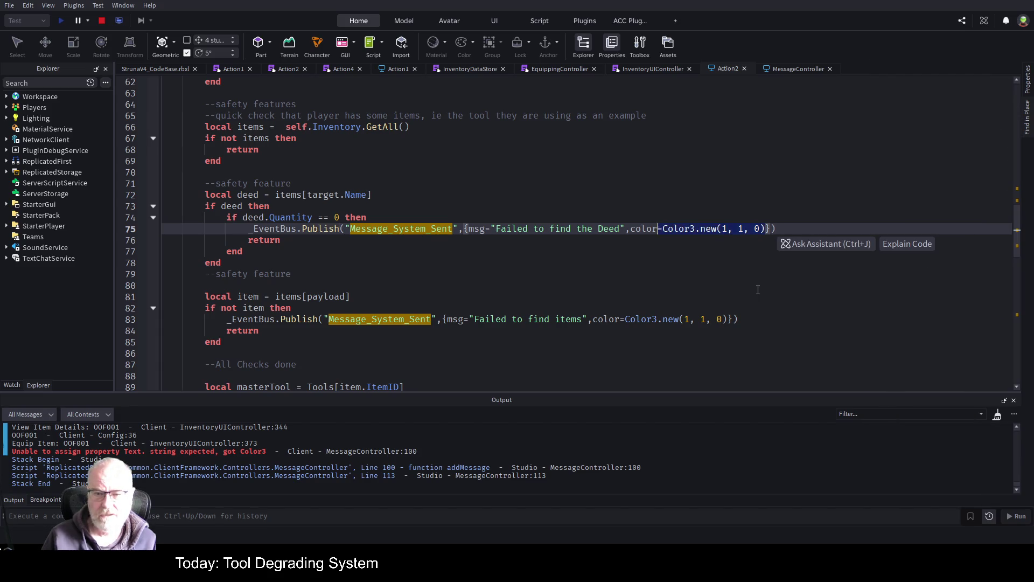
{"action": "key", "text": "BackSpace"}
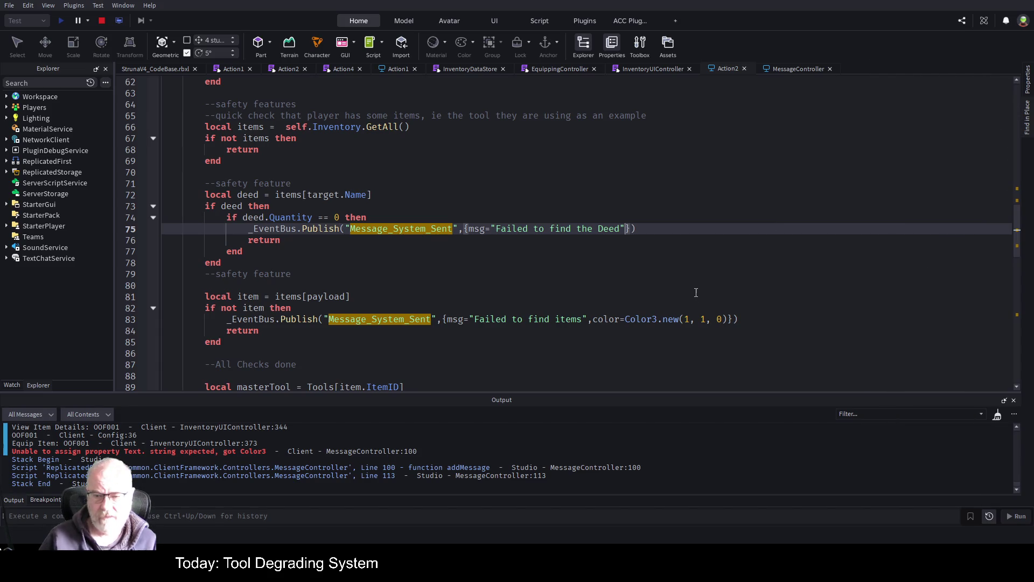
{"action": "left_click", "coordinate": [728, 319]}
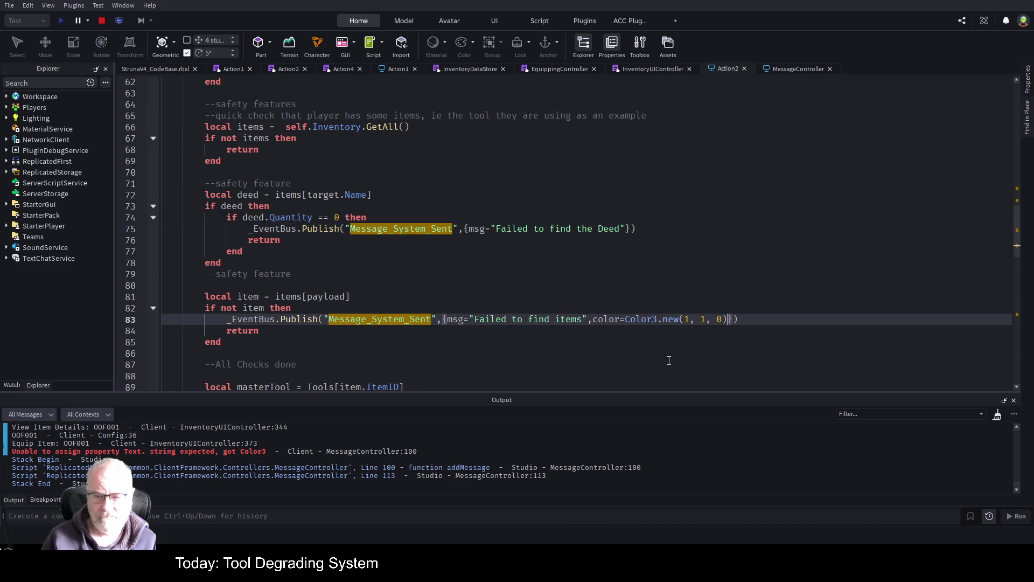
{"action": "key", "text": "shift+Left"}
{"action": "key", "text": "shift+Left"}
{"action": "key", "text": "shift+Left"}
{"action": "key", "text": "shift+Left"}
{"action": "key", "text": "shift+Left"}
{"action": "key", "text": "shift+Left"}
{"action": "key", "text": "BackSpace"}
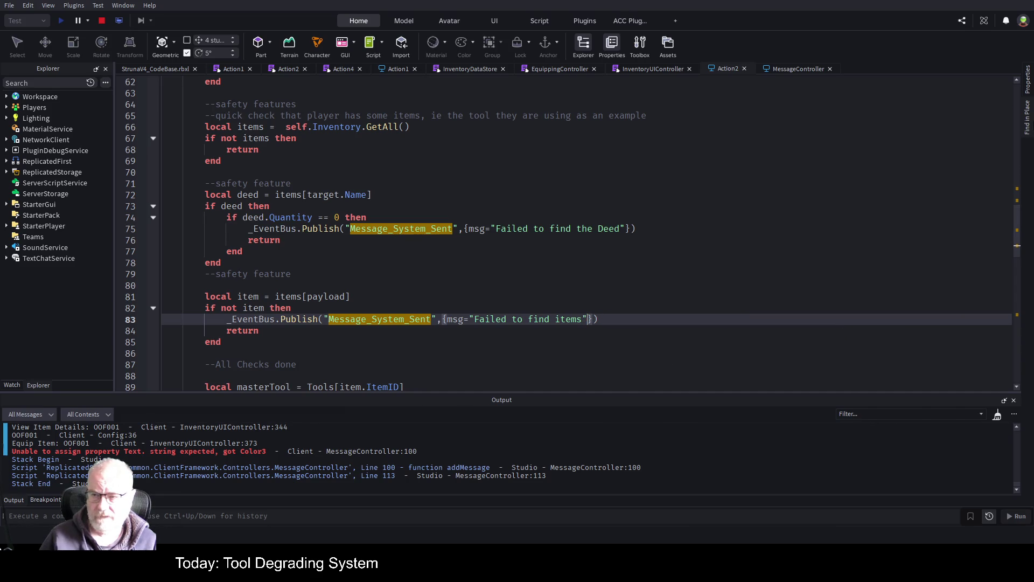
{"action": "left_click", "coordinate": [1027, 119]}
{"action": "left_click", "coordinate": [960, 236]}
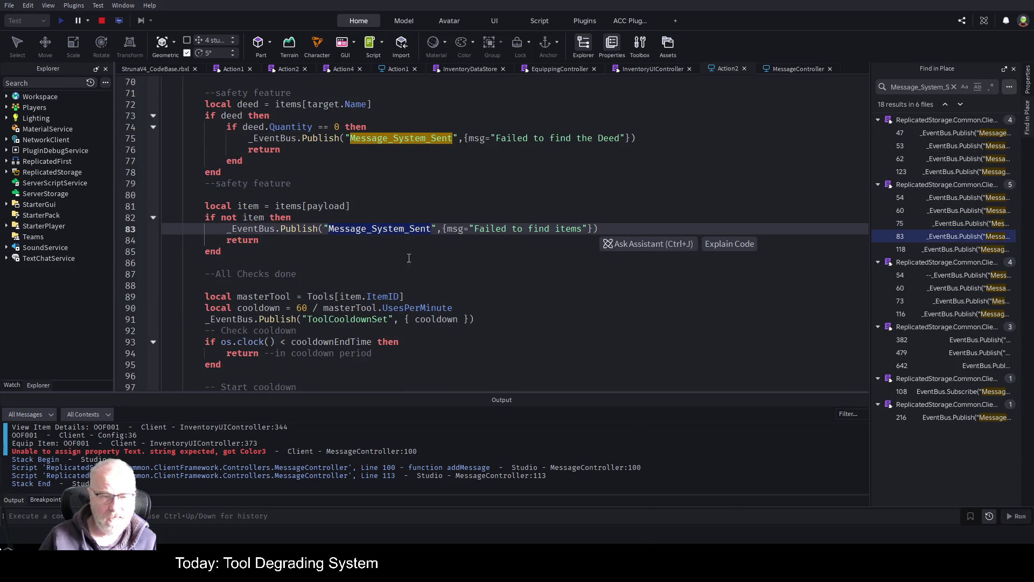
{"action": "left_click", "coordinate": [945, 250]}
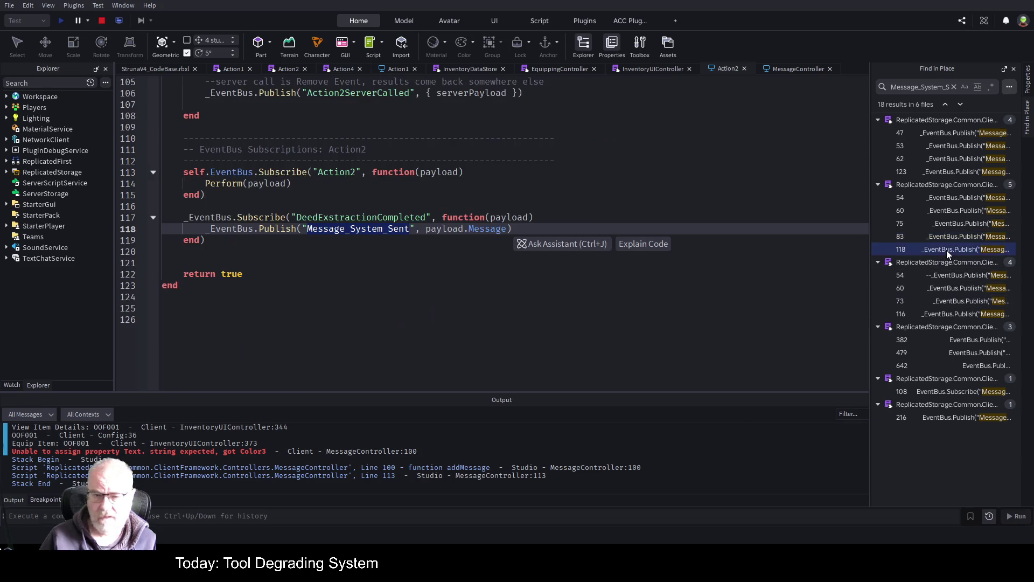
Open Action4 and delete the color argument from its In Cooldown message on line 60
{"action": "left_click", "coordinate": [970, 278]}
{"action": "left_click", "coordinate": [965, 287]}
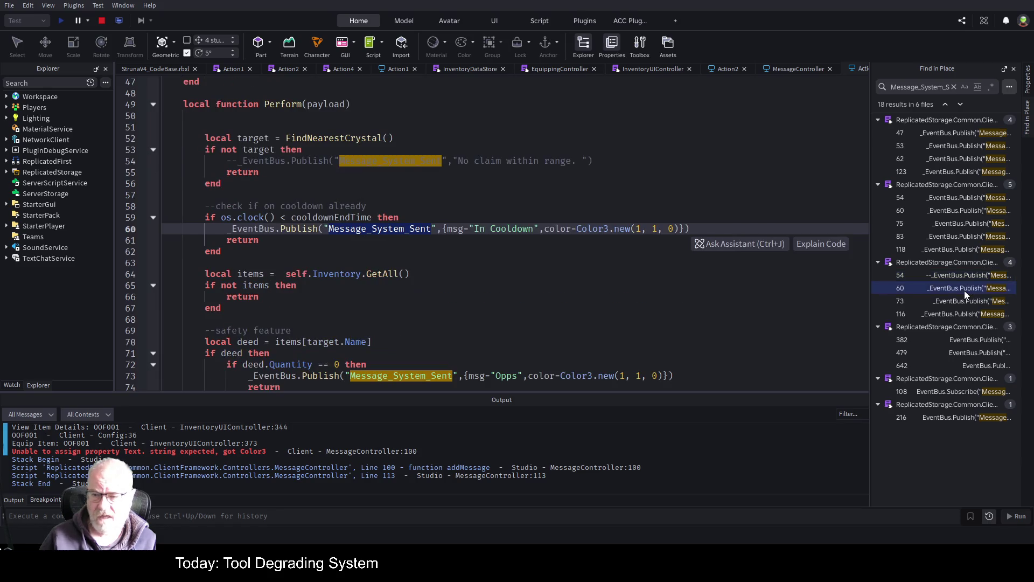
{"action": "left_click", "coordinate": [540, 232]}
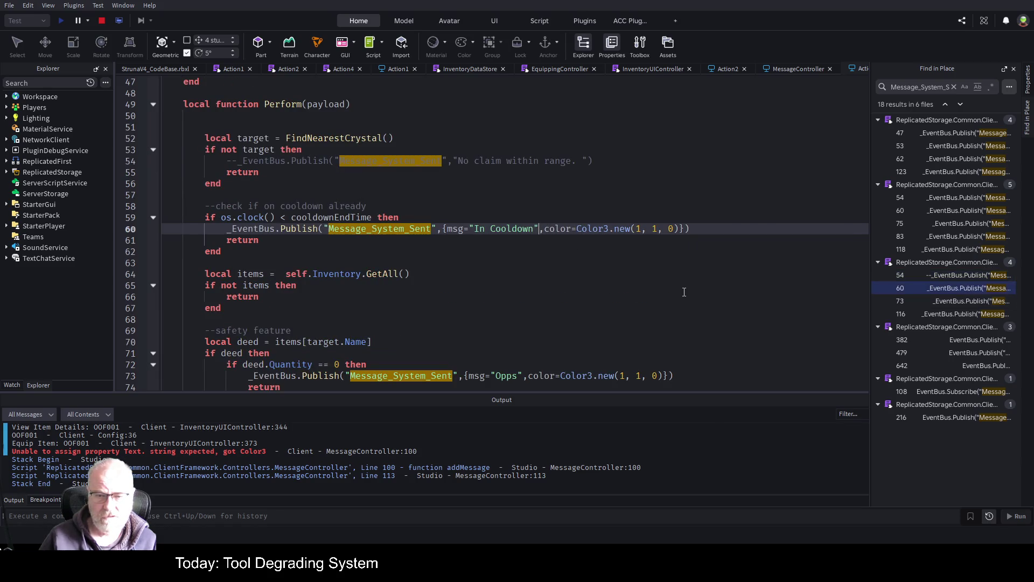
{"action": "key", "text": "ctrl+shift+f"}
{"action": "key", "text": "BackSpace"}
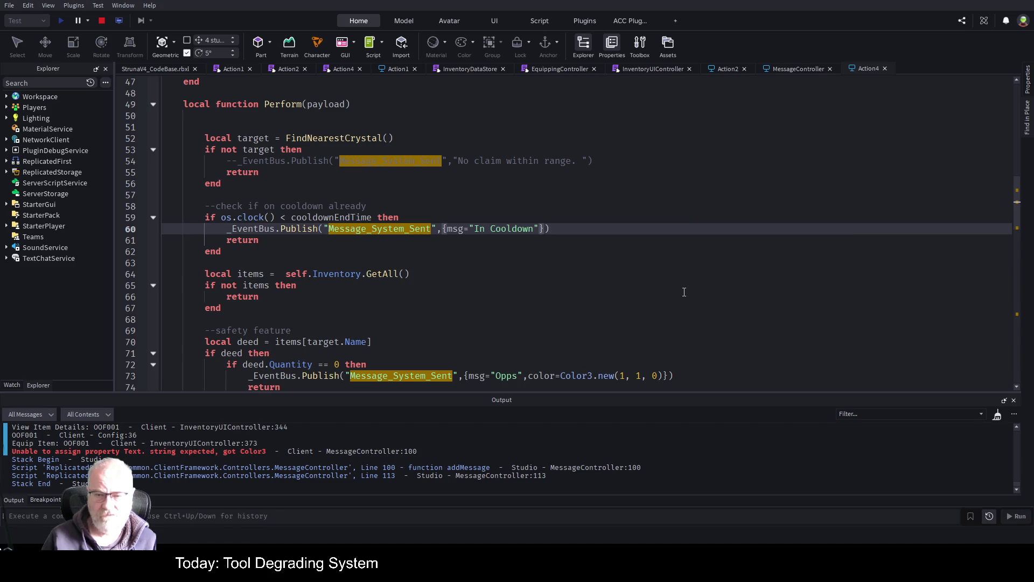
Delete the color argument from Action4's Opps message on line 73
{"action": "left_click", "coordinate": [1026, 125]}
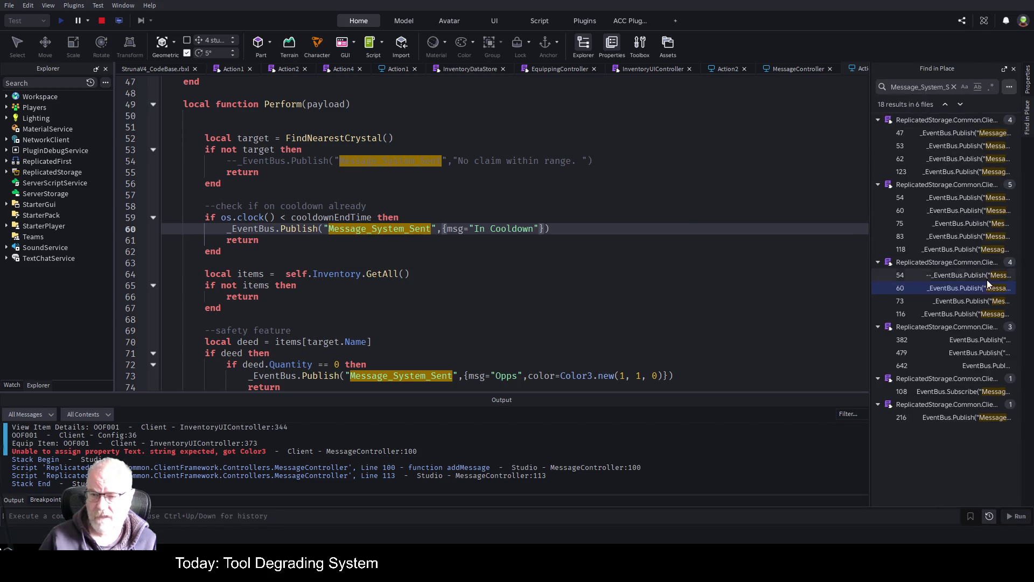
{"action": "left_click", "coordinate": [957, 301]}
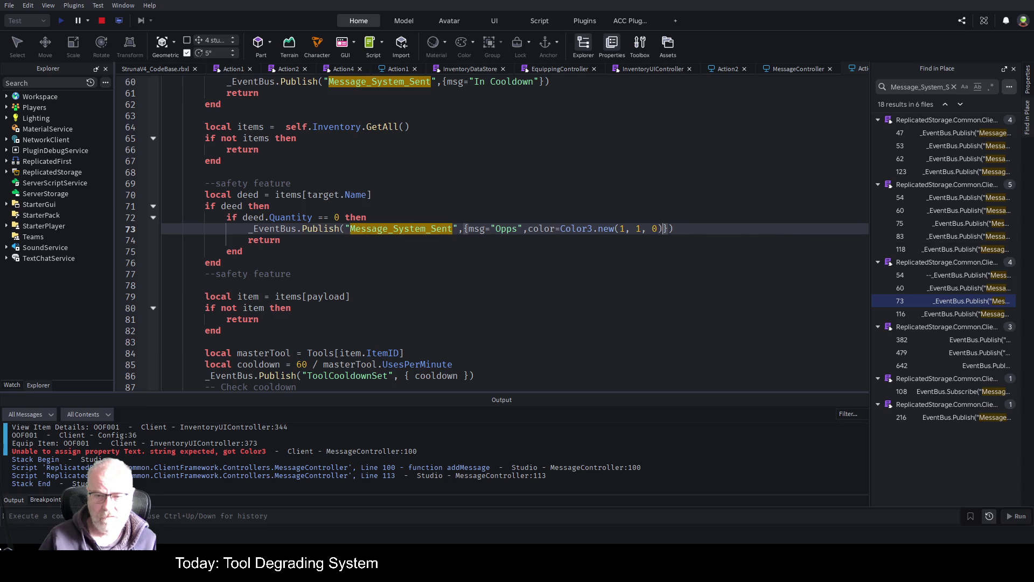
{"action": "key", "text": "ctrl+shift+f"}
{"action": "left_click_drag", "start_coordinate": [609, 230], "coordinate": [522, 229]}
{"action": "key", "text": "BackSpace"}
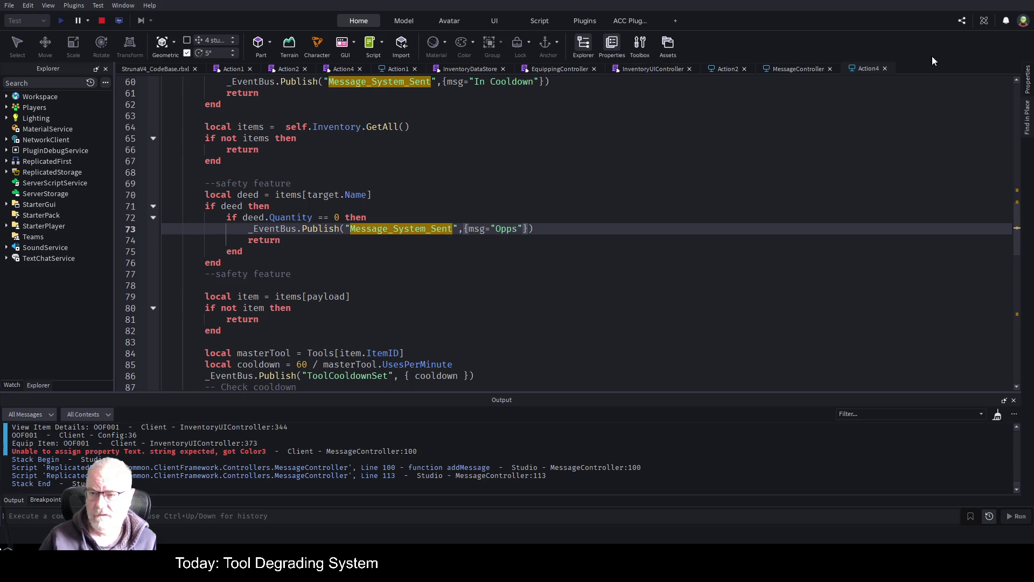
{"action": "left_click", "coordinate": [1027, 117]}
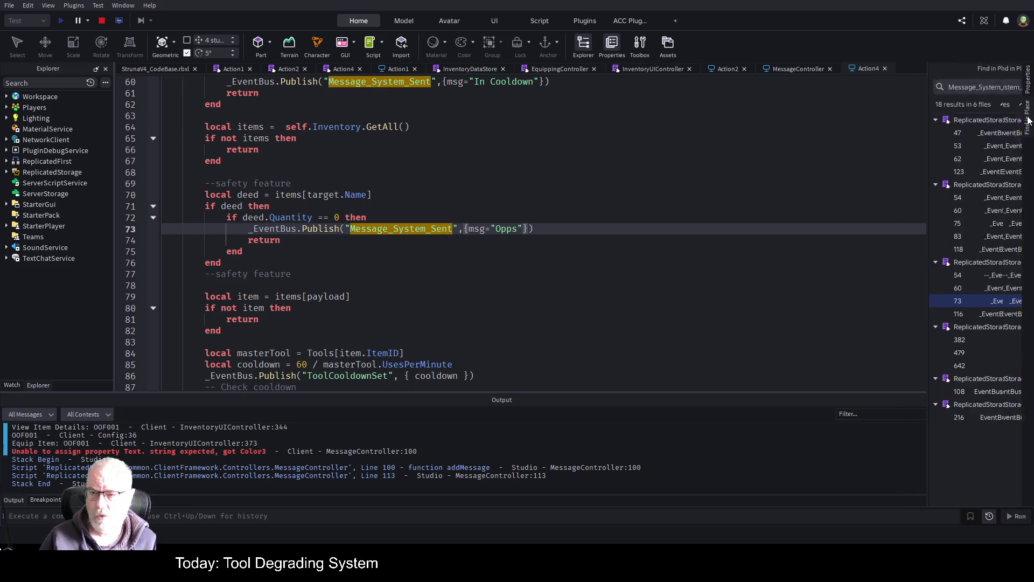
{"action": "left_click", "coordinate": [963, 314]}
{"action": "left_click", "coordinate": [964, 340]}
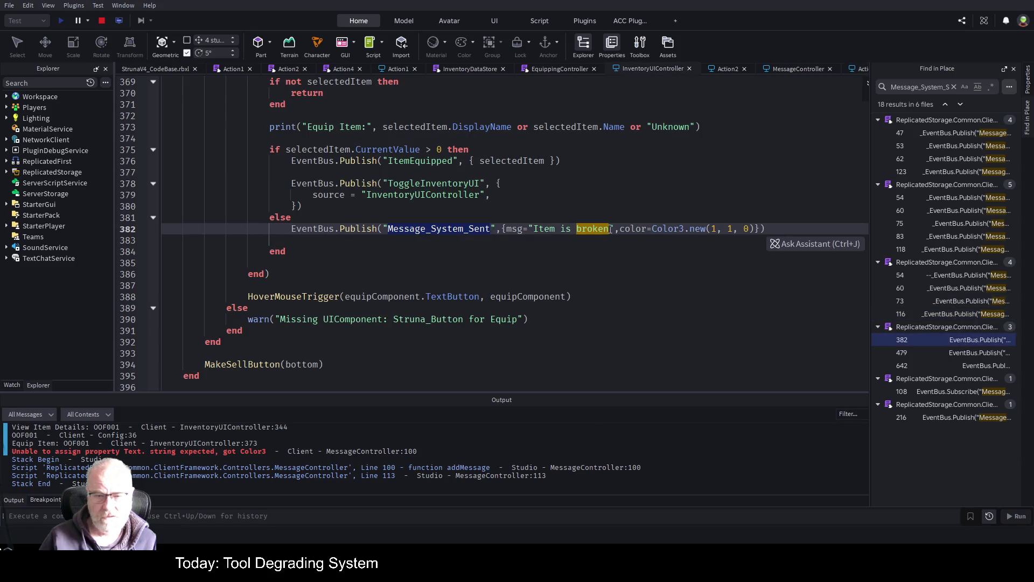
Remove the color argument from the Item is broken message on line 382 of InventoryUIController
{"action": "left_click", "coordinate": [610, 228]}
{"action": "key", "text": "ctrl+f"}
{"action": "key", "text": "shift+End"}
{"action": "key", "text": "shift+Left"}
{"action": "key", "text": "shift+Left"}
{"action": "key", "text": "BackSpace"}
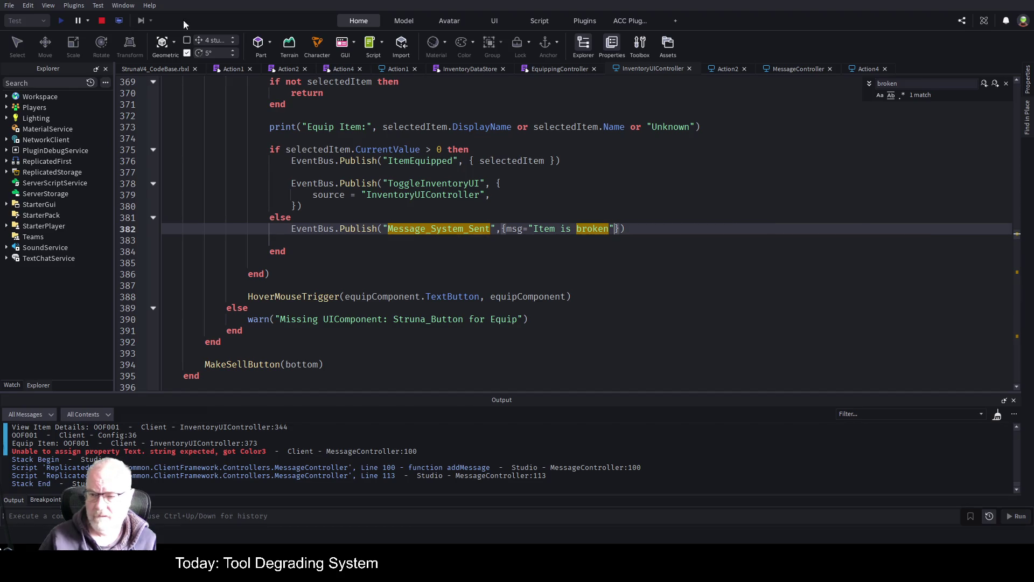
Review the remaining Message_System_Sent results through InventoryDataStore, then stop the play-test
{"action": "left_click", "coordinate": [1029, 130]}
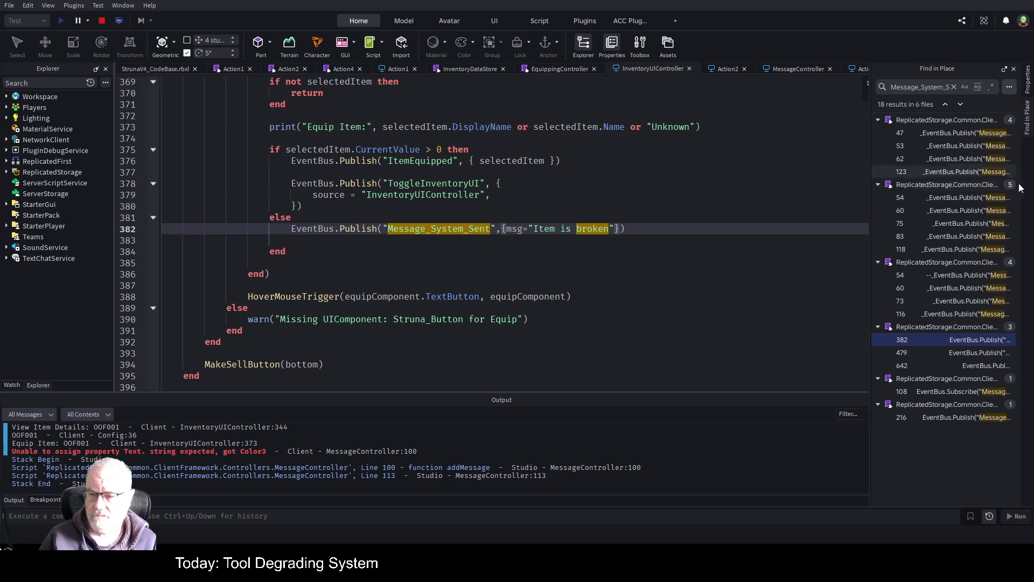
{"action": "left_click", "coordinate": [957, 353]}
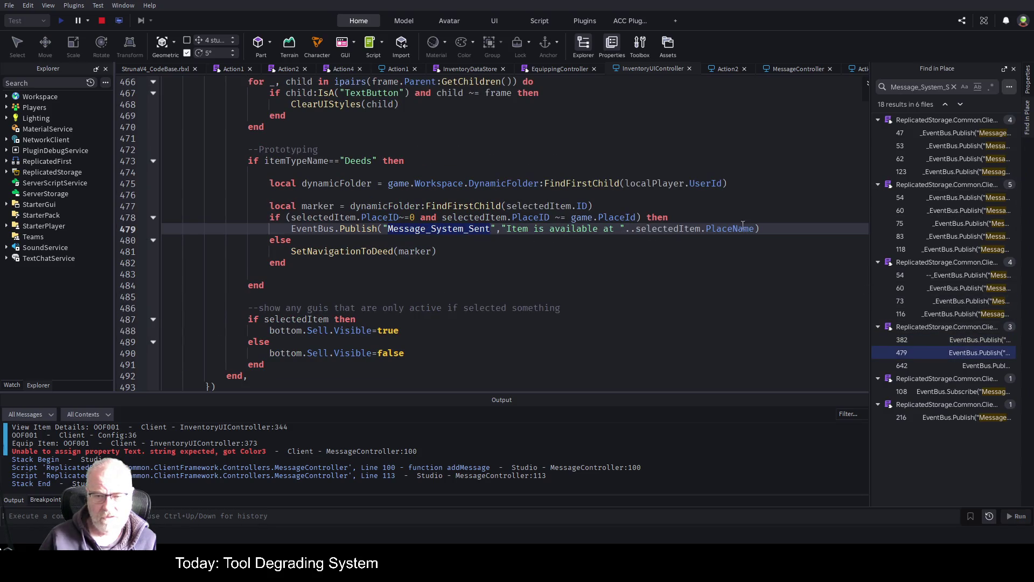
{"action": "left_click", "coordinate": [967, 366]}
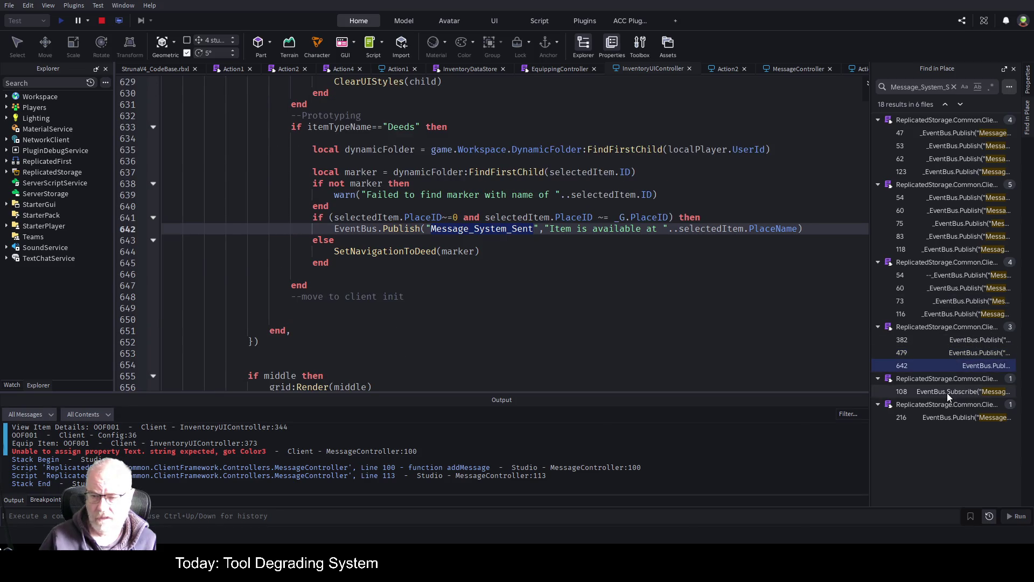
{"action": "left_click", "coordinate": [947, 391]}
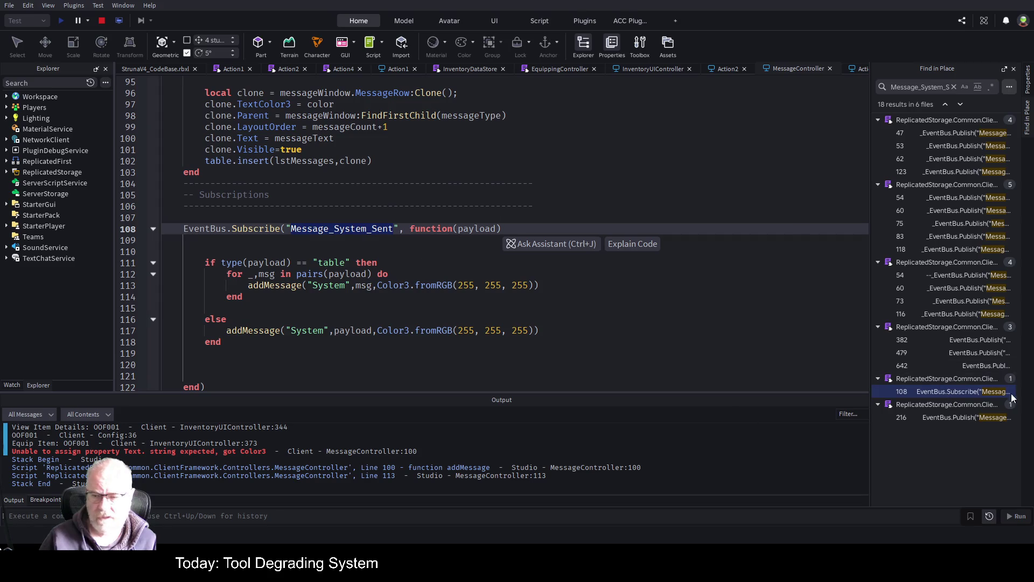
{"action": "left_click", "coordinate": [978, 420]}
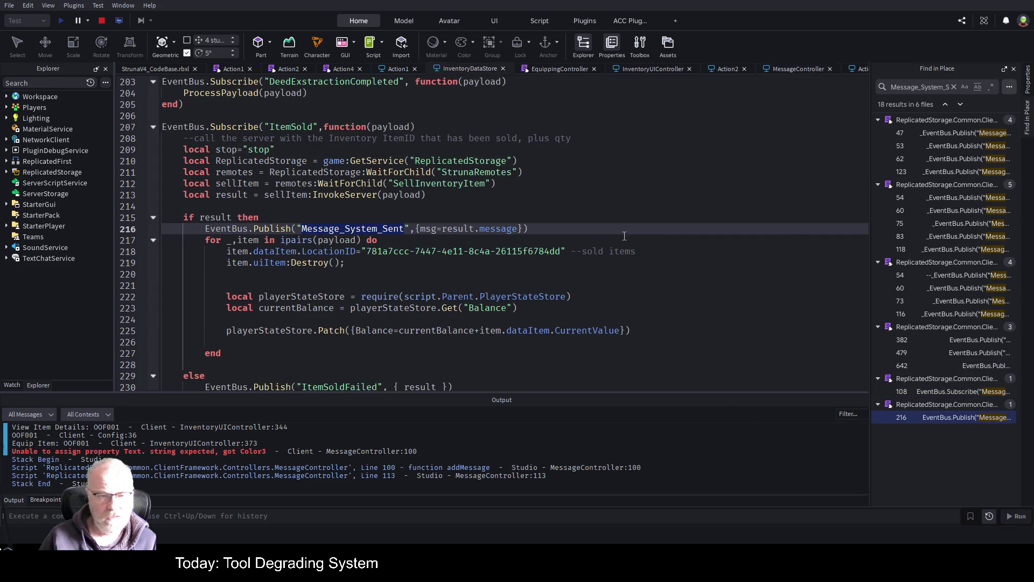
{"action": "left_click", "coordinate": [344, 262]}
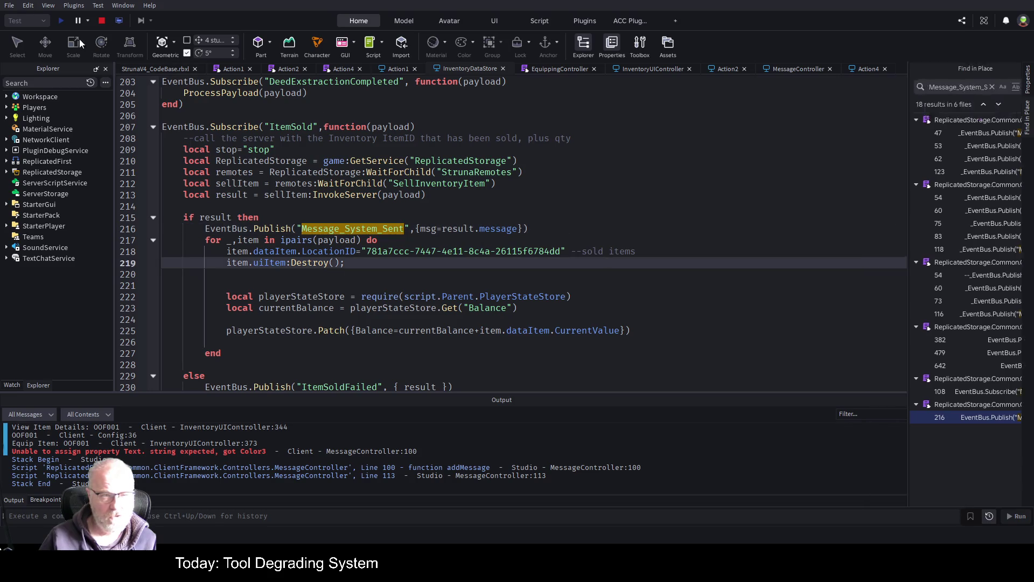
{"action": "key", "text": "shift+F5"}
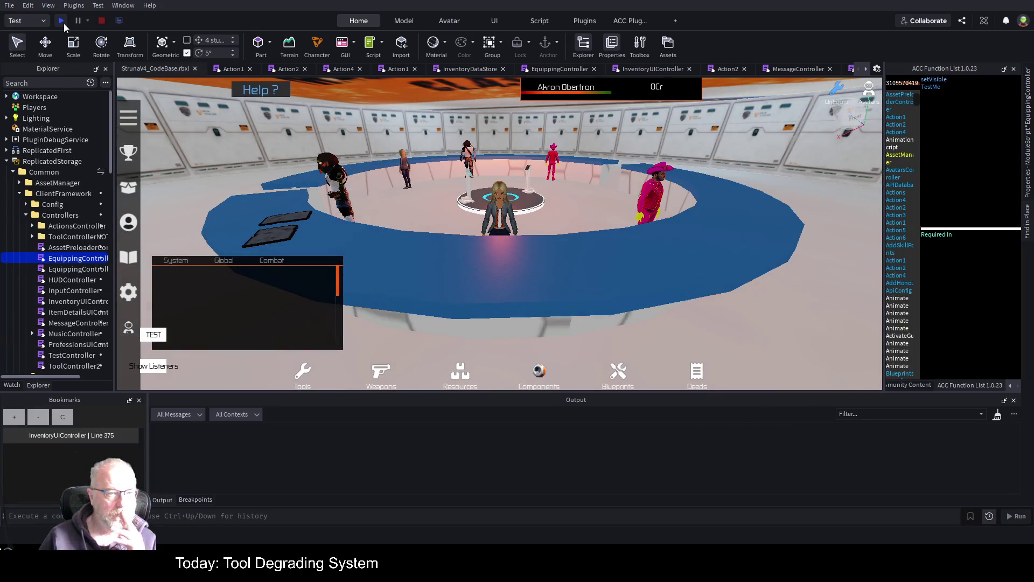
Start a fresh play-test and clear the Output log once the character spawns
{"action": "left_click", "coordinate": [60, 21]}
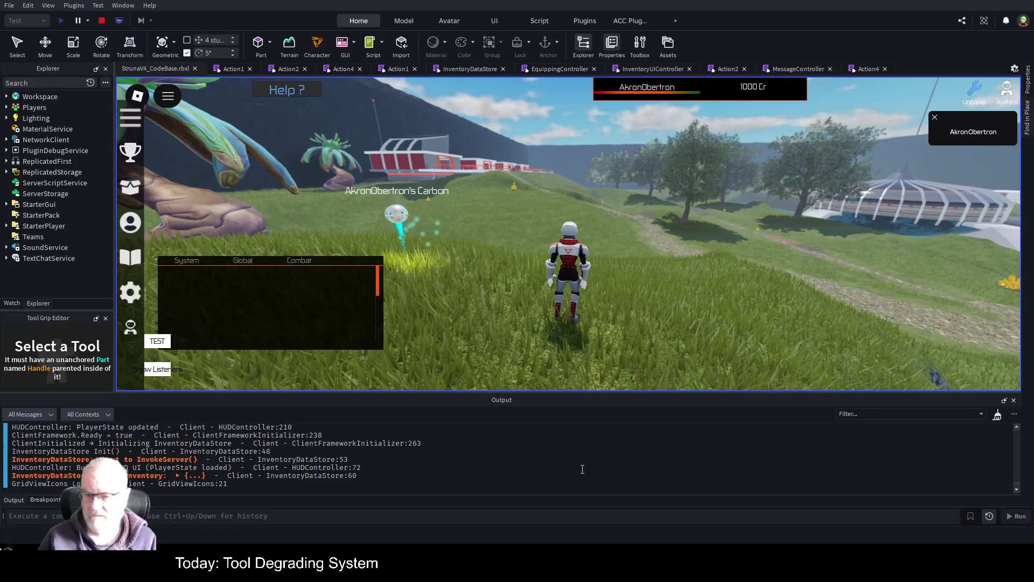
{"action": "key", "text": "ctrl+k"}
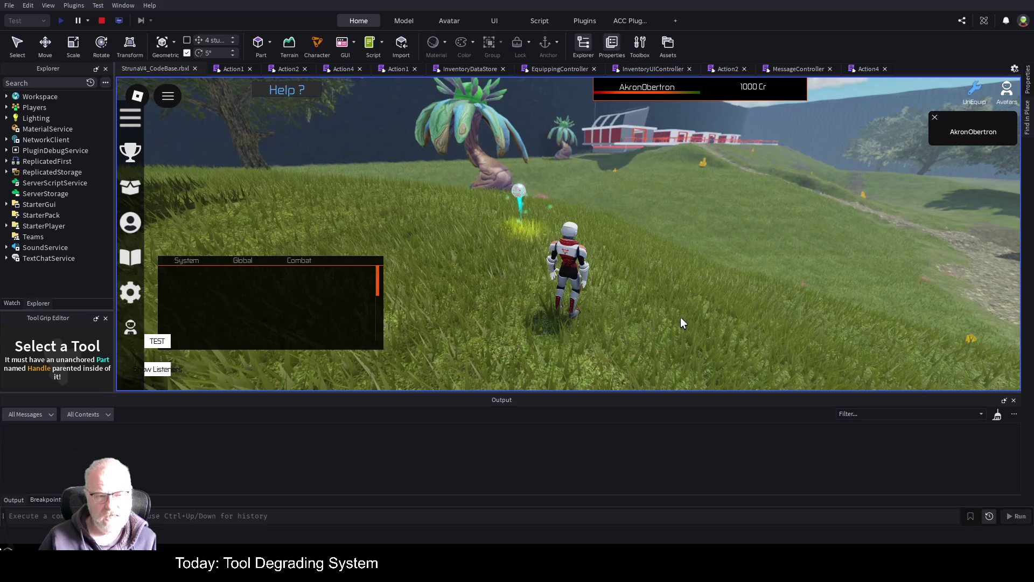
{"action": "key", "text": "i"}
{"action": "key", "text": "i"}
{"action": "key", "text": "i"}
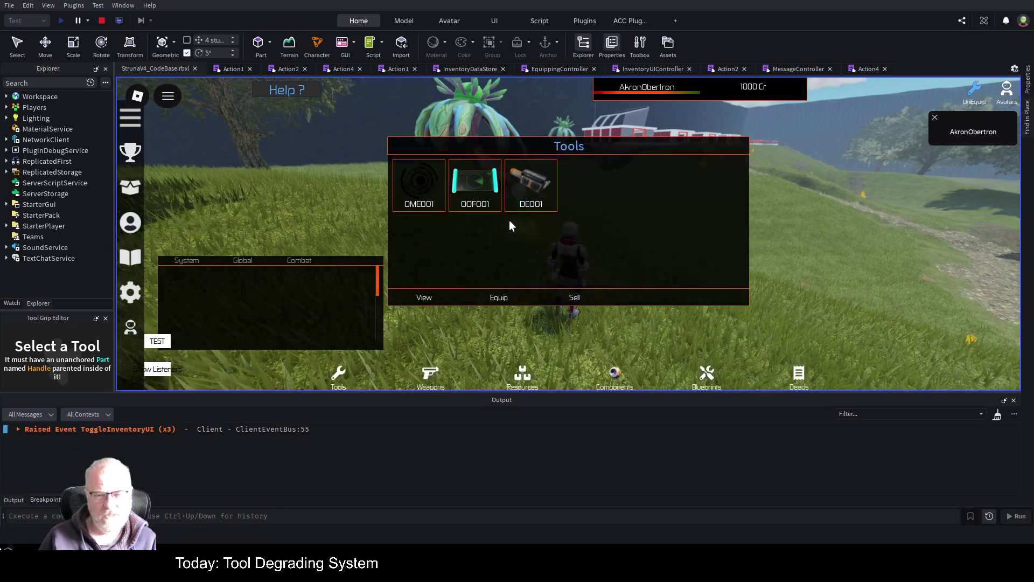
Equip broken OOF001 to see 'Item is broken' in chat, then equip and unequip DE001, and stop
{"action": "left_click", "coordinate": [491, 203]}
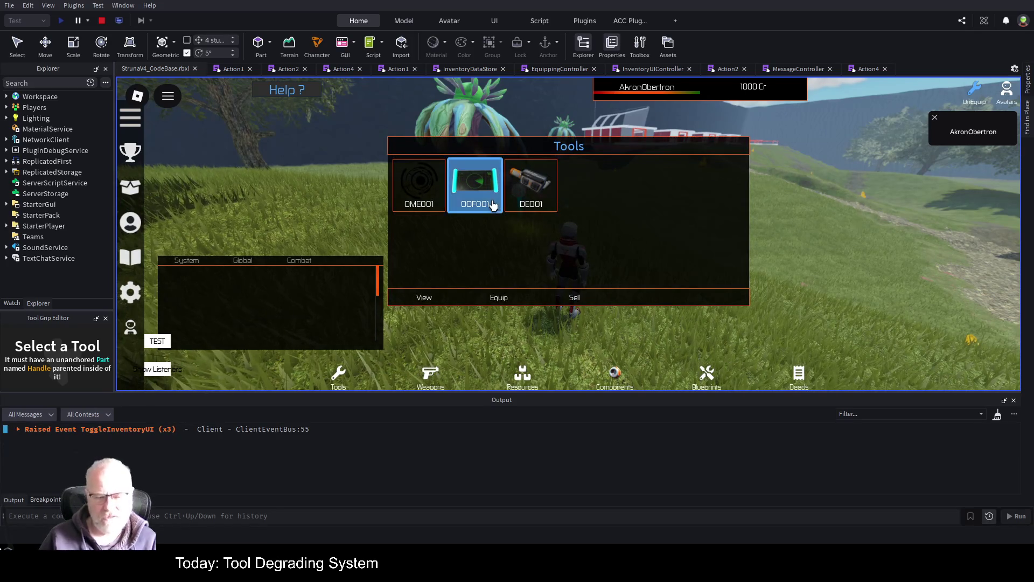
{"action": "left_click", "coordinate": [500, 299]}
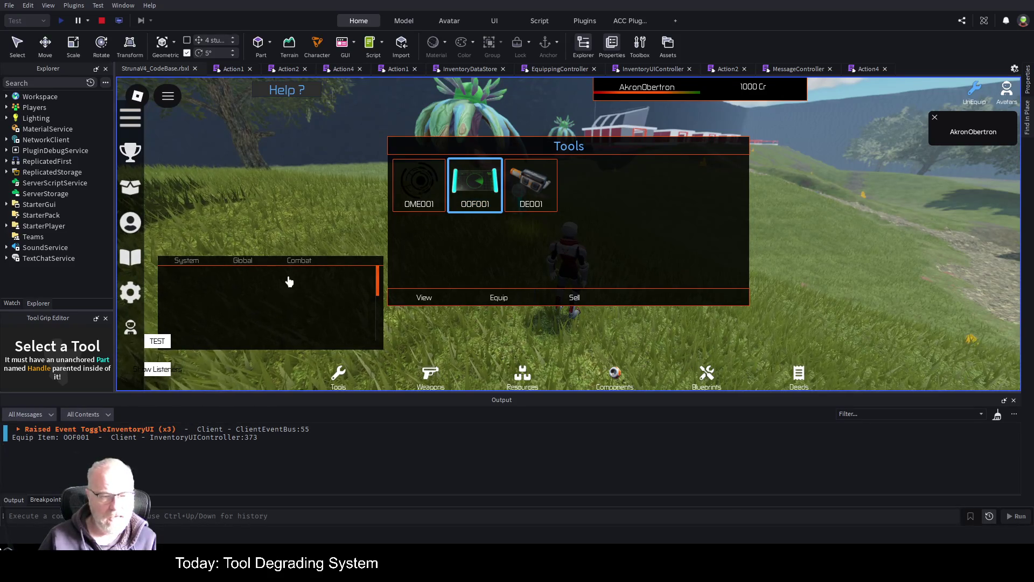
{"action": "mouse_move", "coordinate": [307, 300]}
{"action": "left_mouse_down"}
{"action": "mouse_move", "coordinate": [286, 201]}
{"action": "mouse_move", "coordinate": [305, 206]}
{"action": "left_mouse_up"}
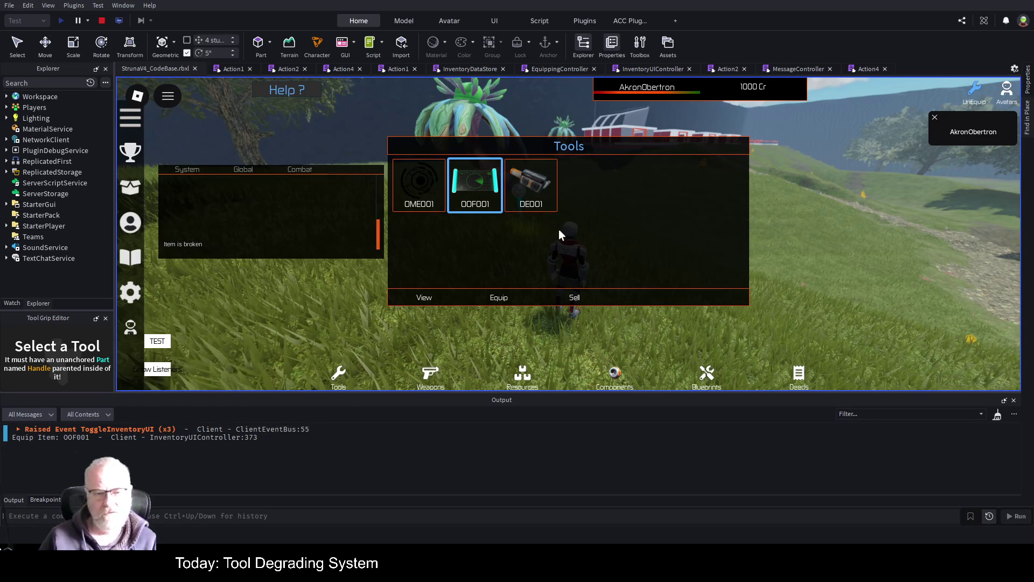
{"action": "left_click", "coordinate": [532, 201]}
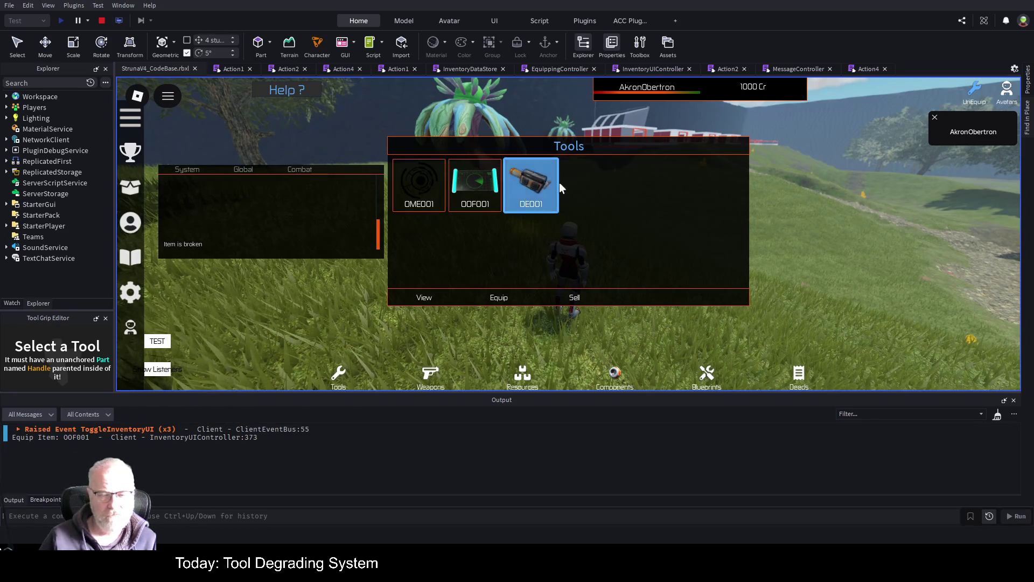
{"action": "left_click", "coordinate": [498, 297]}
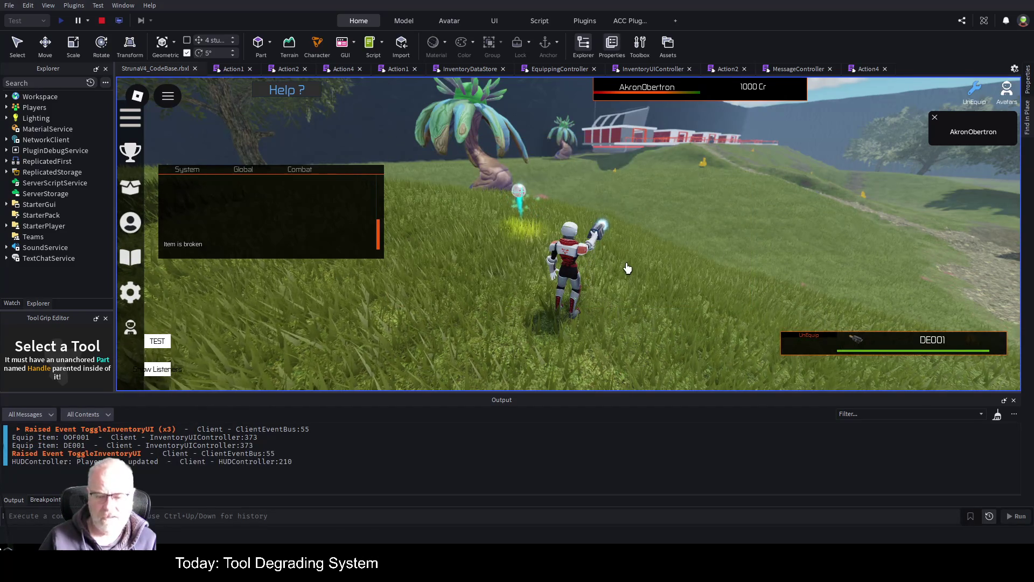
{"action": "key", "text": "1"}
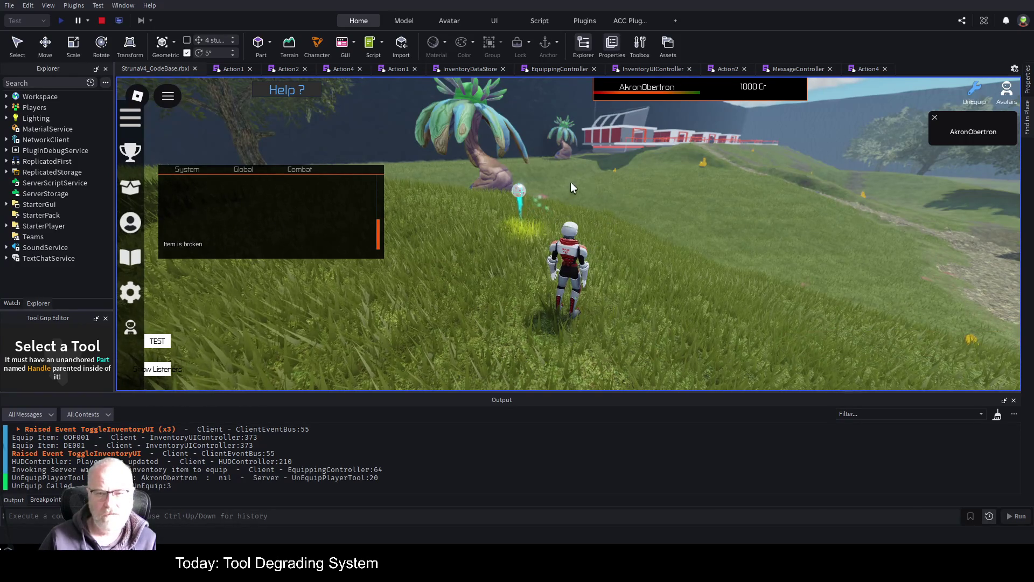
{"action": "left_click", "coordinate": [105, 21]}
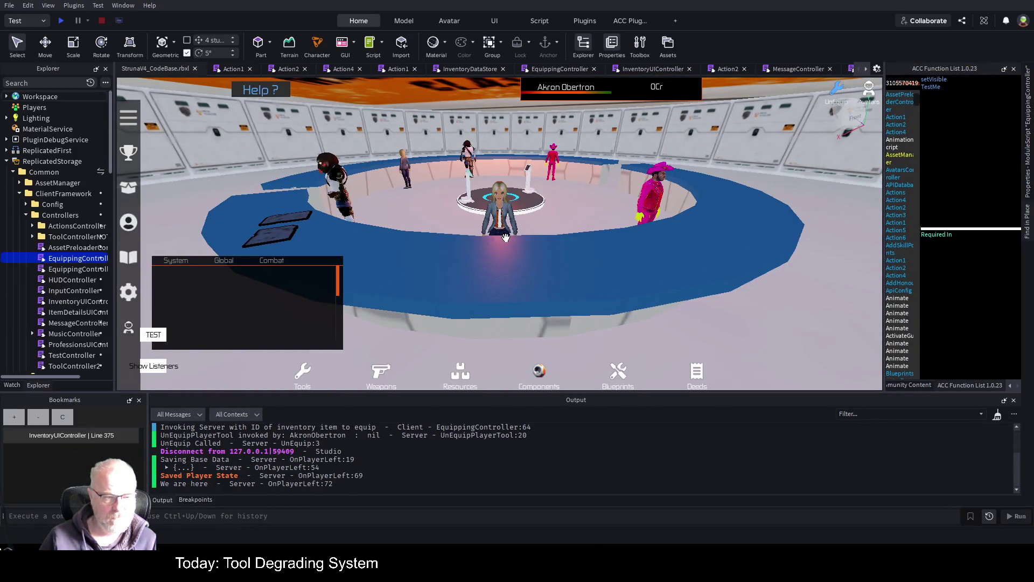
Save the StrunaV4_CodeBase.rbxl place file with Ctrl+S
{"action": "key", "text": "ctrl+s"}
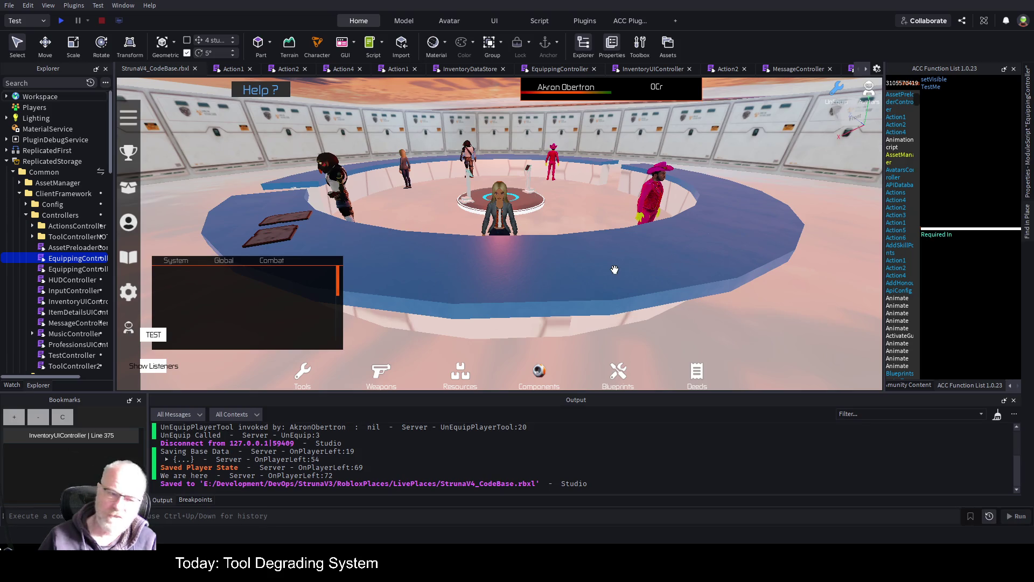
{"action": "scroll", "coordinate": [620, 275], "scroll_direction": "down", "scroll_amount": 3}
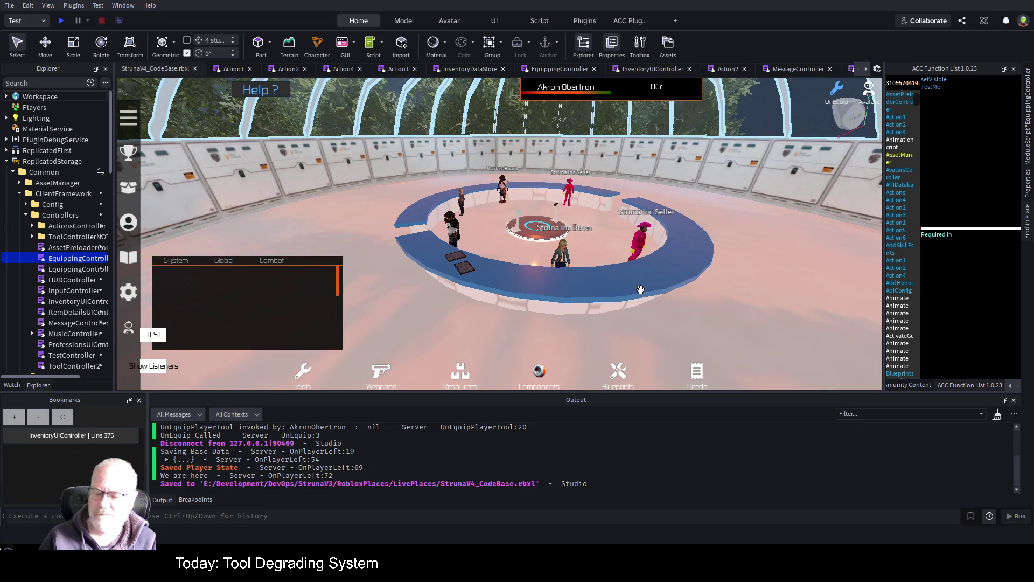
{"action": "scroll", "coordinate": [641, 290], "scroll_direction": "up", "scroll_amount": 2}
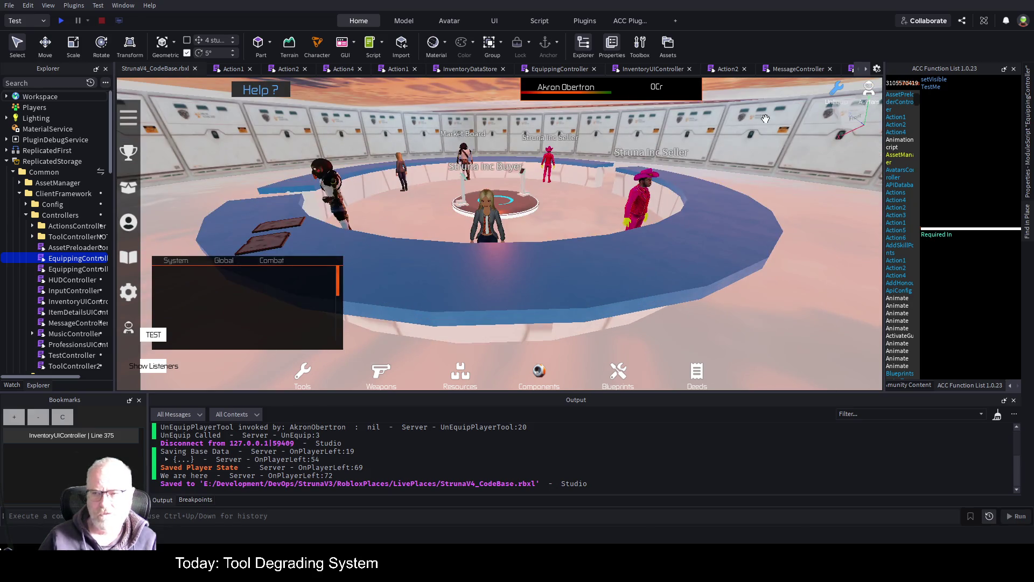
{"action": "scroll", "coordinate": [686, 214], "scroll_direction": "up", "scroll_amount": 5}
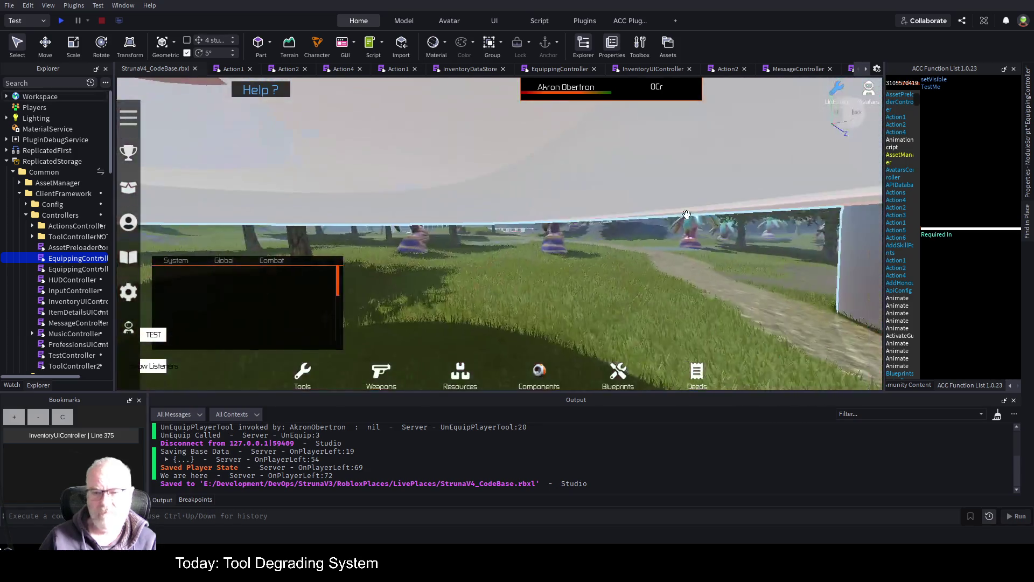
{"action": "scroll", "coordinate": [687, 215], "scroll_direction": "down", "scroll_amount": 5}
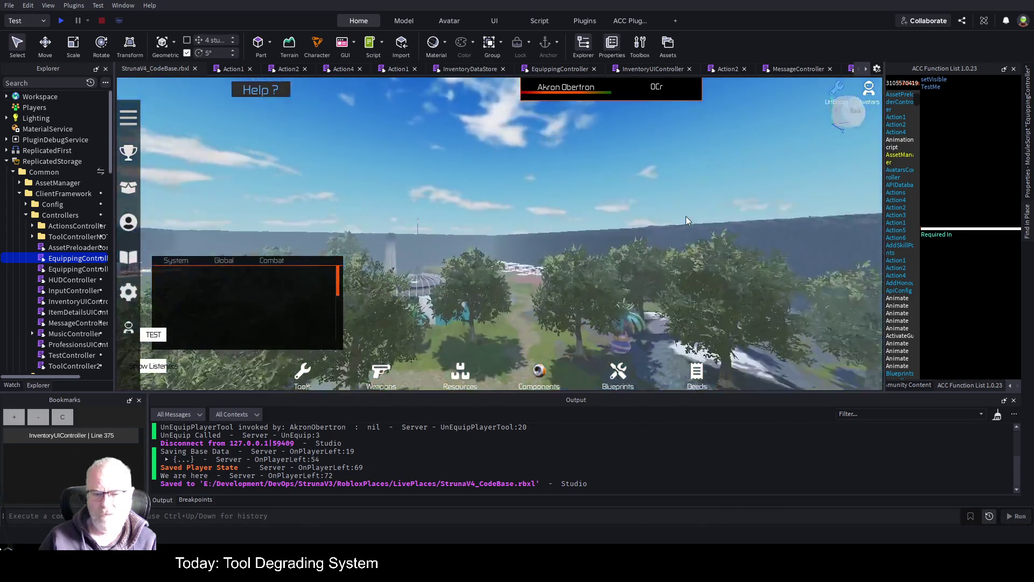
{"action": "scroll", "coordinate": [686, 215], "scroll_direction": "up", "scroll_amount": 5}
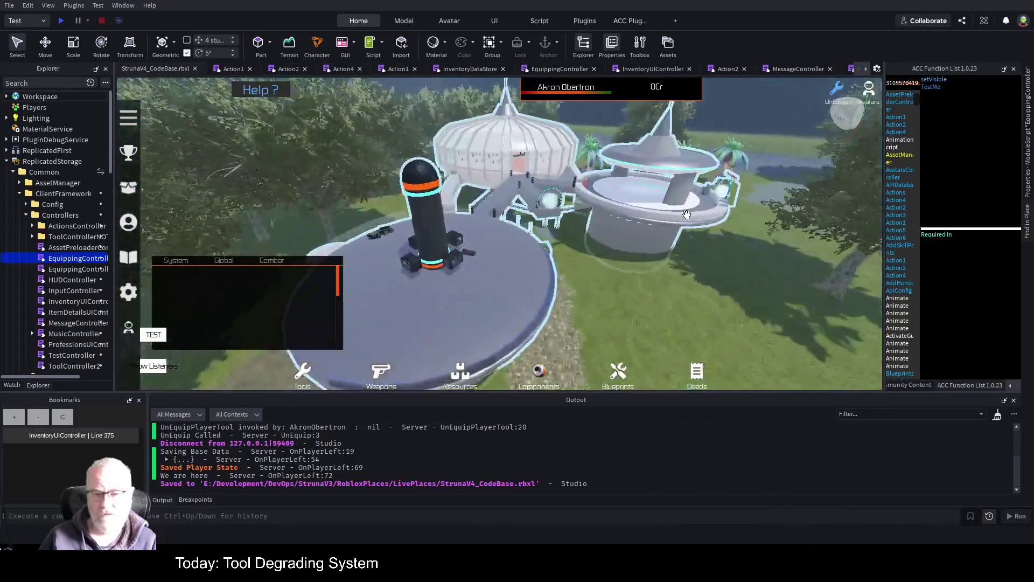
{"action": "scroll", "coordinate": [687, 215], "scroll_direction": "up", "scroll_amount": 3}
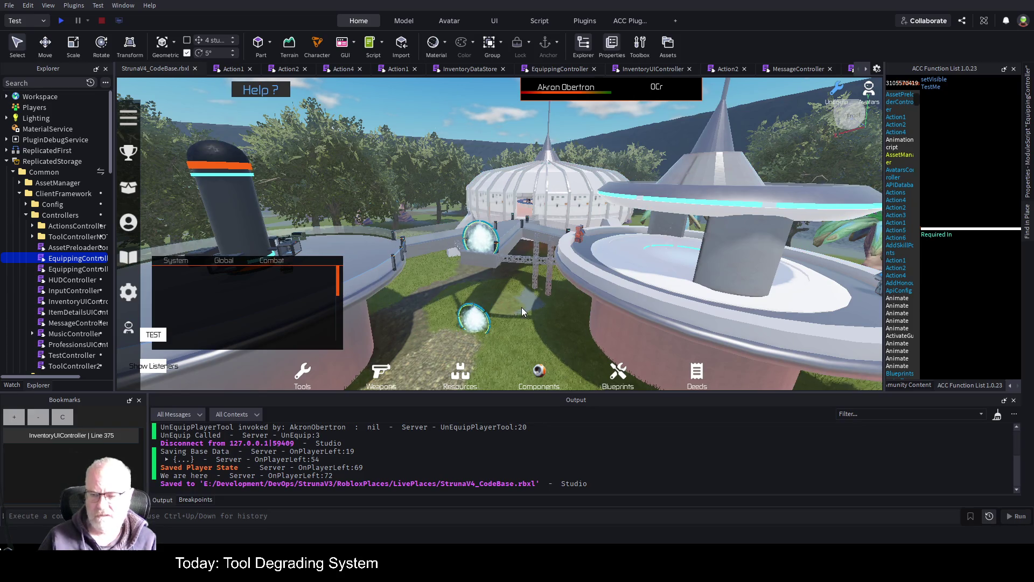
{"action": "scroll", "coordinate": [615, 305], "scroll_direction": "up", "scroll_amount": 5}
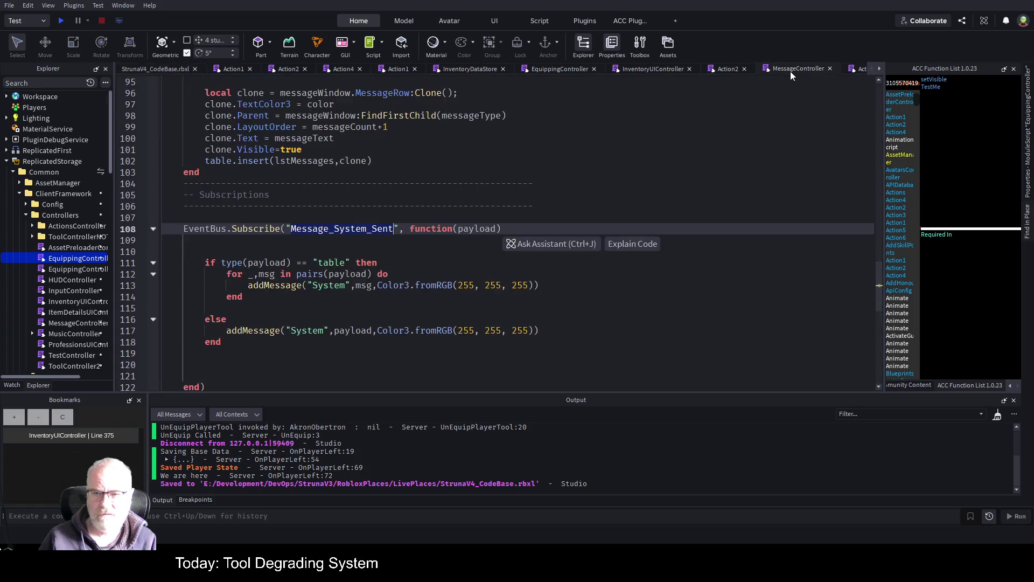
{"action": "left_click", "coordinate": [790, 72]}
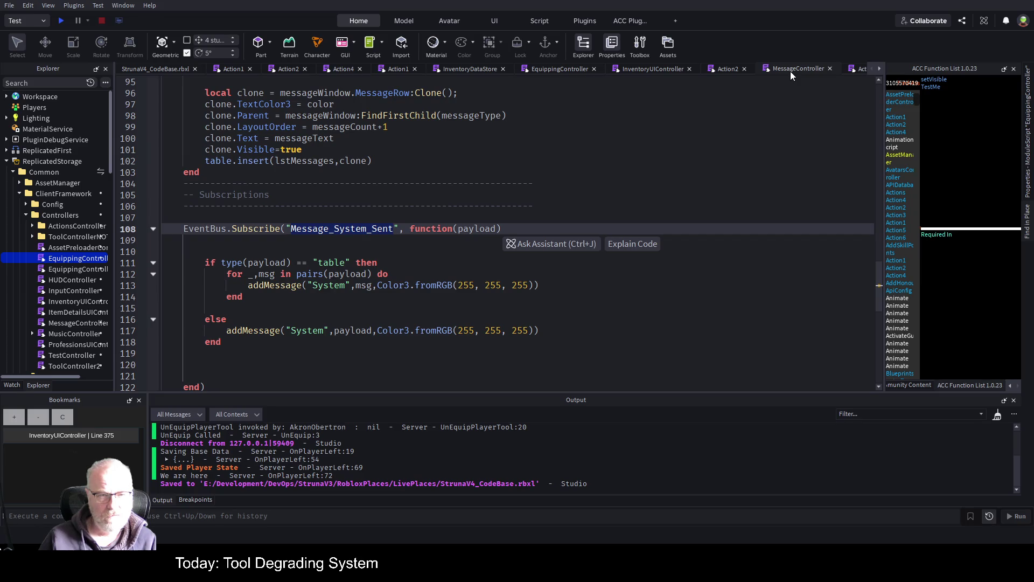
Close all other script tabs and jump to the line 375 bookmark in InventoryUIController
{"action": "right_click", "coordinate": [790, 71]}
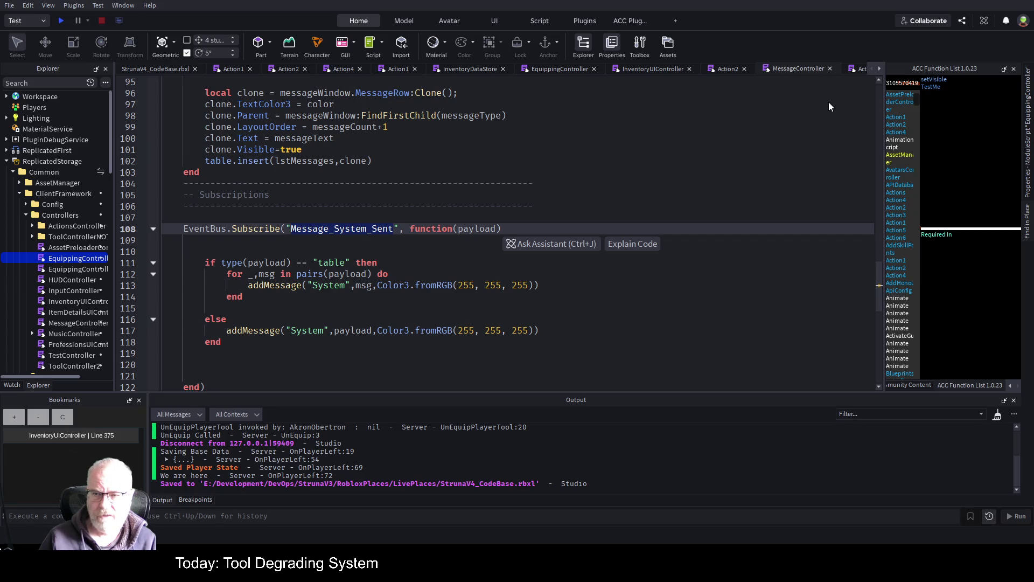
{"action": "left_click", "coordinate": [828, 102]}
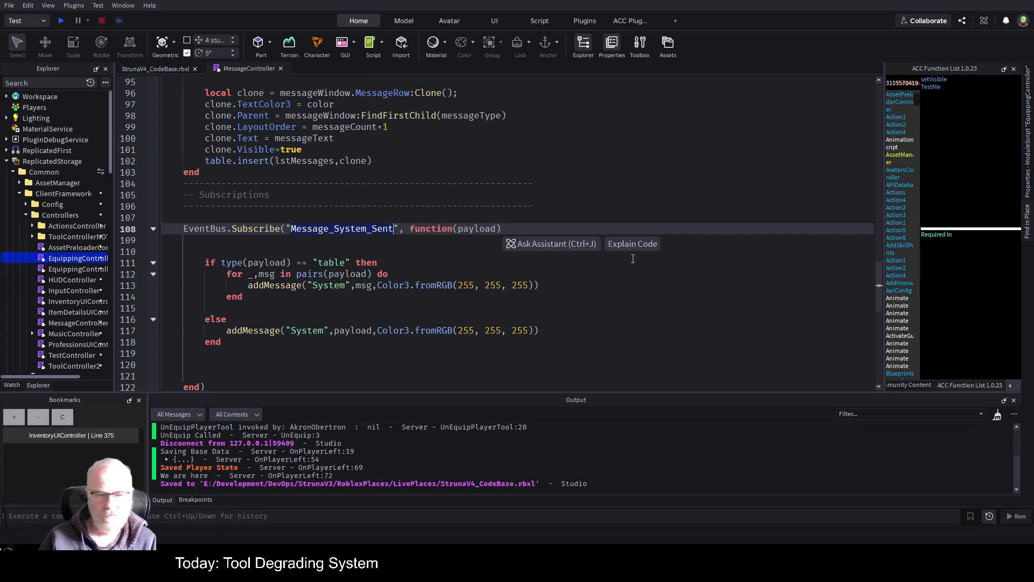
{"action": "left_click", "coordinate": [74, 436]}
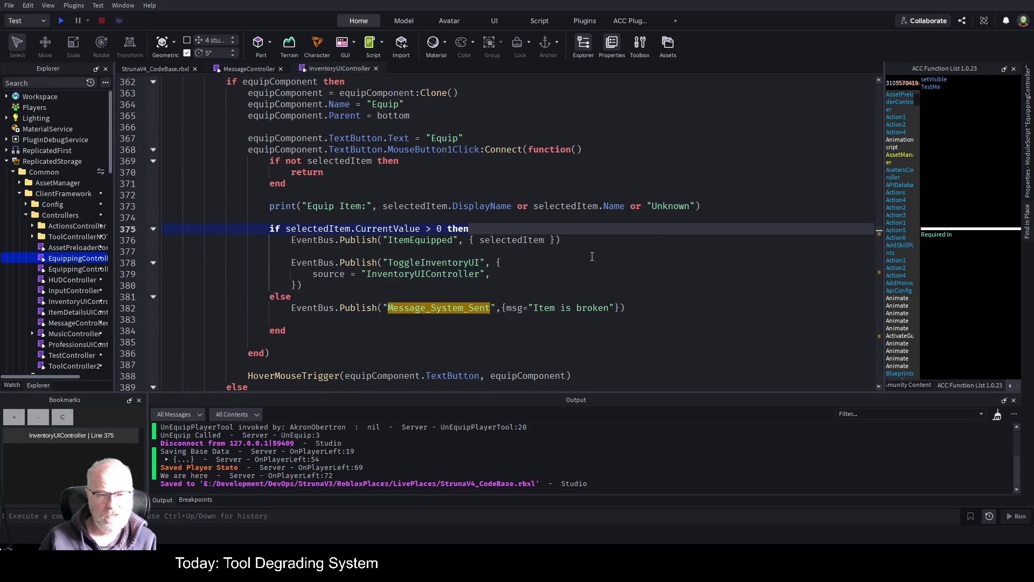
{"action": "scroll", "coordinate": [509, 272], "scroll_direction": "down", "scroll_amount": 1}
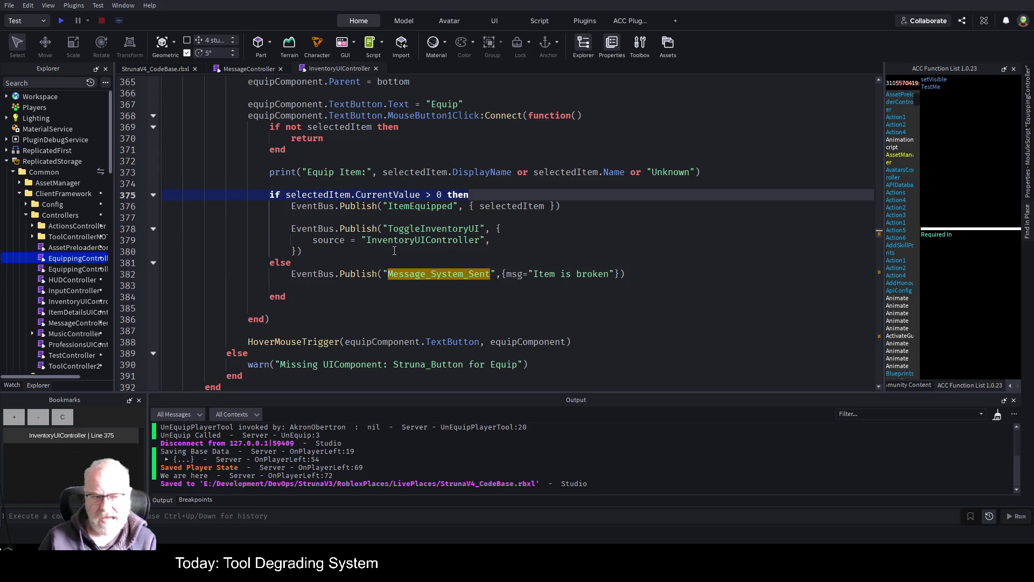
Collapse the ReplicatedStorage Common folder and the Bind folder under ActionService in Explorer
{"action": "left_click", "coordinate": [13, 172]}
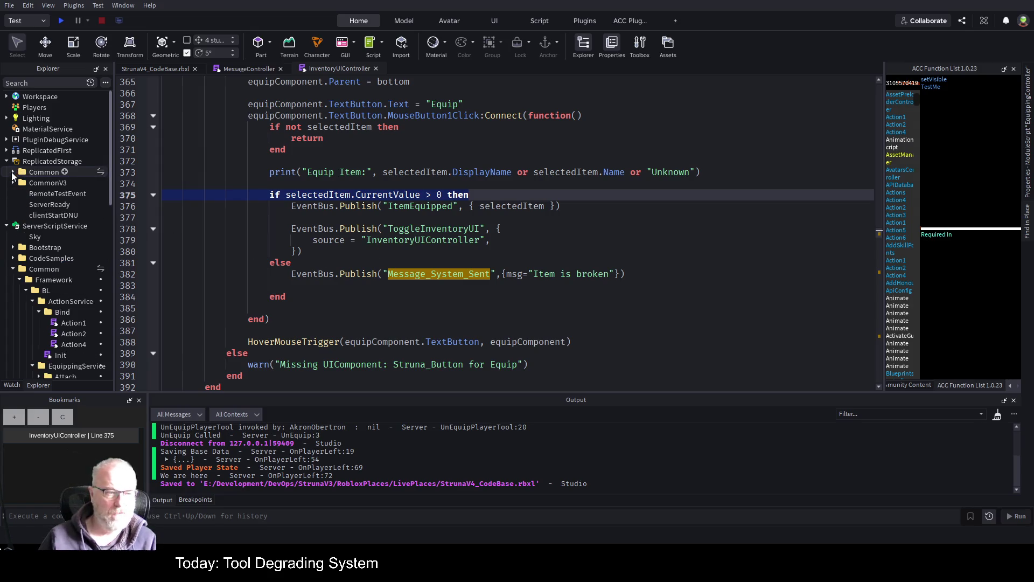
{"action": "scroll", "coordinate": [87, 209], "scroll_direction": "down", "scroll_amount": 3}
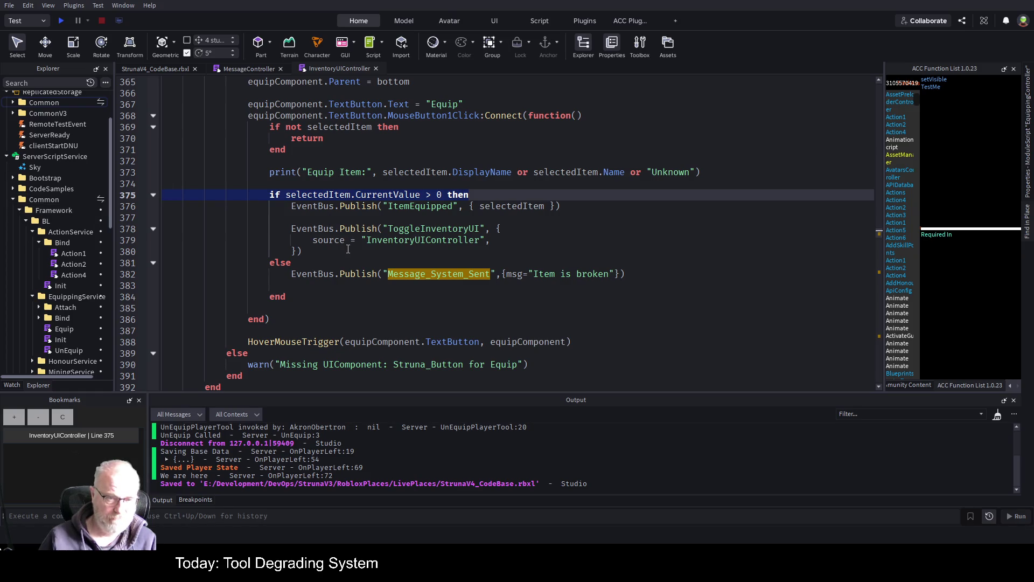
{"action": "left_click", "coordinate": [39, 243]}
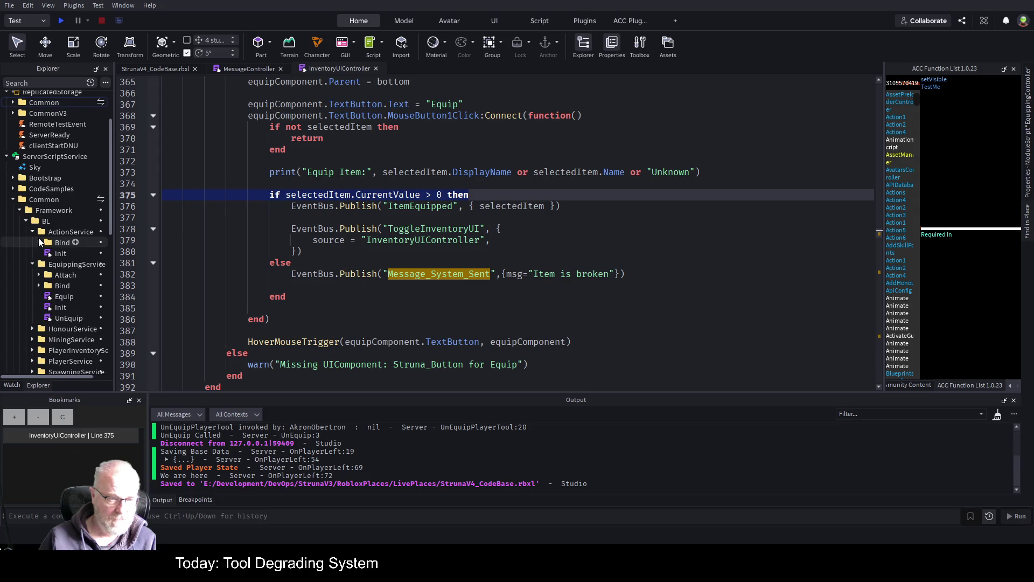
Open the EquippingService Equip script and highlight the inventory, state and EquippedItemID variables
{"action": "double_click", "coordinate": [60, 297]}
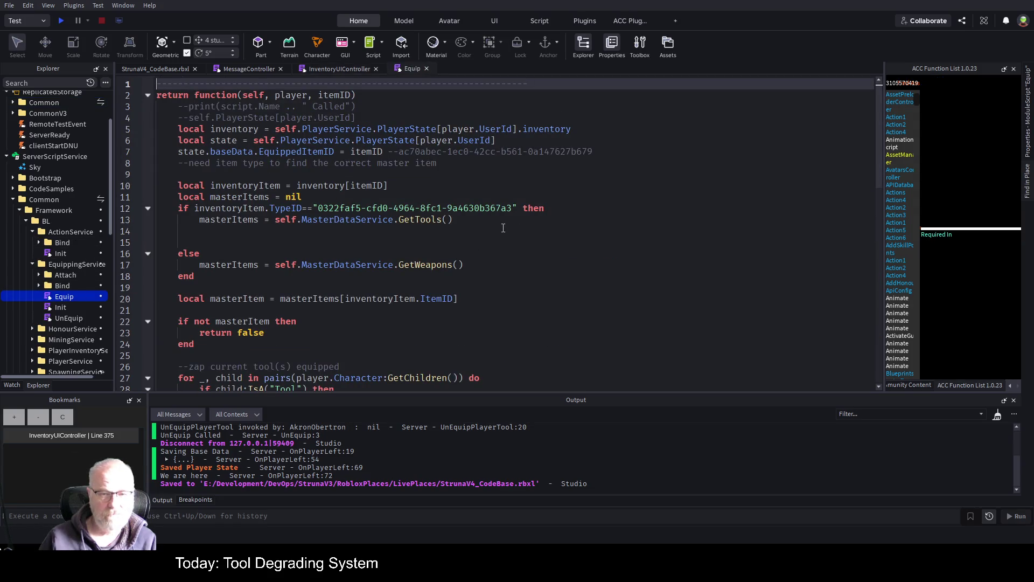
{"action": "double_click", "coordinate": [547, 130]}
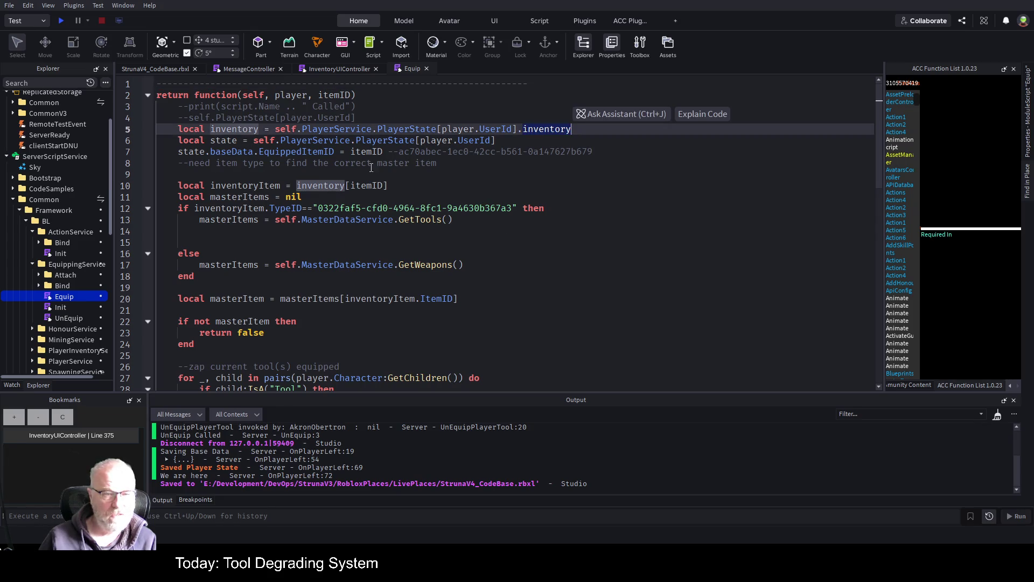
{"action": "double_click", "coordinate": [231, 140]}
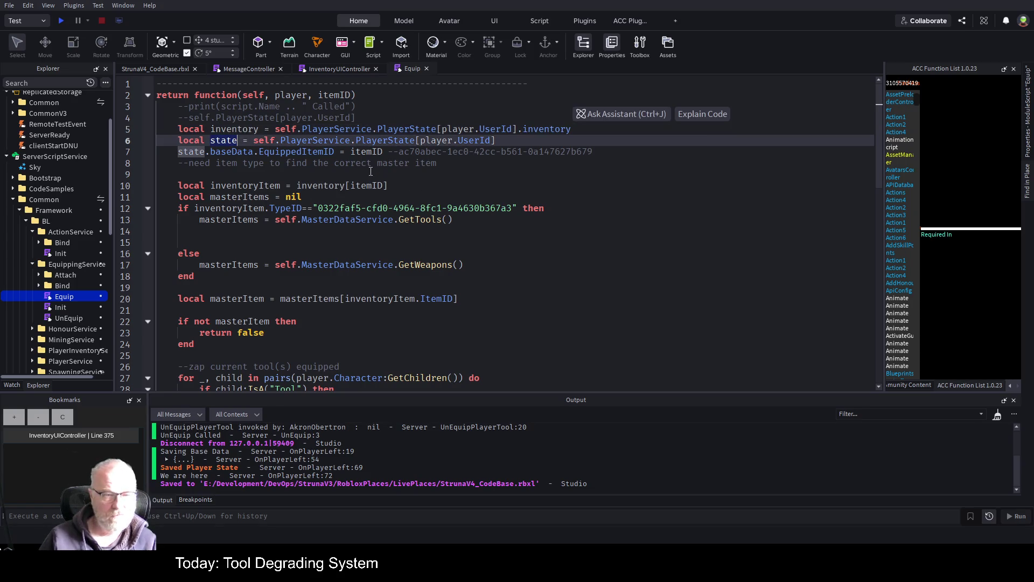
{"action": "double_click", "coordinate": [318, 152]}
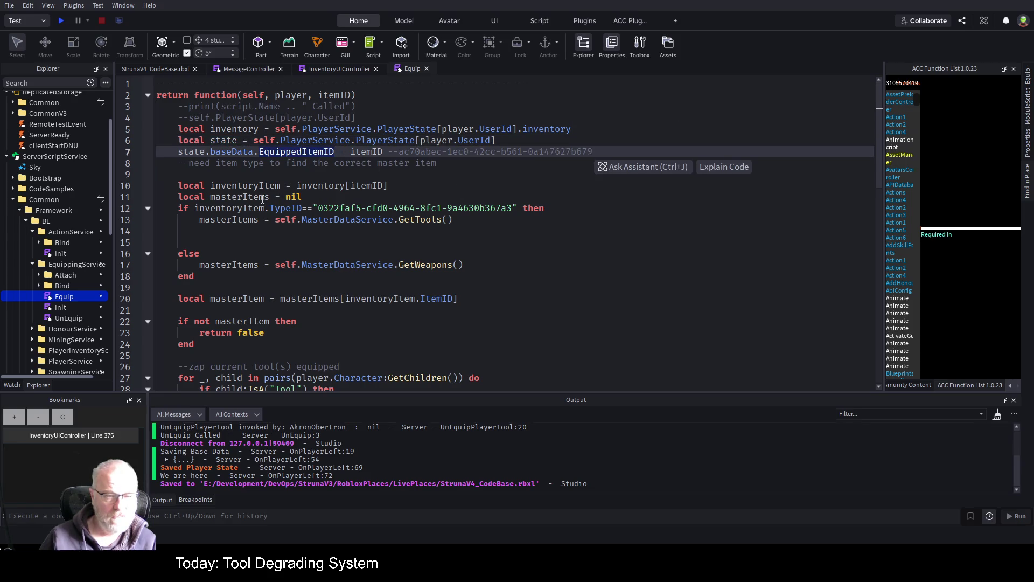
{"action": "key", "text": "ctrl+c"}
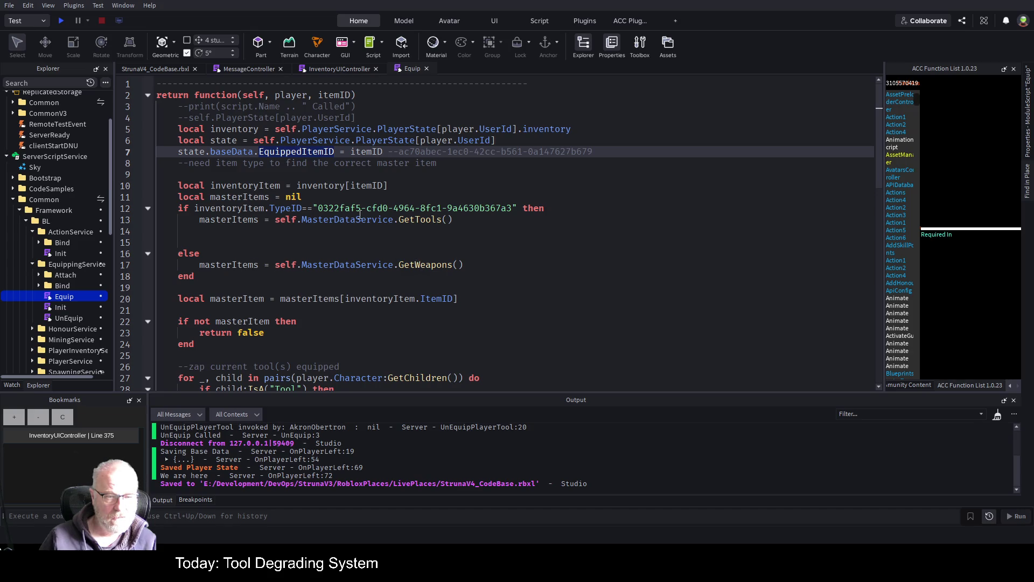
Inspect the tool type ID string and read down to where tools are destroyed and cloned
{"action": "double_click", "coordinate": [412, 209]}
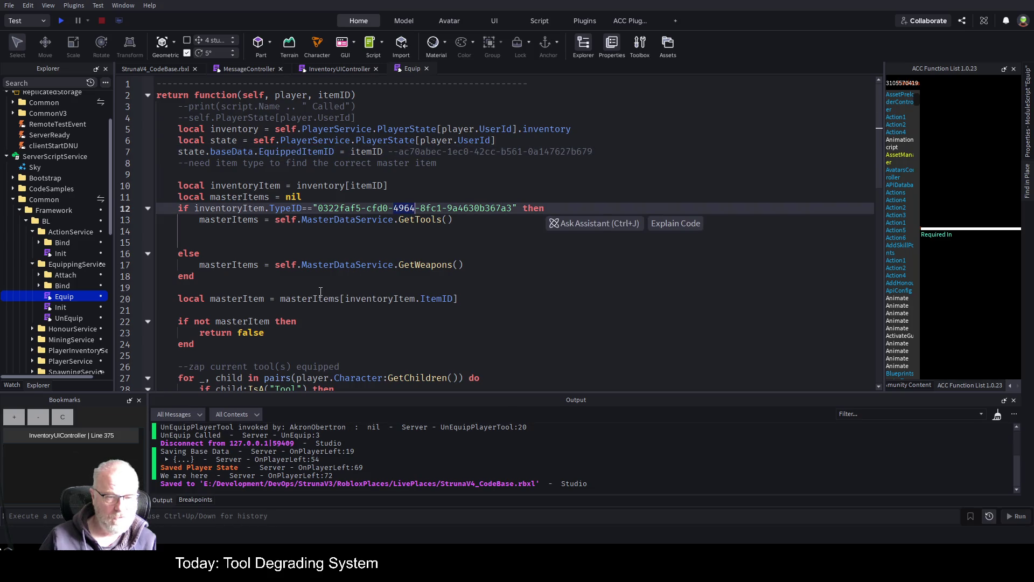
{"action": "scroll", "coordinate": [377, 253], "scroll_direction": "down", "scroll_amount": 1}
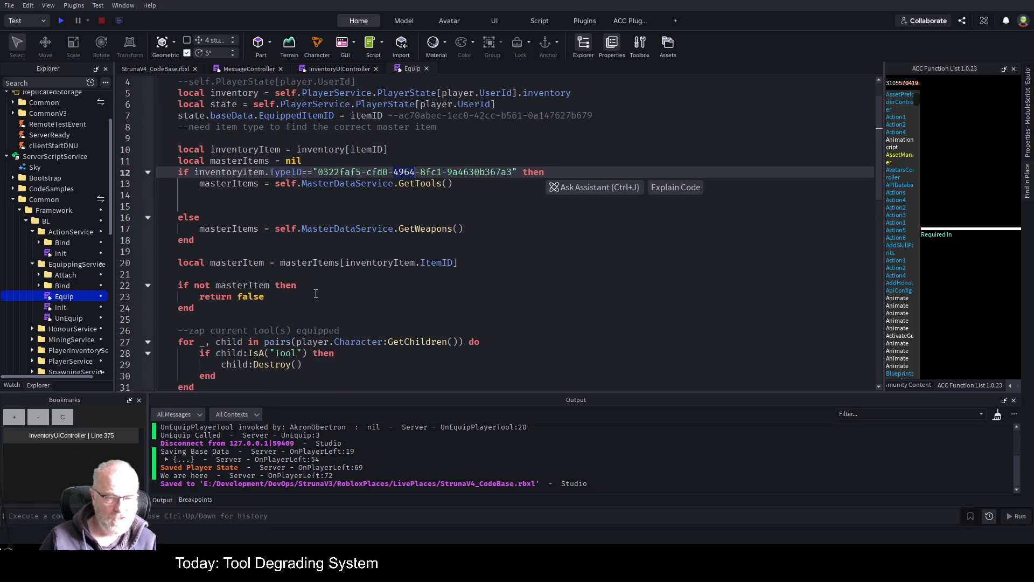
{"action": "scroll", "coordinate": [316, 280], "scroll_direction": "down", "scroll_amount": 2}
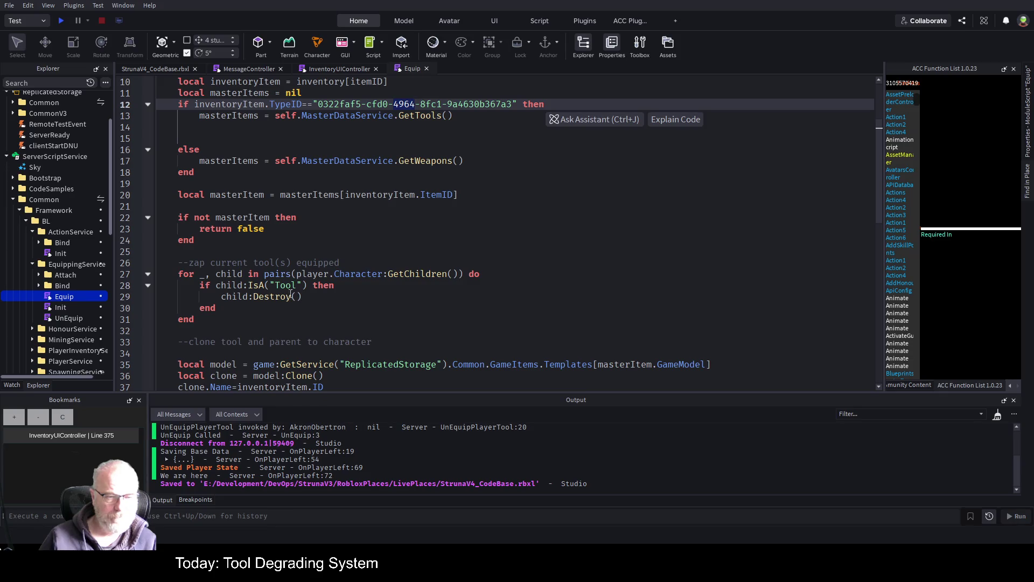
{"action": "scroll", "coordinate": [323, 280], "scroll_direction": "down", "scroll_amount": 1}
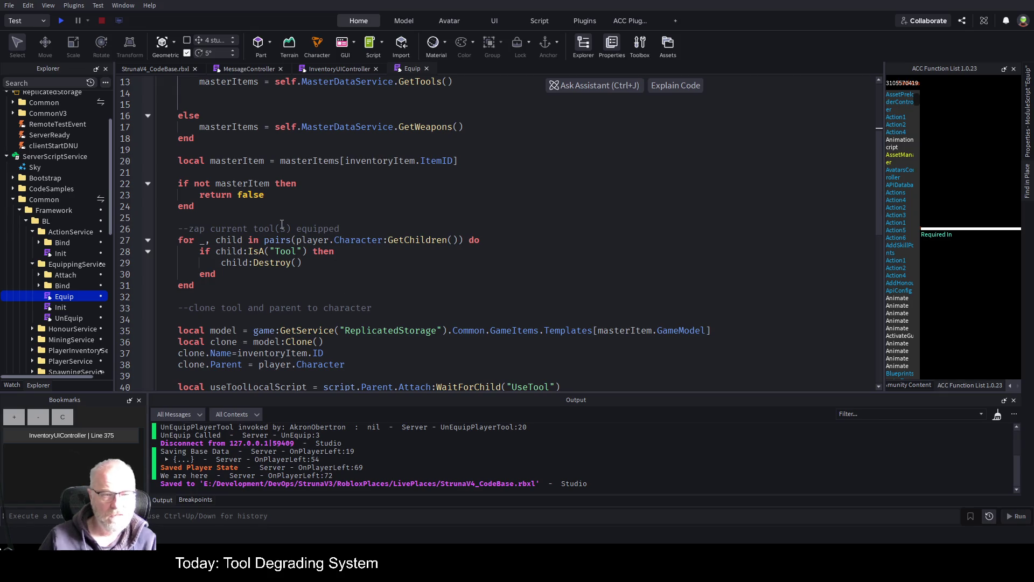
{"action": "scroll", "coordinate": [282, 224], "scroll_direction": "up", "scroll_amount": 2}
Duplicate the 'if not masterItem' check block below itself and remove the 'not' from the copy
{"action": "left_click_drag", "start_coordinate": [221, 272], "coordinate": [162, 251]}
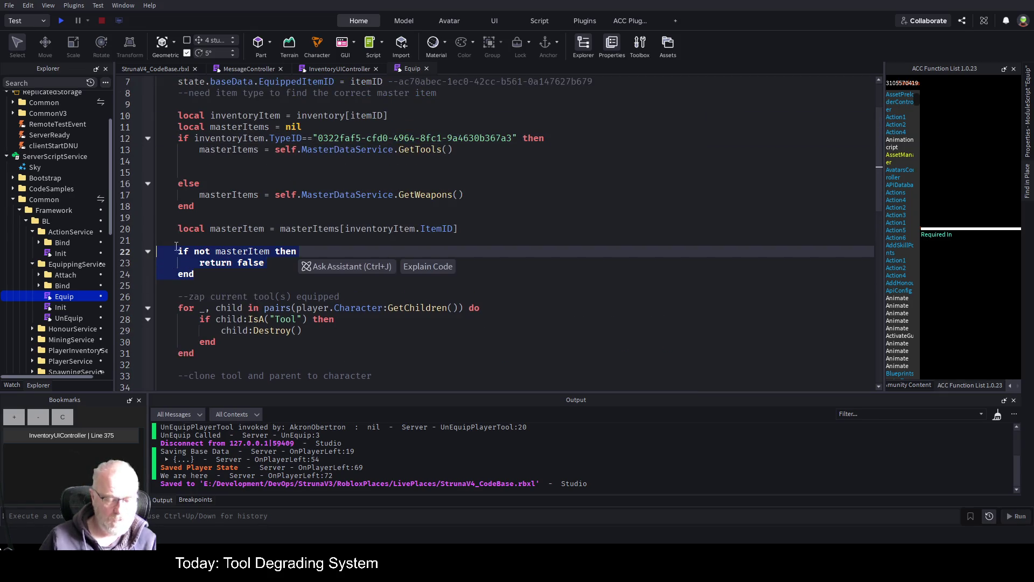
{"action": "key", "text": "ctrl+c"}
{"action": "left_click", "coordinate": [570, 285]}
{"action": "key", "text": "ctrl+v"}
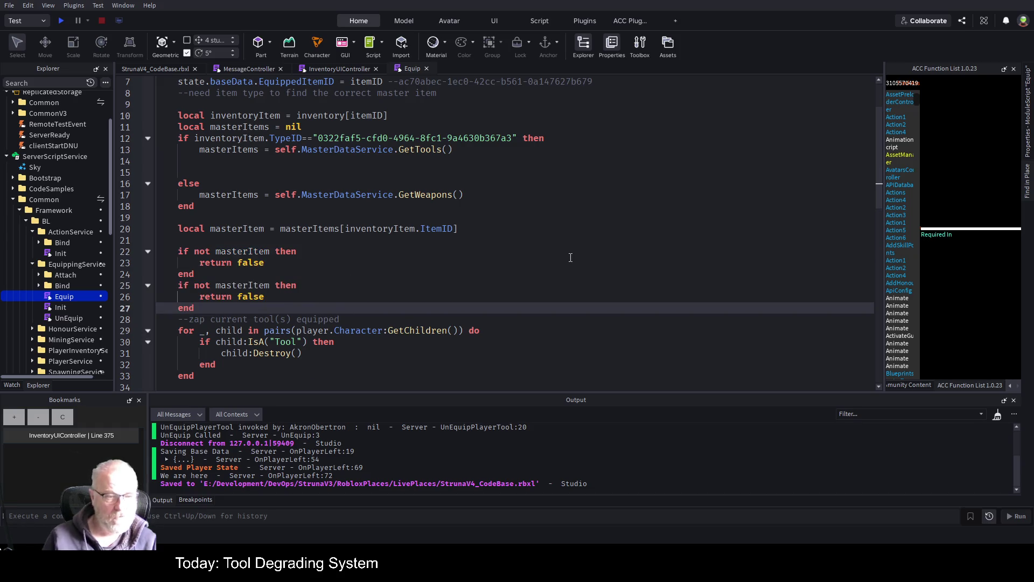
{"action": "key", "text": "Up"}
{"action": "key", "text": "Up"}
{"action": "key", "text": "Up"}
{"action": "key", "text": "Return"}
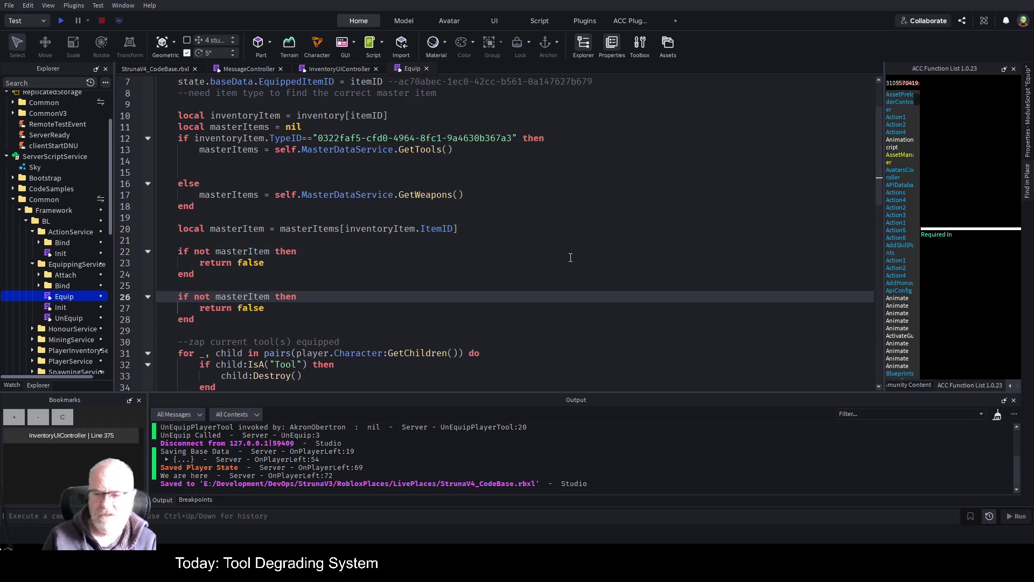
{"action": "key", "text": "Down"}
{"action": "key", "text": "Up"}
{"action": "key", "text": "Delete"}
{"action": "key", "text": "Delete"}
{"action": "key", "text": "Delete"}
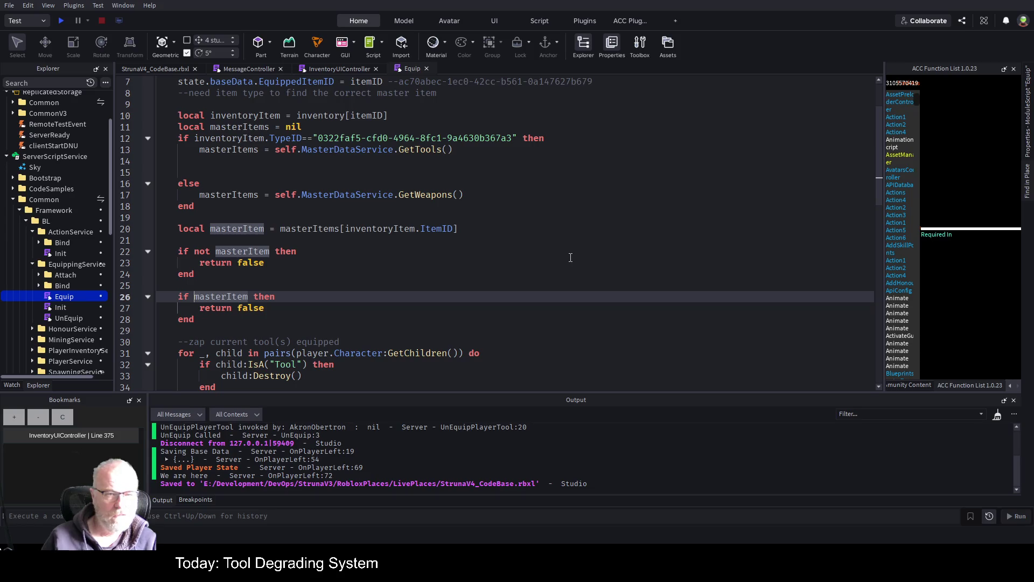
Change the copied condition to inventoryItem.CurrentValue <= 0 and save the place
{"action": "scroll", "coordinate": [407, 177], "scroll_direction": "up", "scroll_amount": 2}
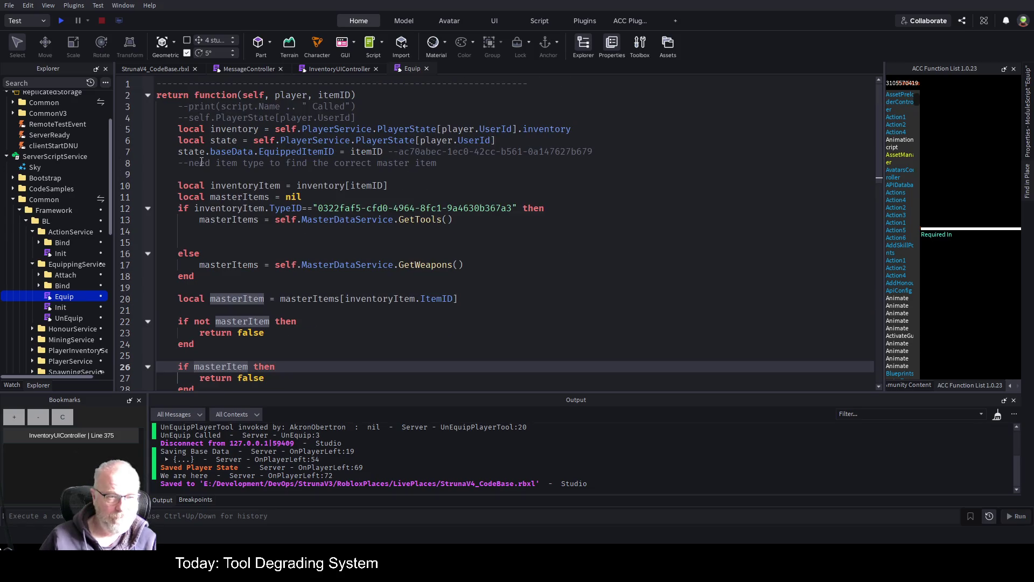
{"action": "double_click", "coordinate": [369, 153]}
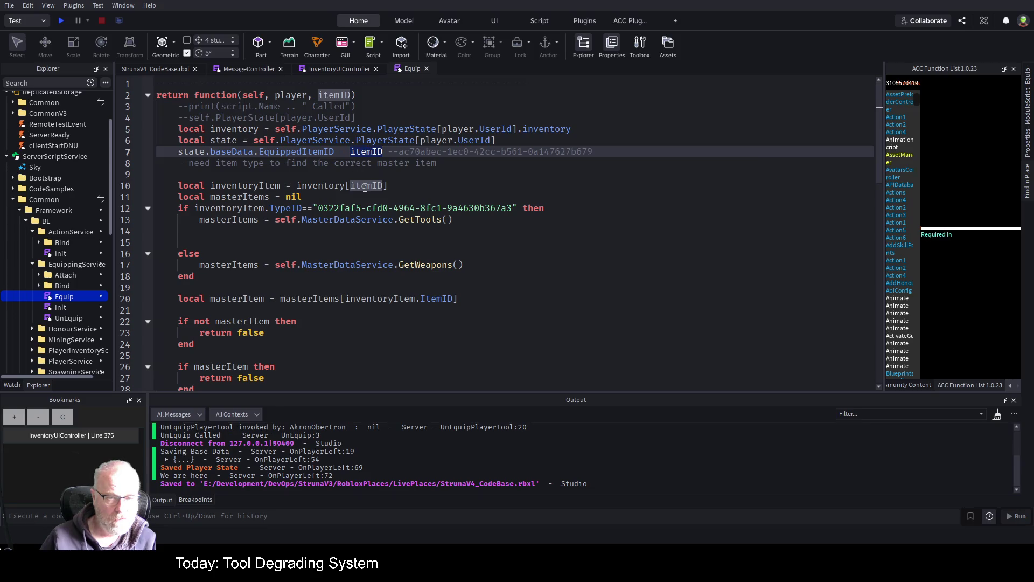
{"action": "double_click", "coordinate": [248, 186]}
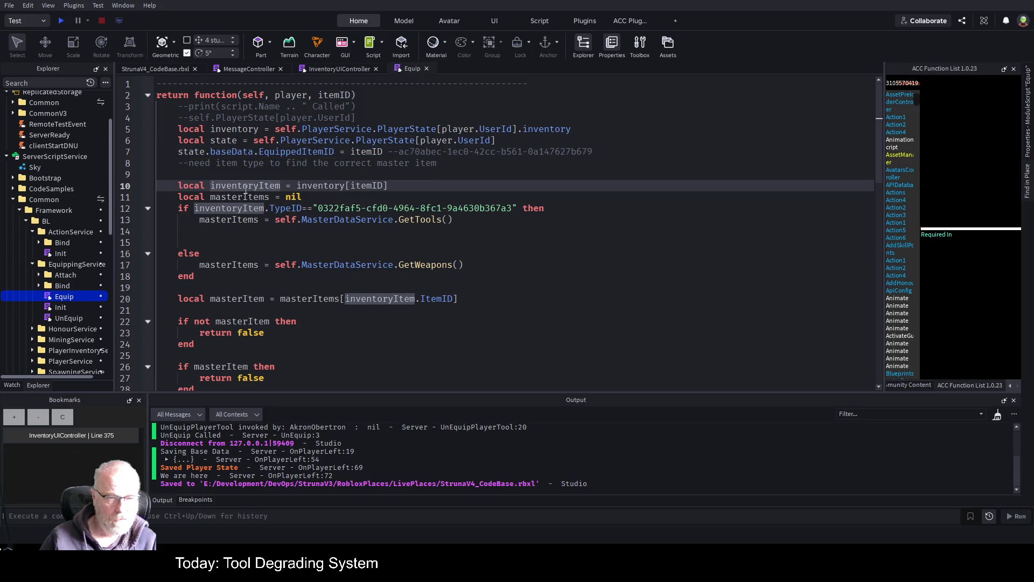
{"action": "scroll", "coordinate": [238, 291], "scroll_direction": "down", "scroll_amount": 2}
{"action": "double_click", "coordinate": [228, 297]}
{"action": "type", "text": "inventoryItem."}
{"action": "type", "text": "CurrentVal"}
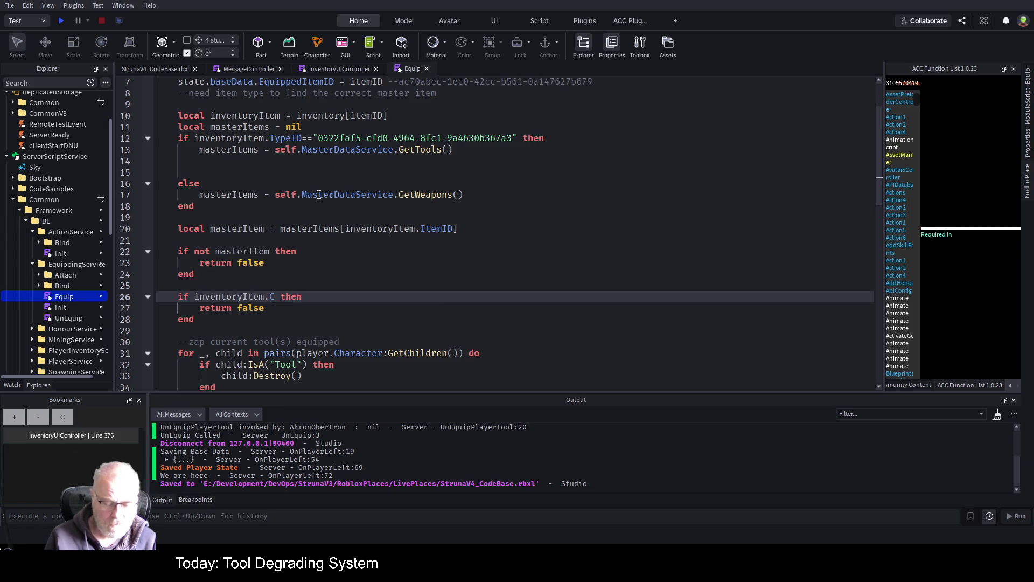
{"action": "type", "text": "ue "}
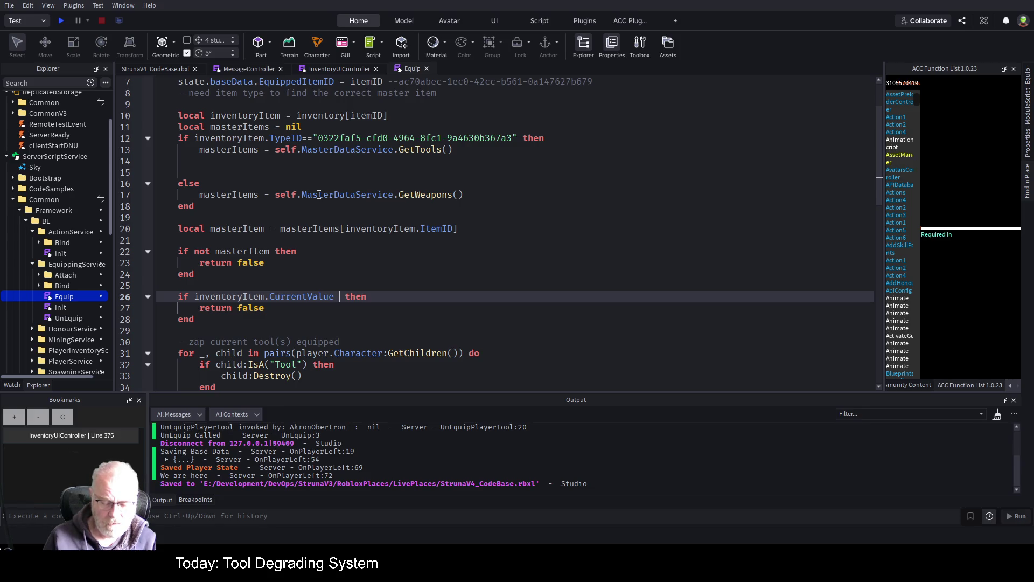
{"action": "type", "text": "<= 0"}
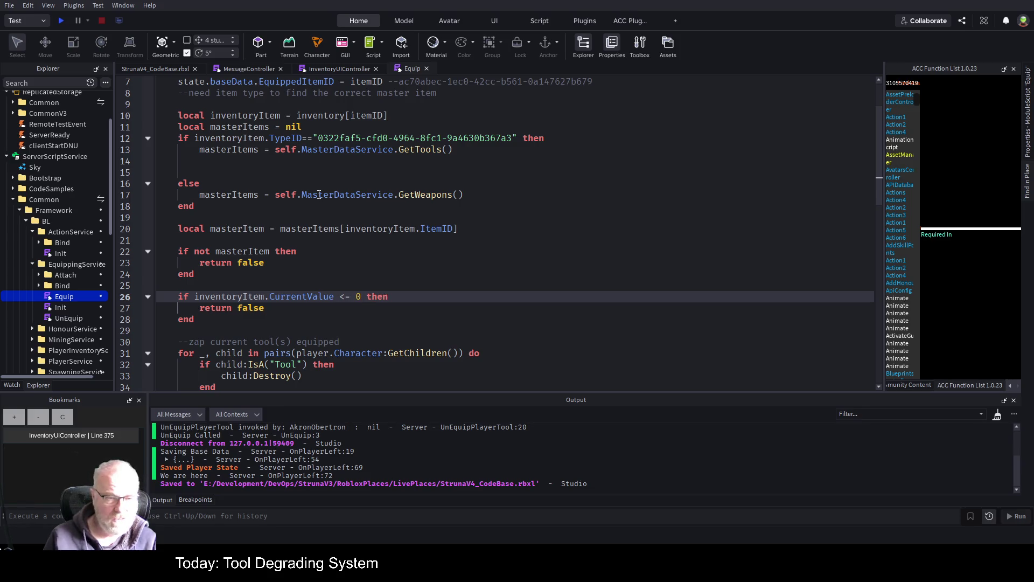
{"action": "key", "text": "Down"}
{"action": "key", "text": "ctrl+s"}
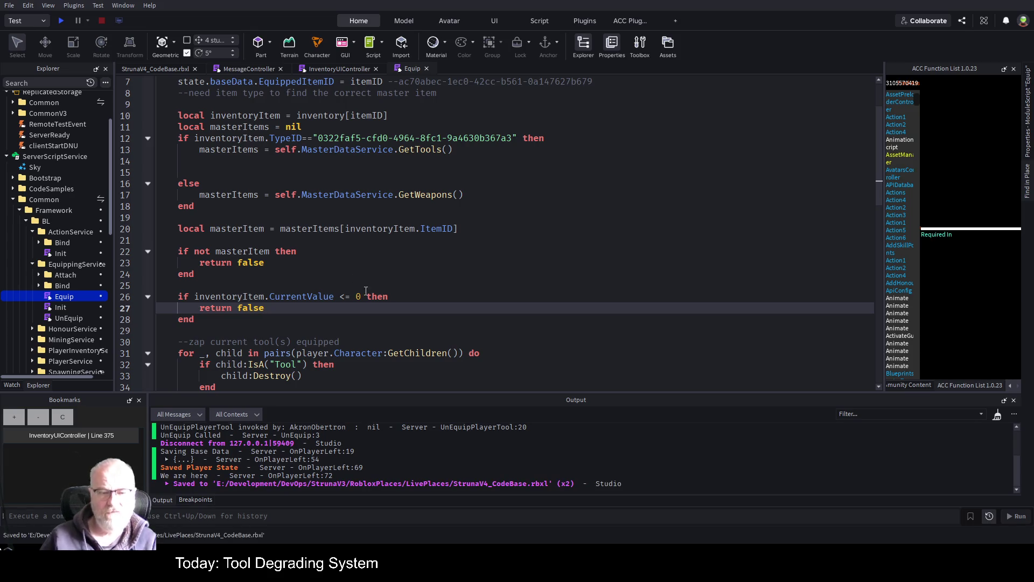
{"action": "double_click", "coordinate": [358, 297]}
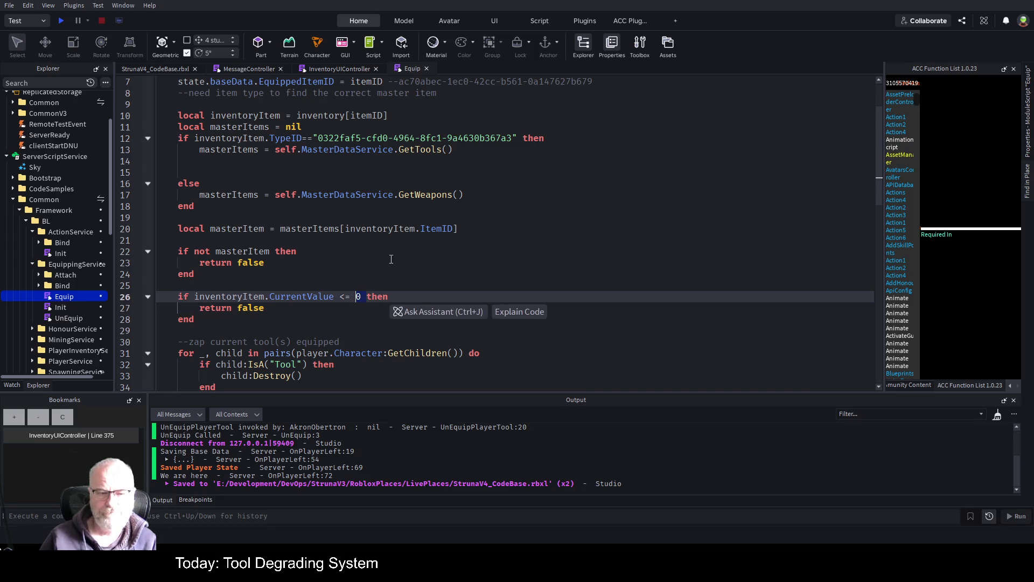
{"action": "left_click", "coordinate": [391, 259]}
{"action": "key", "text": "ctrl+s"}
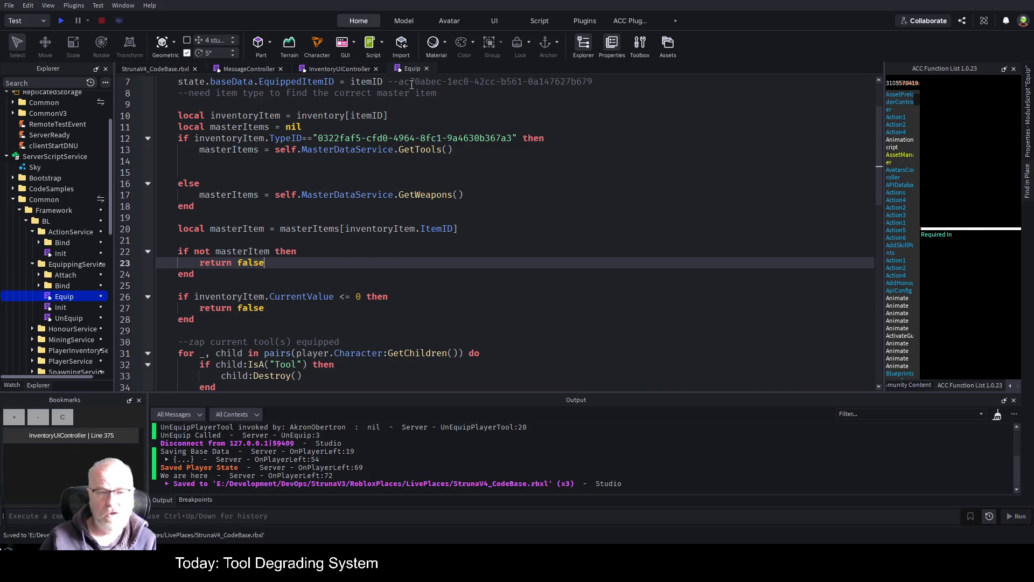
Insert an empty line above 'return false' in the new CurrentValue check
{"action": "left_click_drag", "start_coordinate": [239, 317], "coordinate": [159, 273]}
{"action": "left_click", "coordinate": [348, 315]}
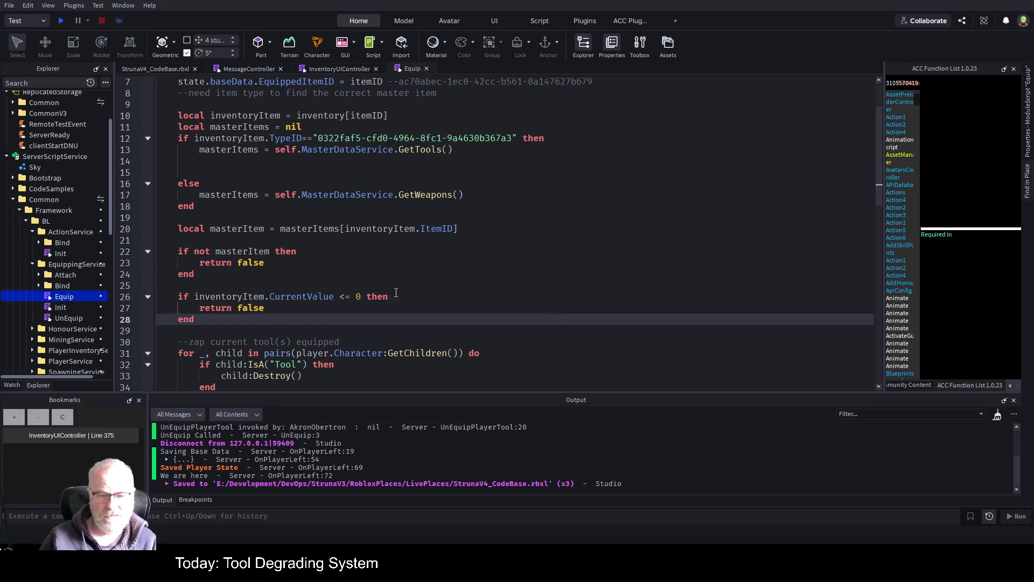
{"action": "left_click", "coordinate": [465, 310]}
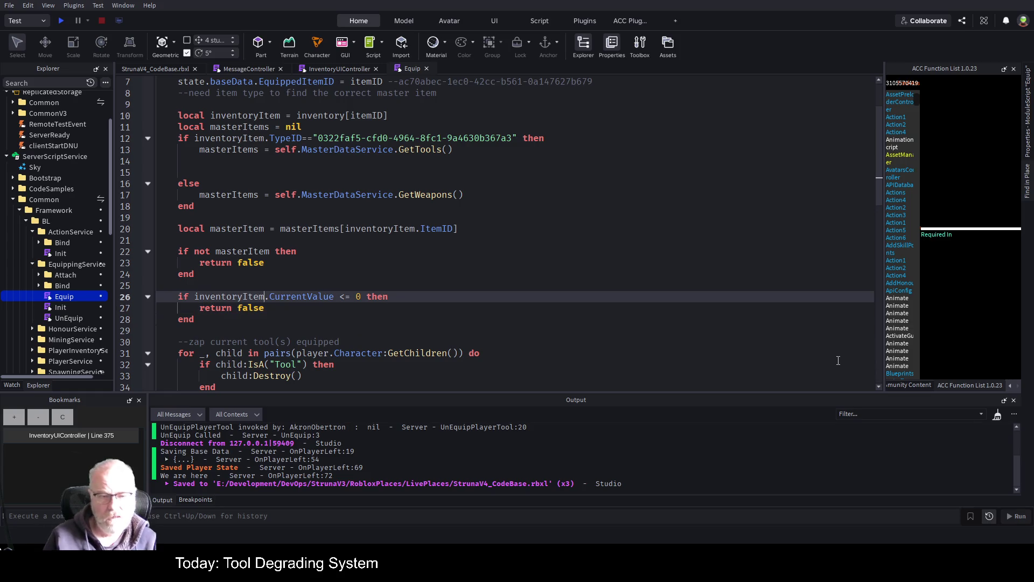
{"action": "key", "text": "Home"}
{"action": "key", "text": "Return"}
{"action": "key", "text": "Up"}
Add warn("A weapon was trying to be equipped on server side with currentvalue <=0") and save
{"action": "type", "text": "warn"}
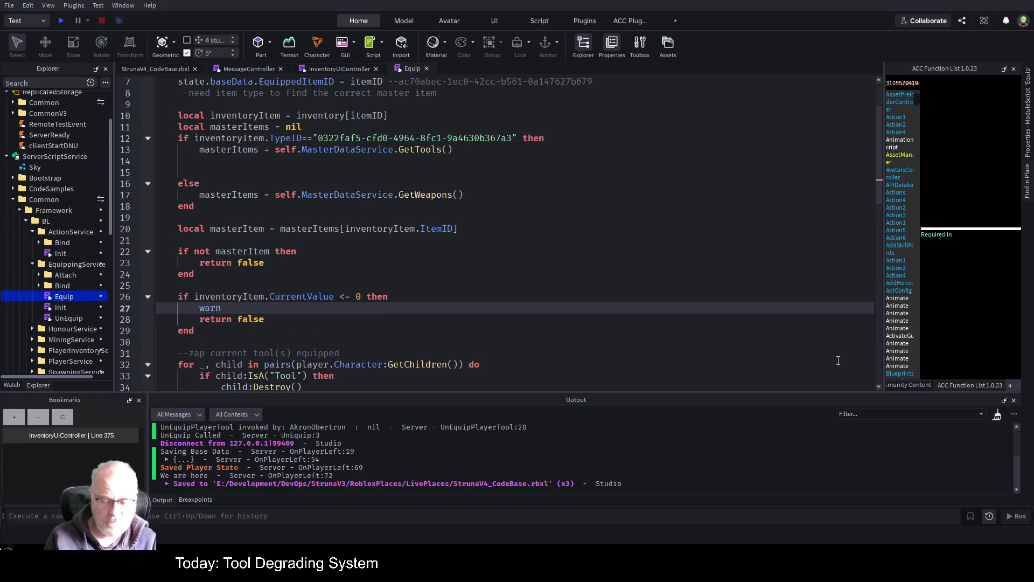
{"action": "type", "text": "(\"A wep"}
{"action": "key", "text": "BackSpace"}
{"action": "type", "text": "apon was try9ing to be"}
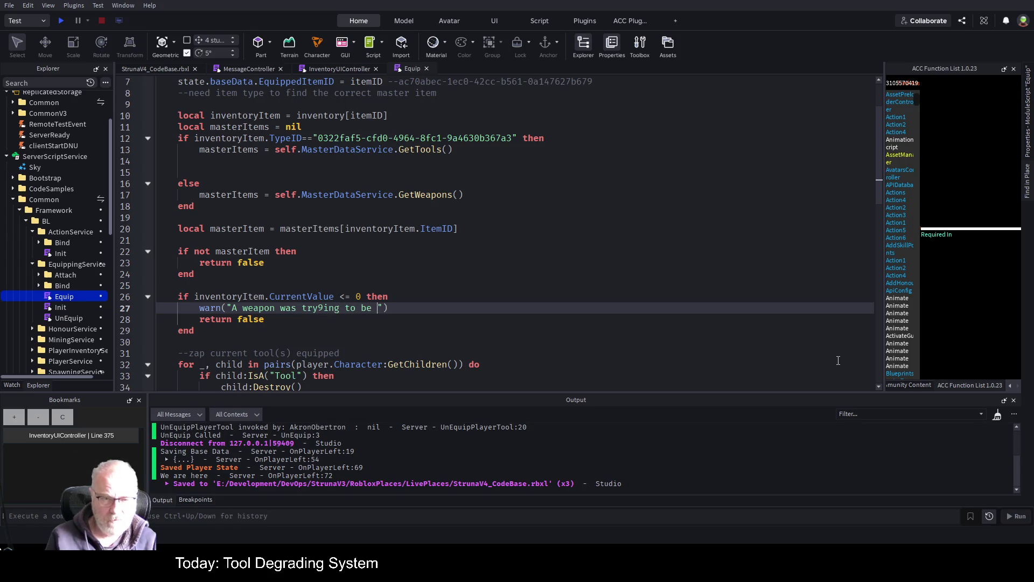
{"action": "key", "text": "BackSpace"}
{"action": "key", "text": "BackSpace"}
{"action": "key", "text": "BackSpace"}
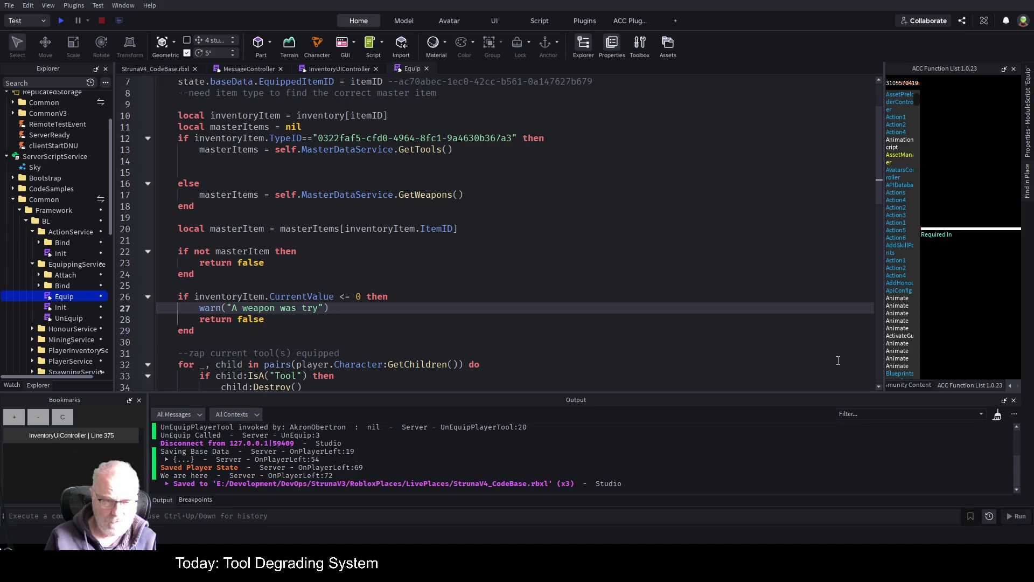
{"action": "type", "text": "ing to be equi"}
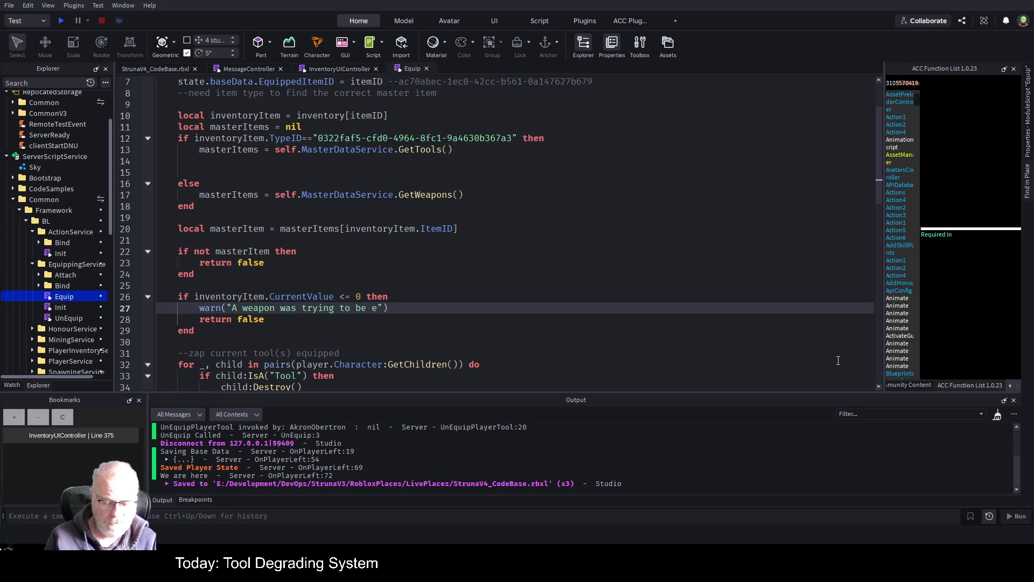
{"action": "type", "text": "pped "}
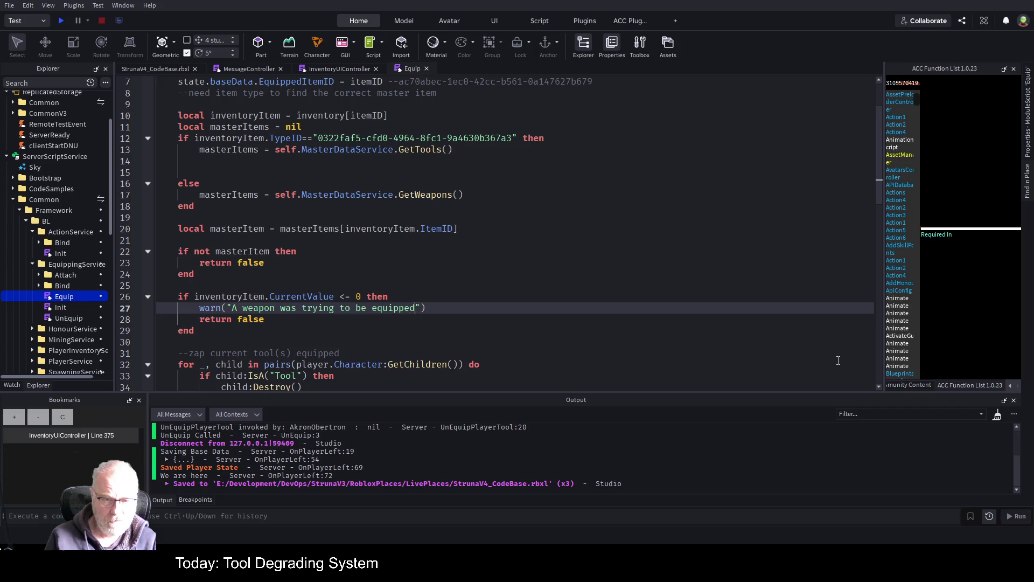
{"action": "type", "text": "on server "}
{"action": "type", "text": "side with "}
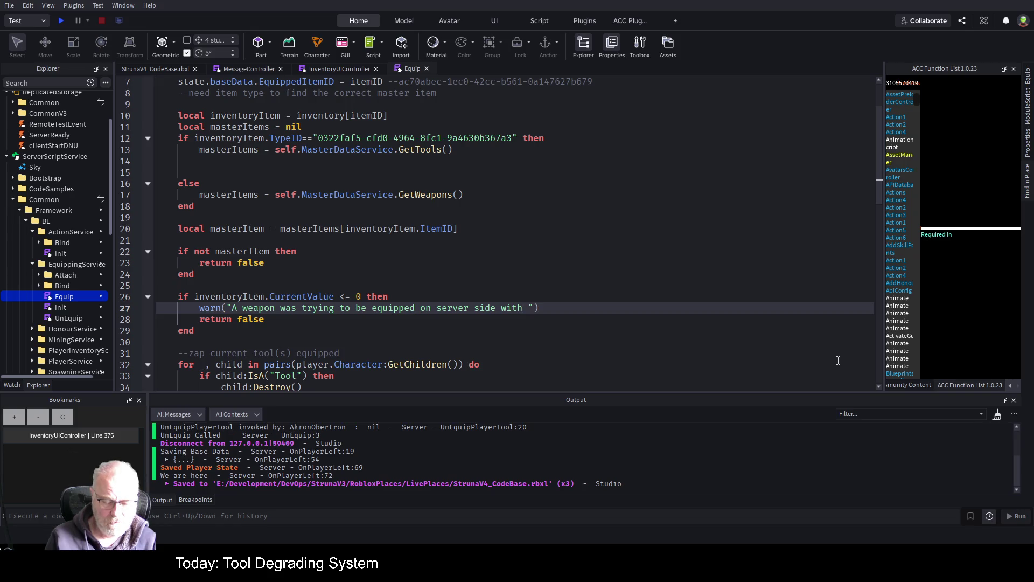
{"action": "type", "text": "n"}
{"action": "key", "text": "BackSpace"}
{"action": "type", "text": "currentva"}
{"action": "type", "text": "lue <"}
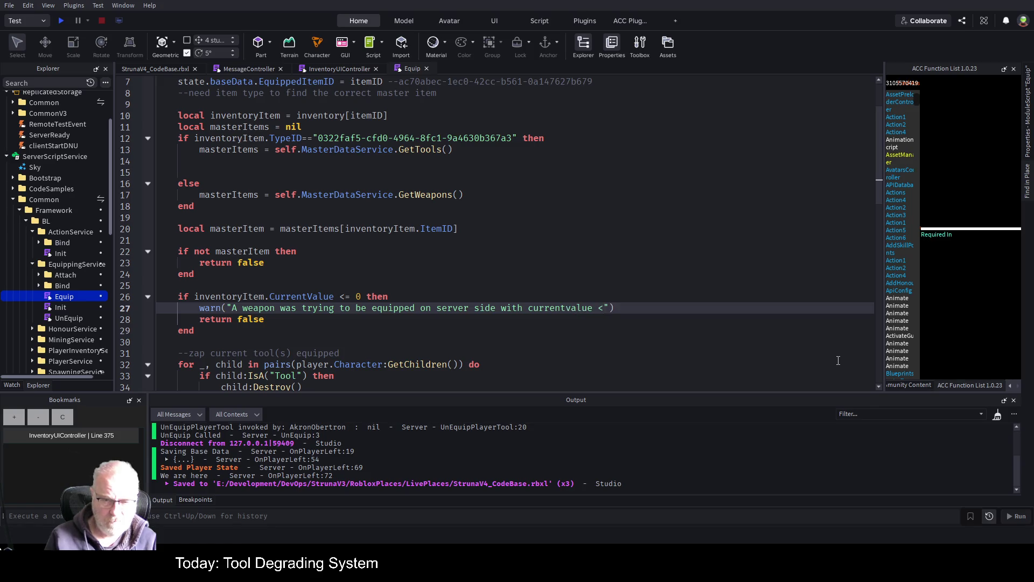
{"action": "type", "text": "=0"}
{"action": "key", "text": "ctrl+s"}
{"action": "left_click", "coordinate": [501, 265]}
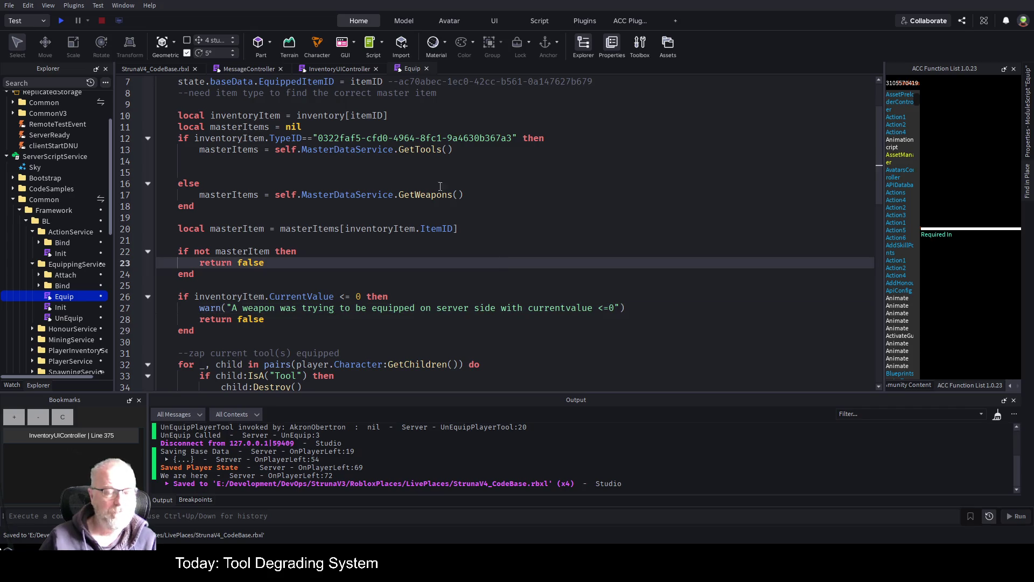
Review the InventoryUIController, MessageController and Equip script tabs, then save StrunaV4_CodeBase.rbxl from the place view
{"action": "left_click", "coordinate": [172, 69]}
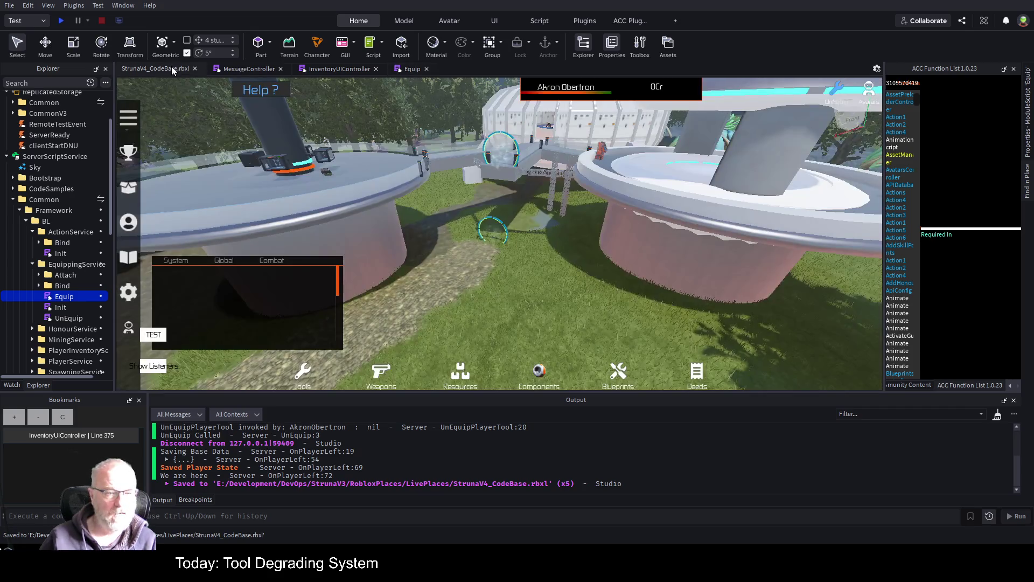
{"action": "left_click", "coordinate": [344, 68]}
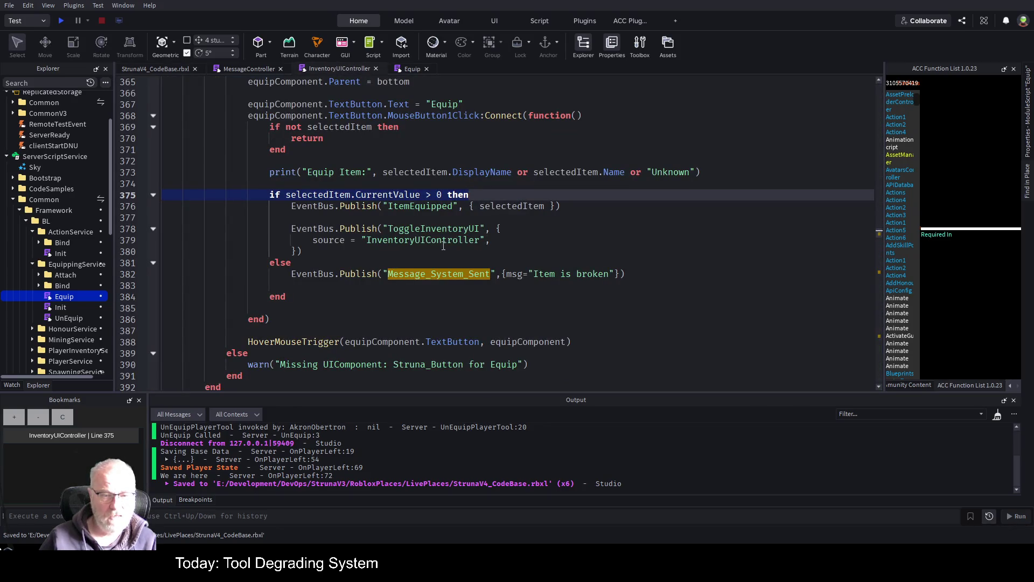
{"action": "left_click", "coordinate": [251, 70]}
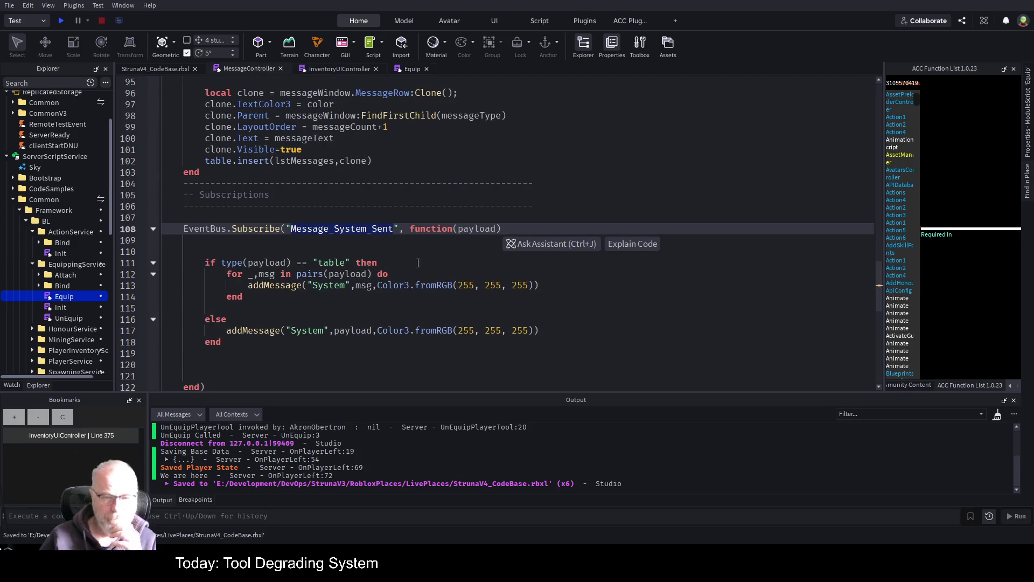
{"action": "left_click", "coordinate": [411, 69]}
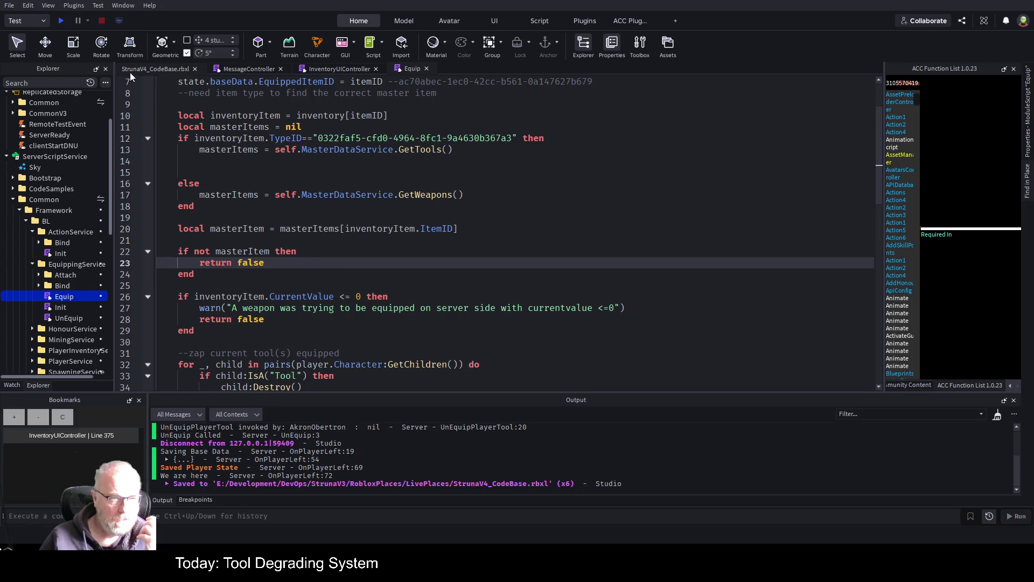
{"action": "left_click", "coordinate": [154, 69]}
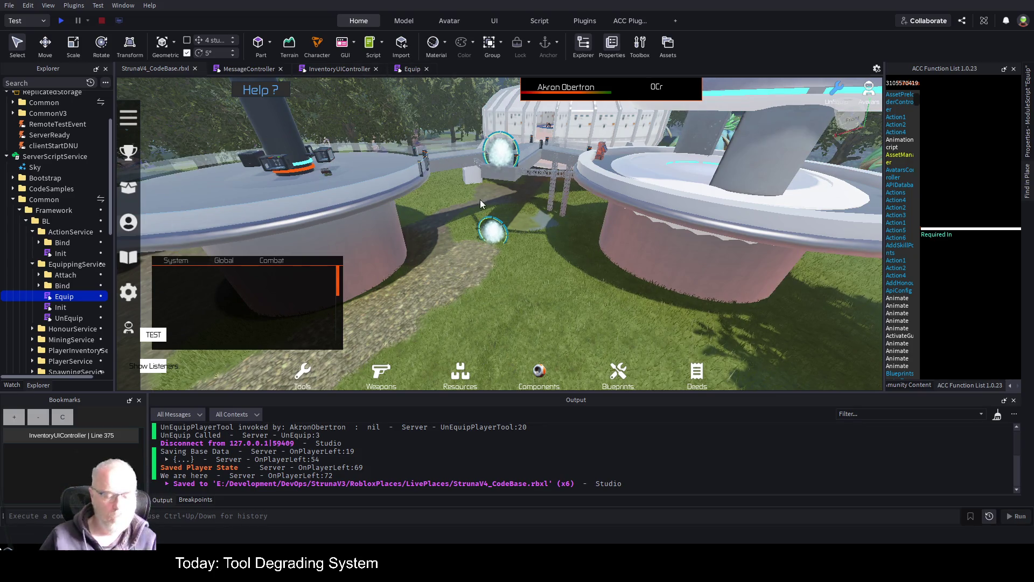
{"action": "key", "text": "ctrl+s"}
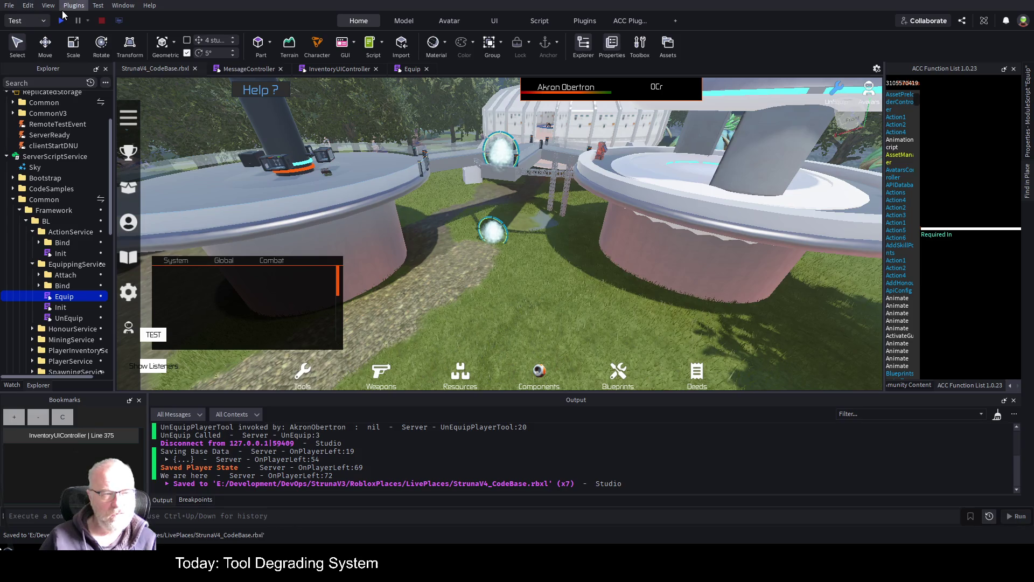
Playtest, try equipping OOF001 from the Tools inventory, and check 'Item is broken' in chat and its stats
{"action": "left_click", "coordinate": [61, 21]}
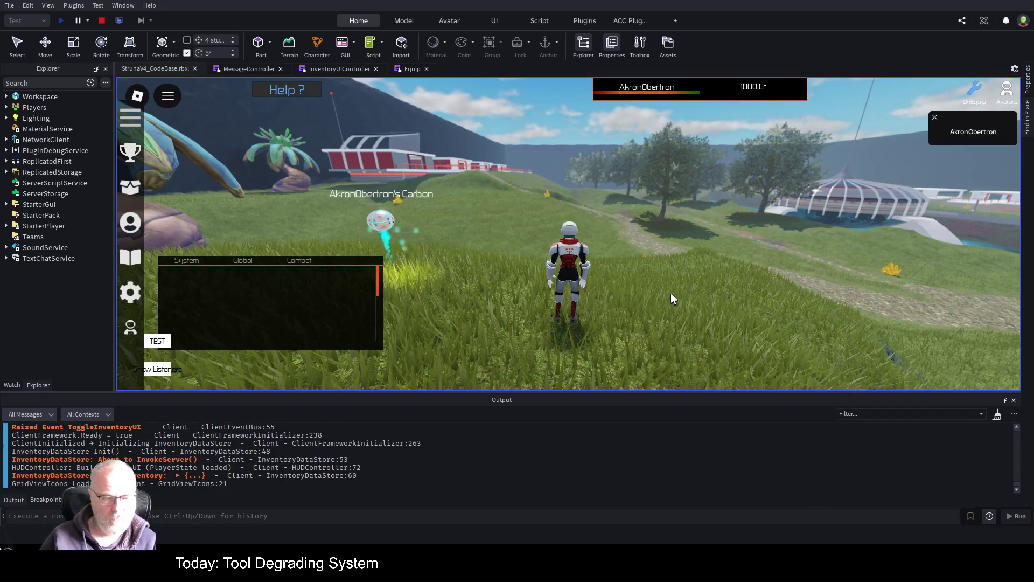
{"action": "key", "text": "i"}
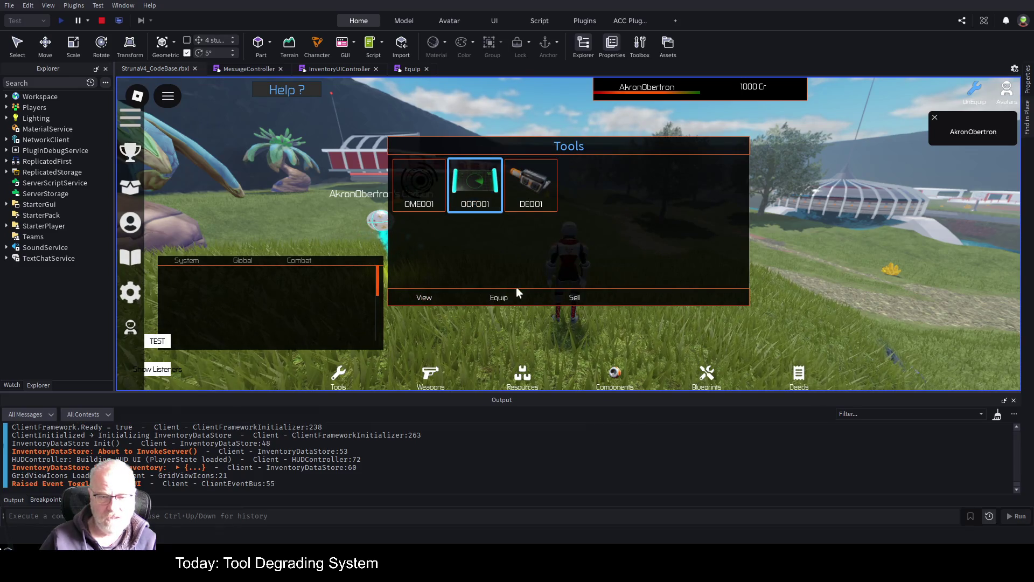
{"action": "left_click", "coordinate": [499, 296]}
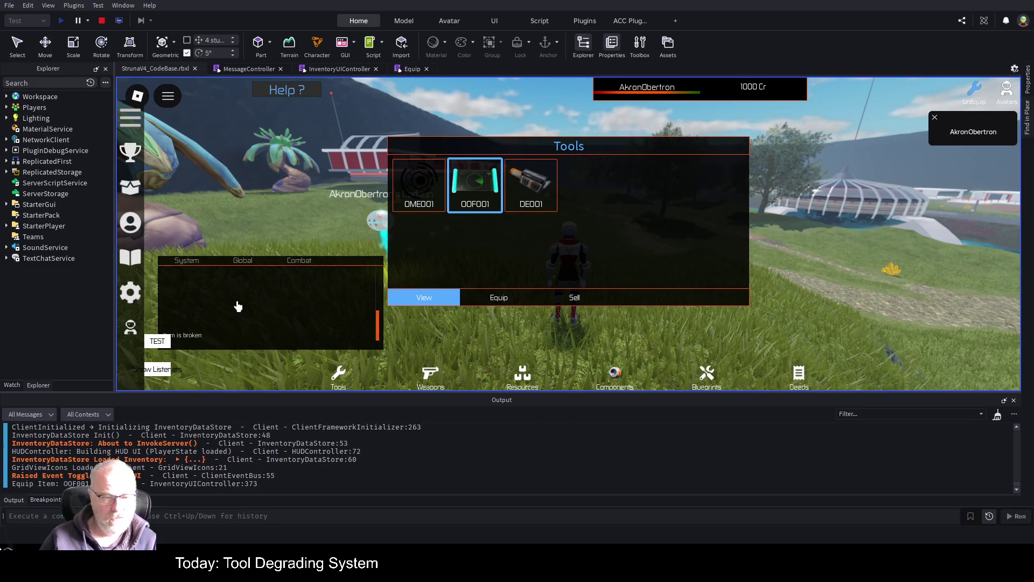
{"action": "left_click_drag", "start_coordinate": [241, 298], "coordinate": [229, 203]}
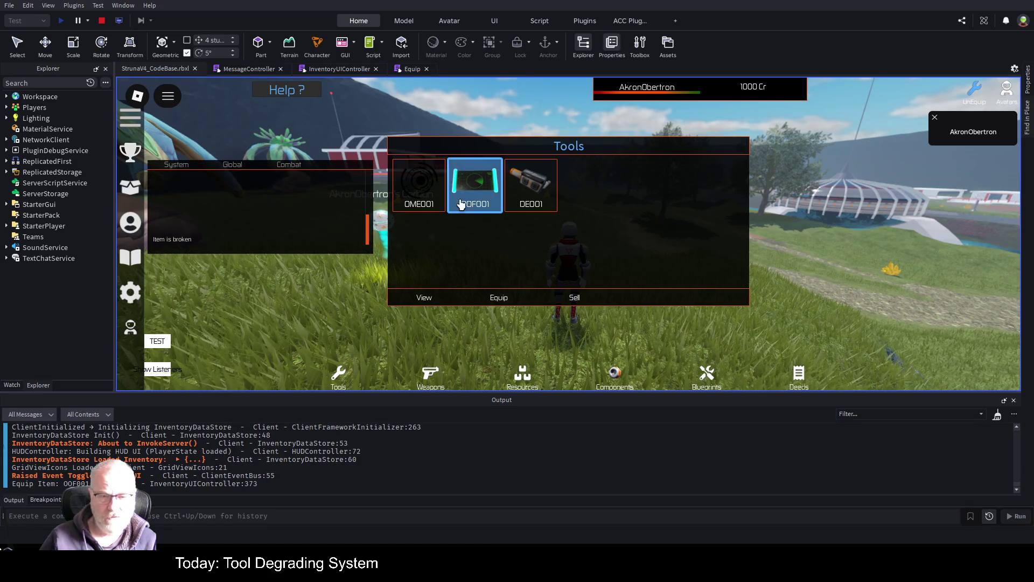
{"action": "left_click", "coordinate": [424, 298]}
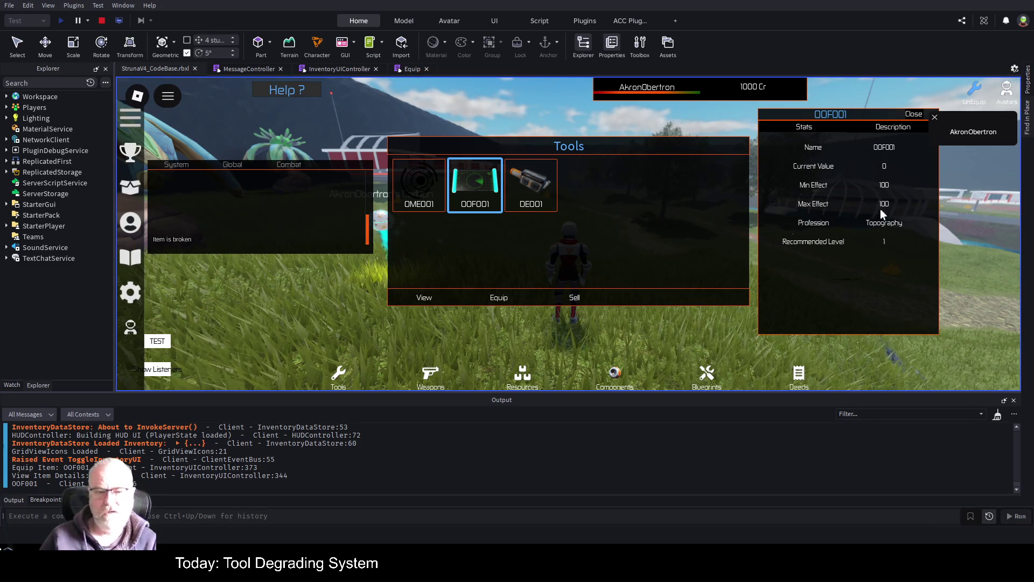
{"action": "left_click", "coordinate": [920, 114]}
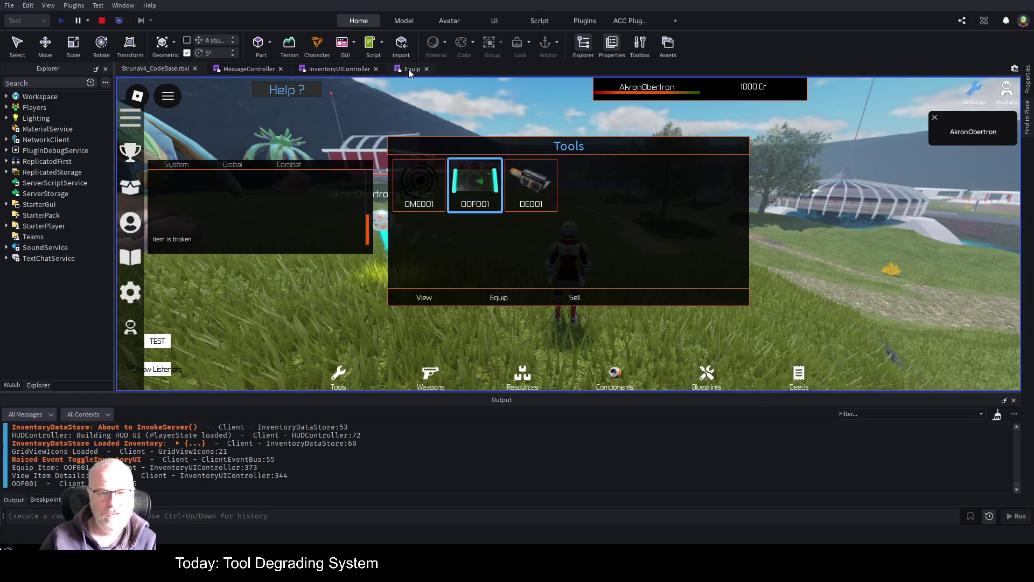
Select the DE001, OME001 and OOF001 tiles in the running game and raise the chat panel slightly
{"action": "left_click", "coordinate": [409, 68]}
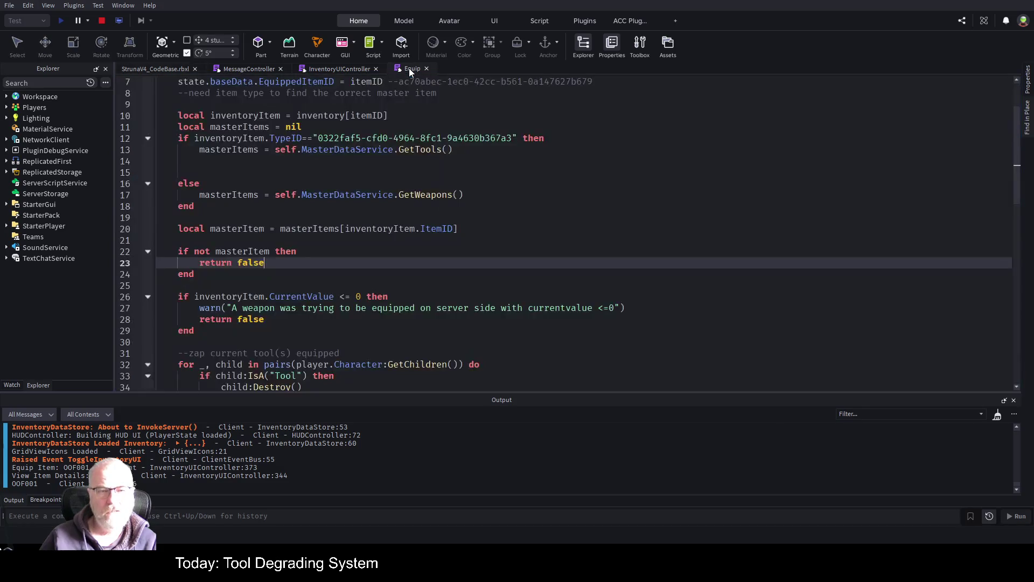
{"action": "left_click", "coordinate": [167, 70]}
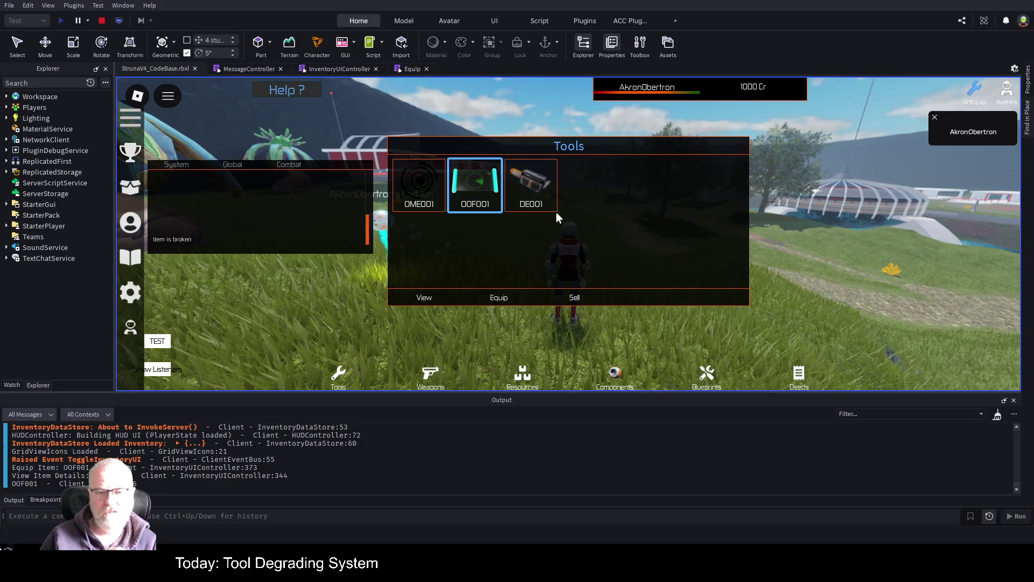
{"action": "left_click", "coordinate": [548, 195]}
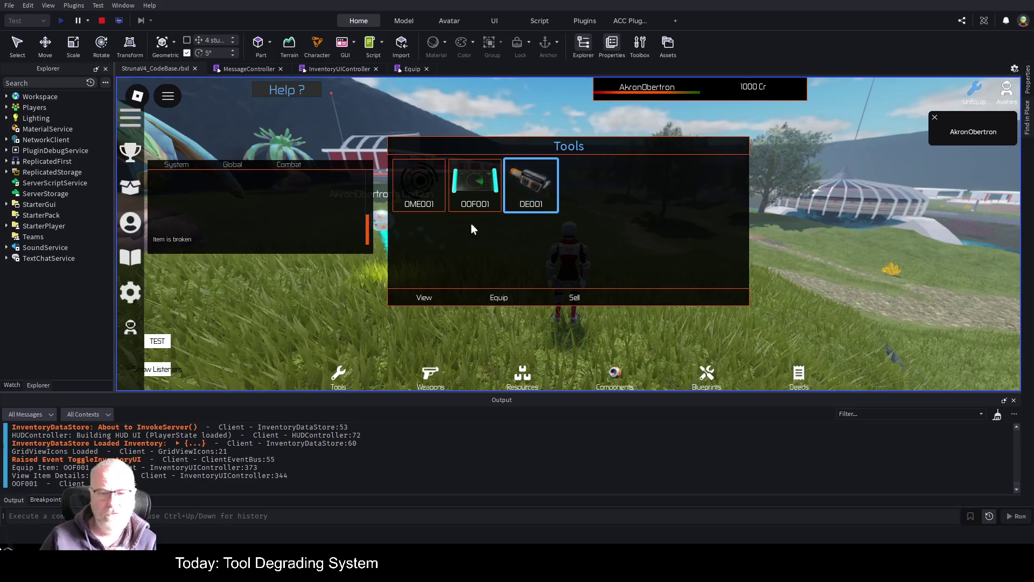
{"action": "left_click", "coordinate": [423, 184]}
{"action": "left_click", "coordinate": [473, 187]}
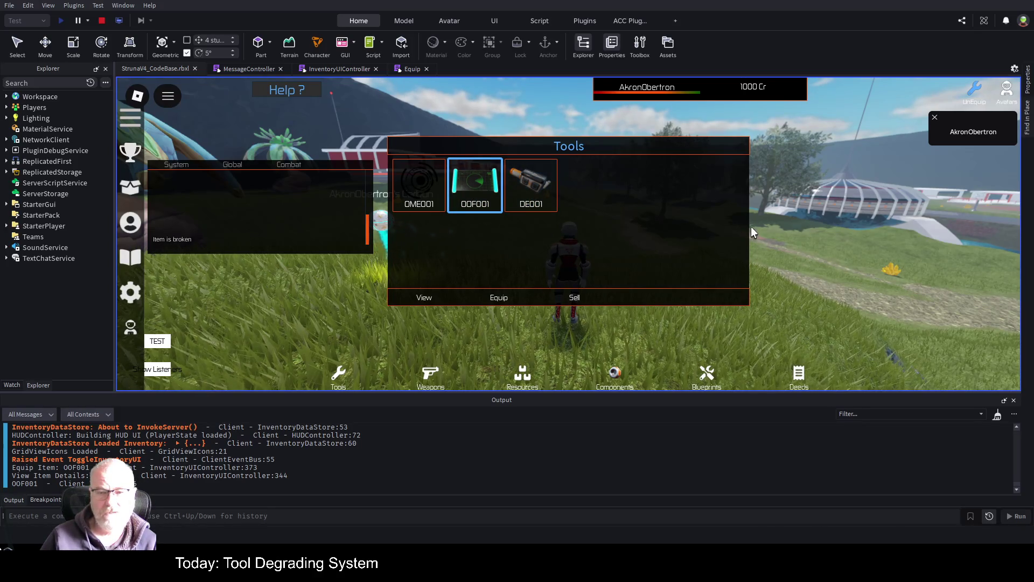
{"action": "left_click_drag", "start_coordinate": [317, 188], "coordinate": [316, 165]}
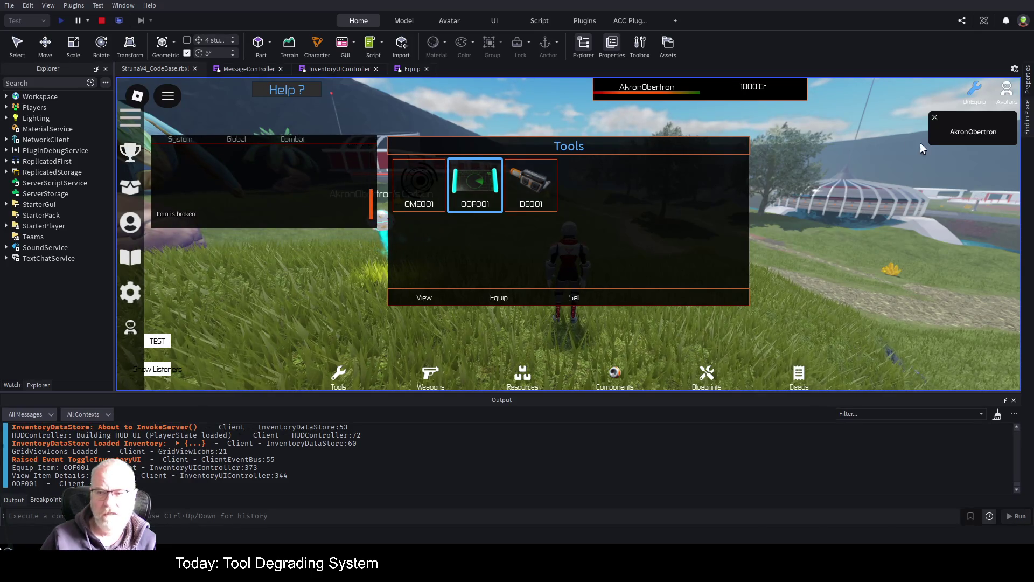
Close the Tools inventory and run the character along the platform toward the portal
{"action": "key", "text": "i"}
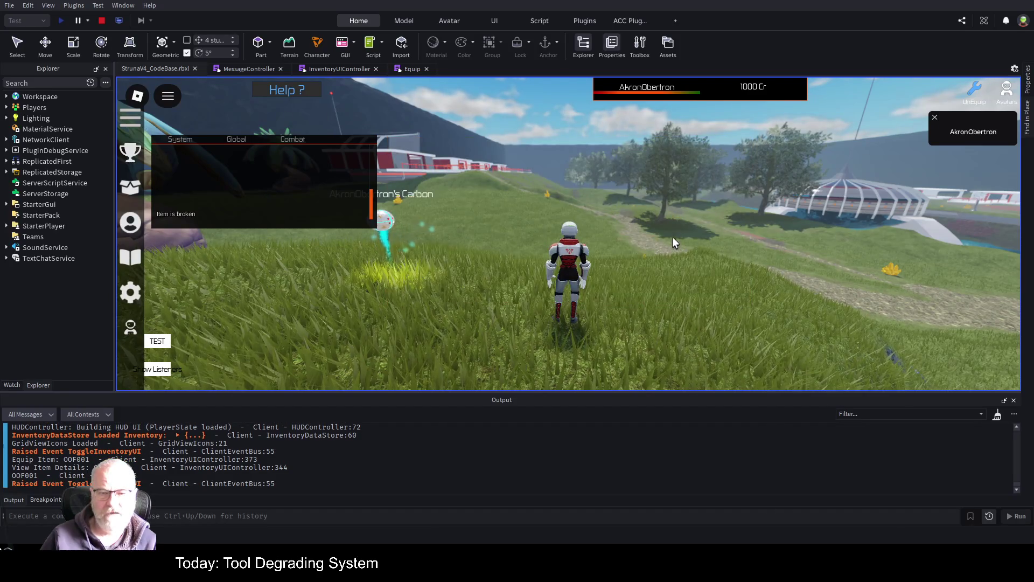
{"action": "key", "text": "w"}
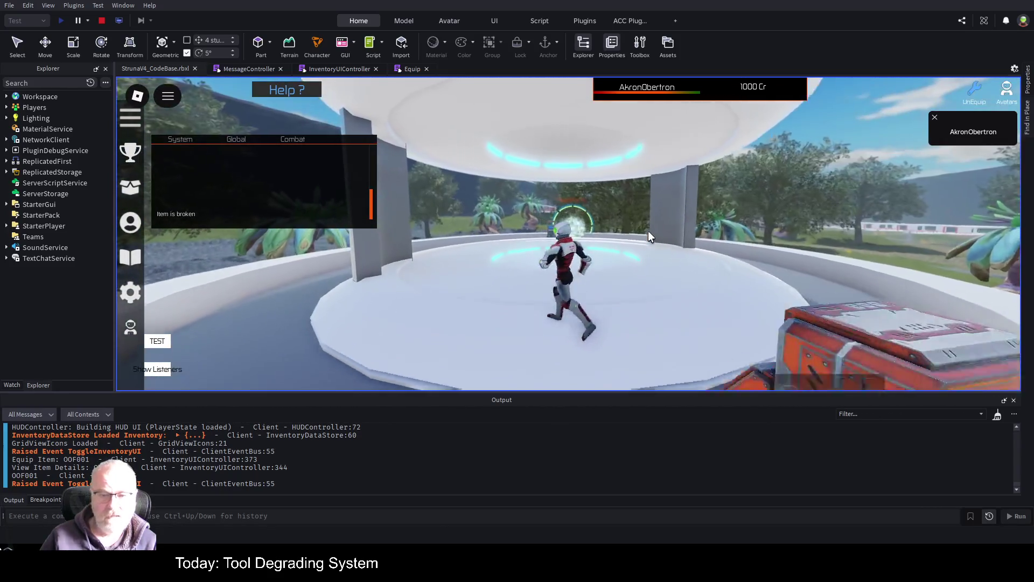
{"action": "key", "text": "w"}
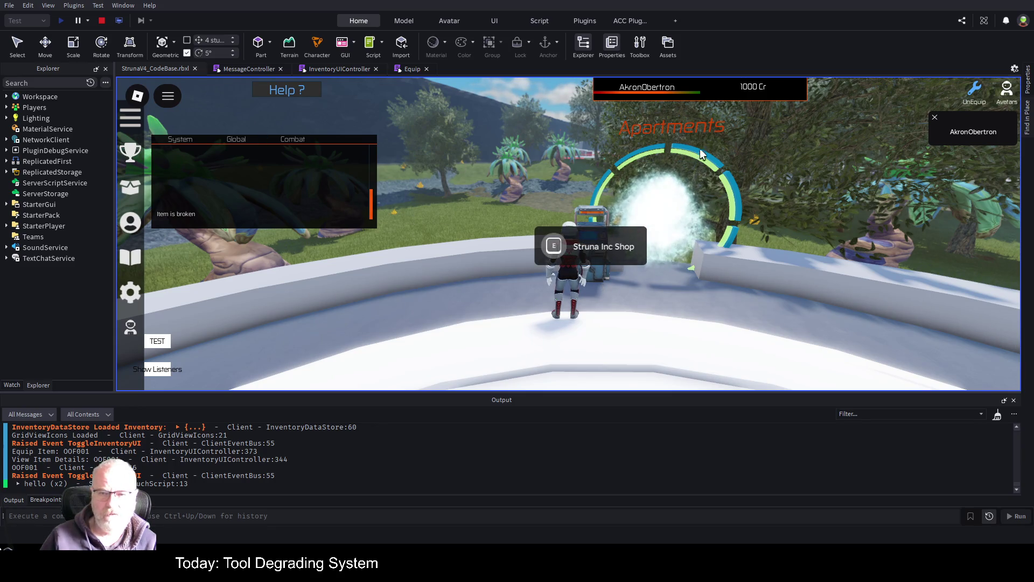
{"action": "key", "text": "i"}
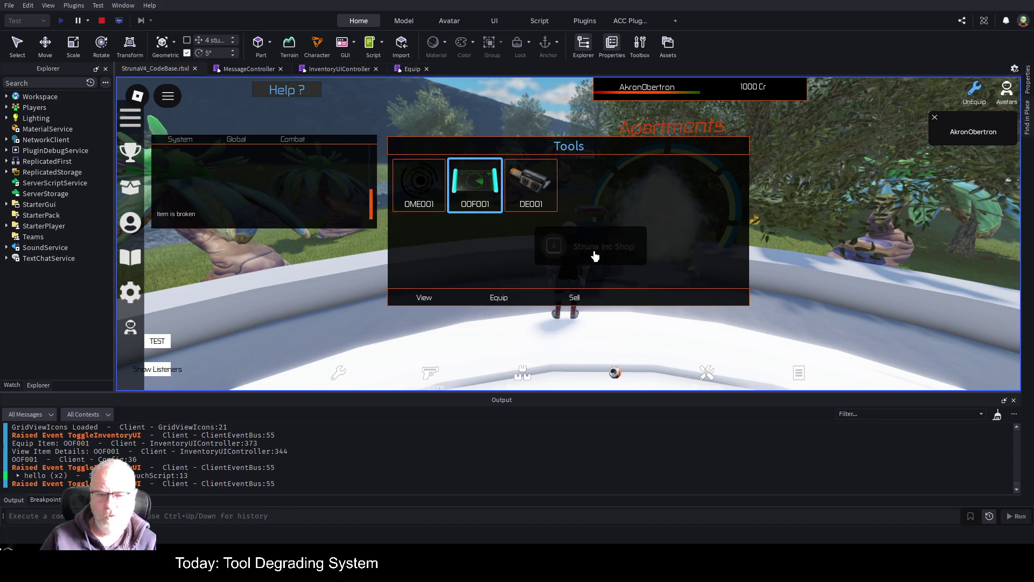
{"action": "key", "text": "i"}
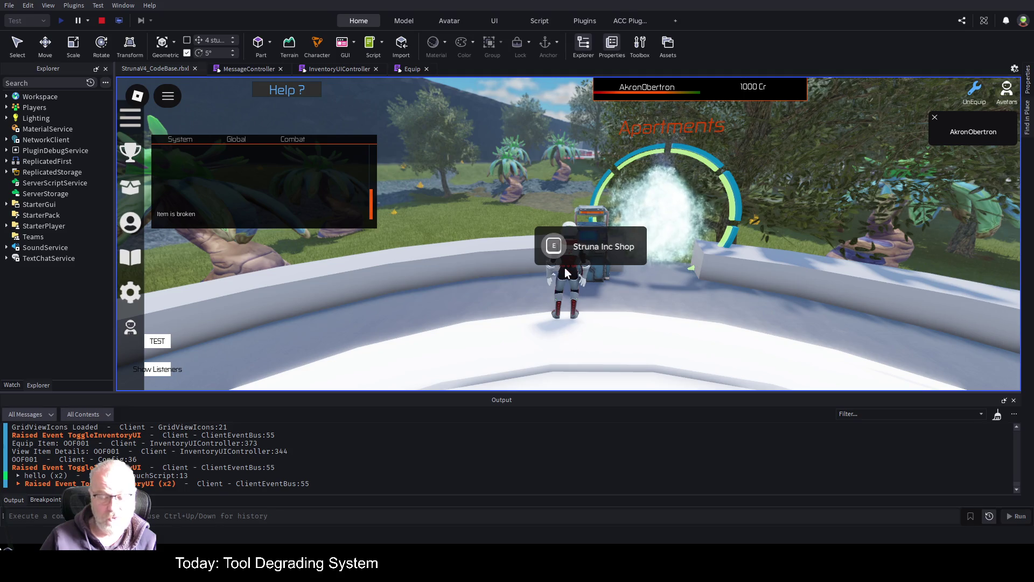
Walk through the Apartments portal, run along the walkway, then stop the playtest
{"action": "key", "text": "s"}
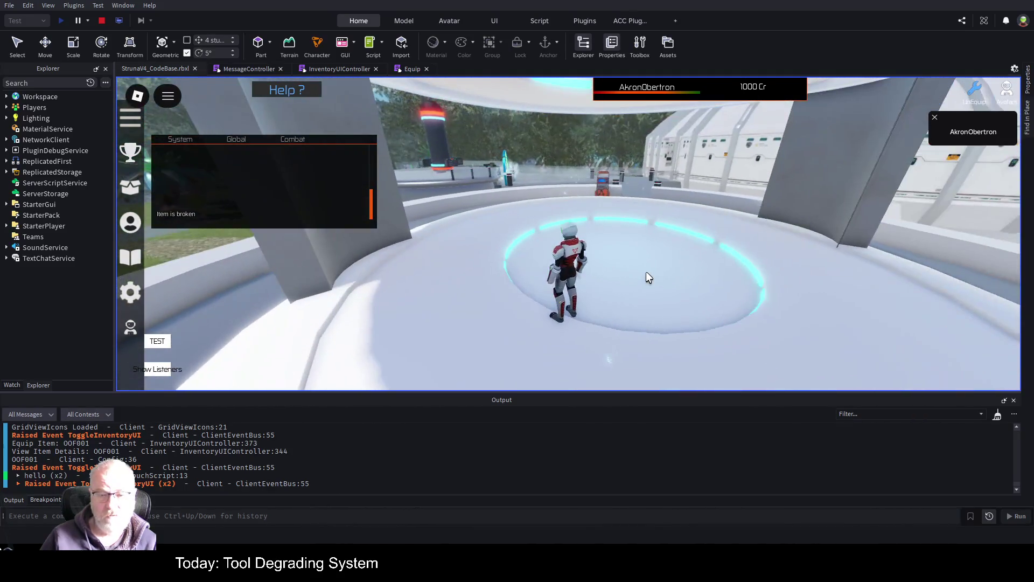
{"action": "key", "text": "w"}
{"action": "key", "text": "w"}
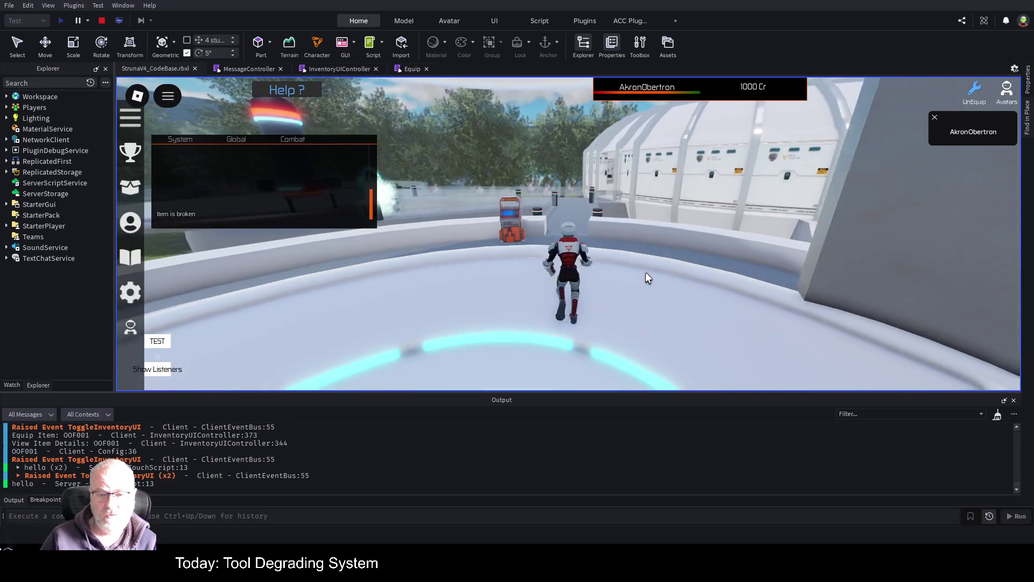
{"action": "key", "text": "w"}
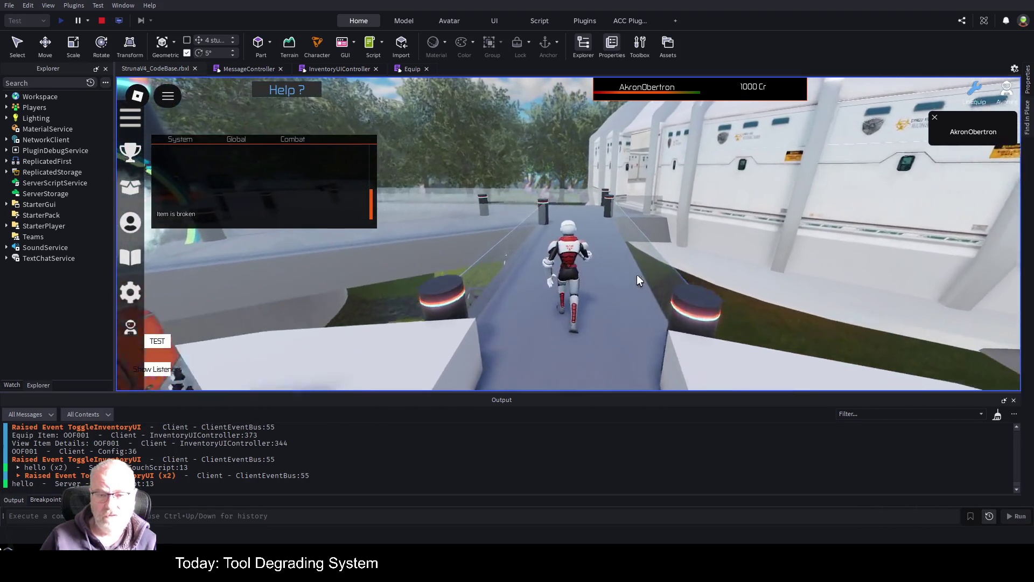
{"action": "key", "text": "w"}
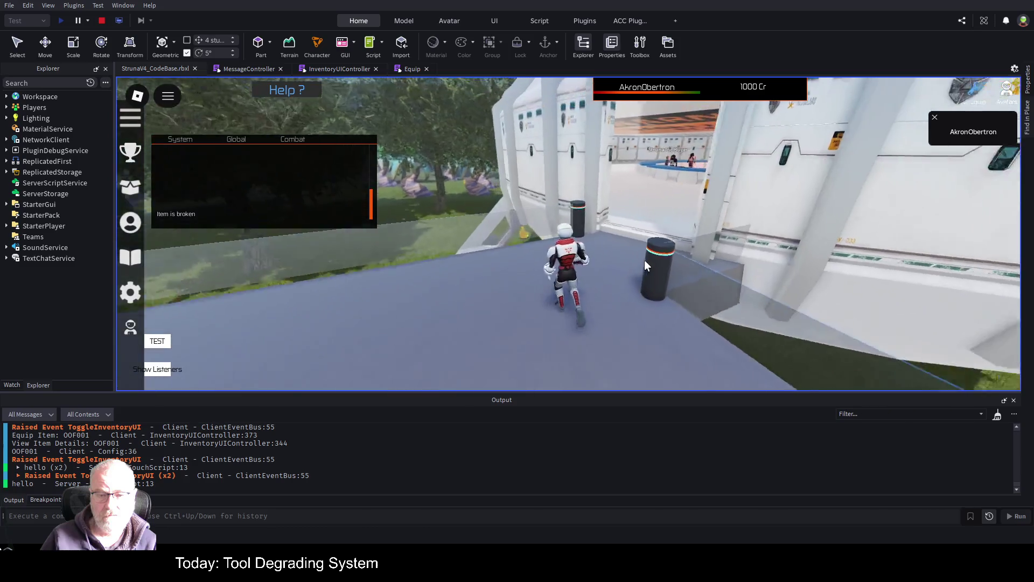
{"action": "key", "text": "s"}
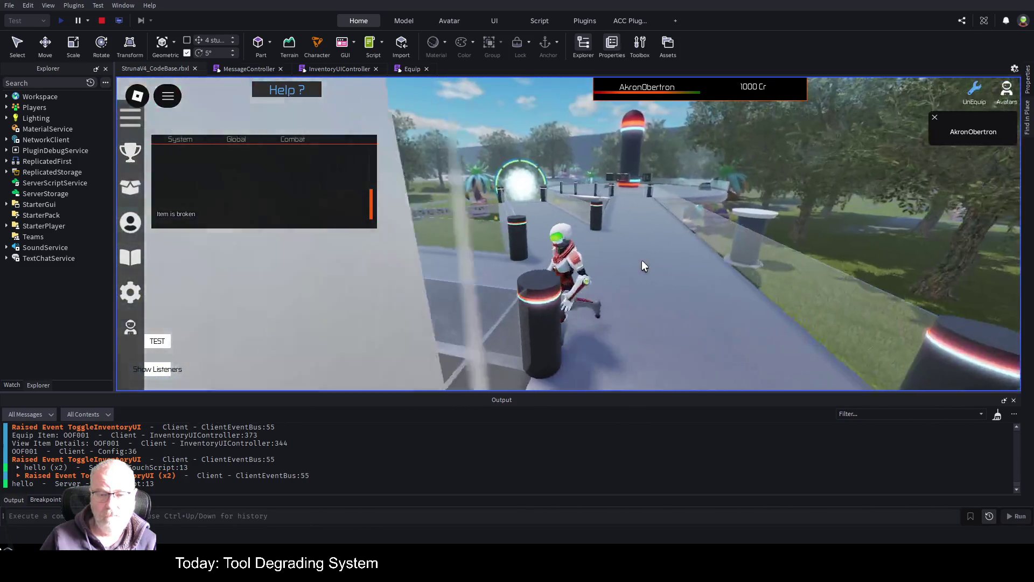
{"action": "key", "text": "w"}
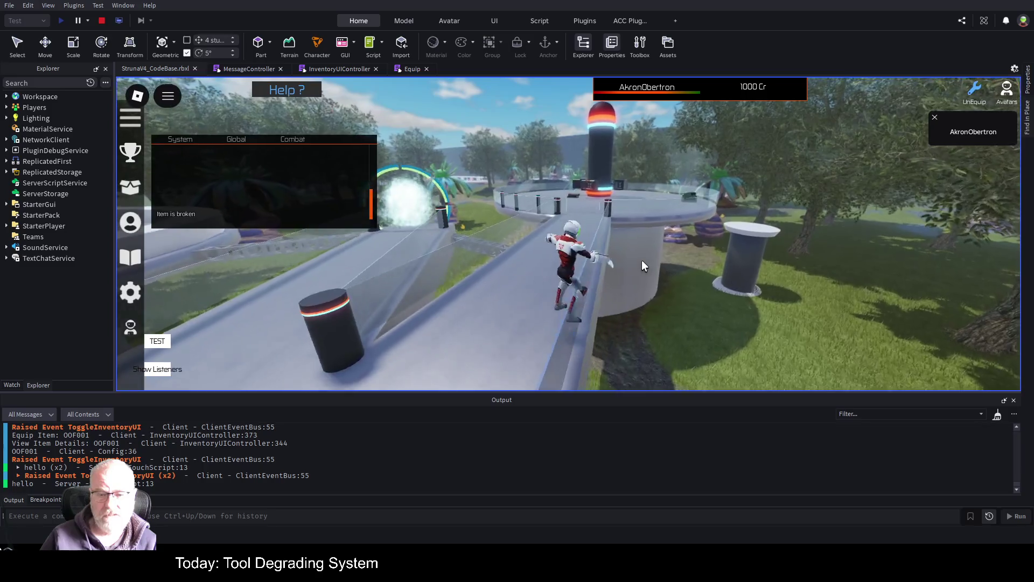
{"action": "left_click", "coordinate": [101, 20]}
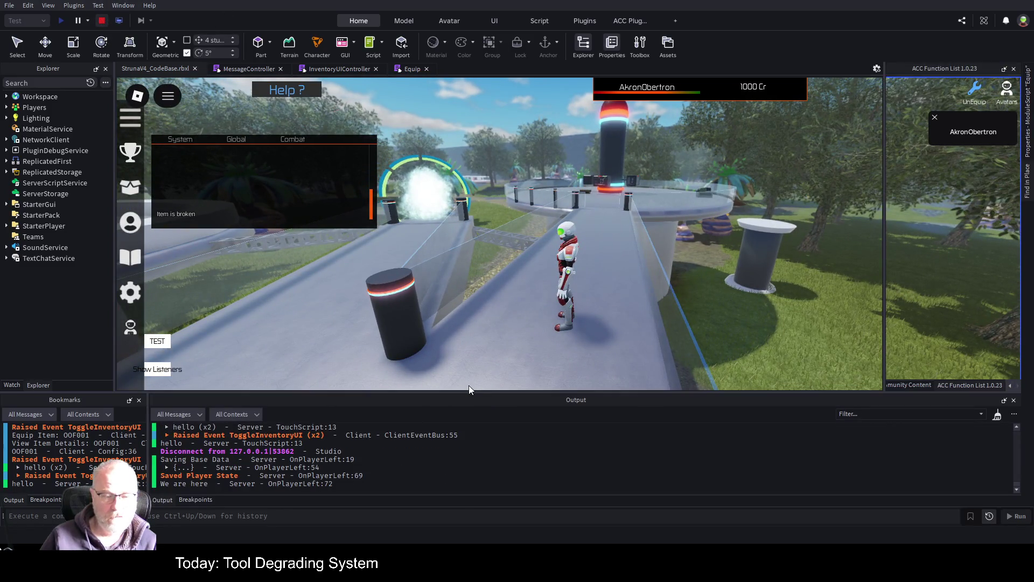
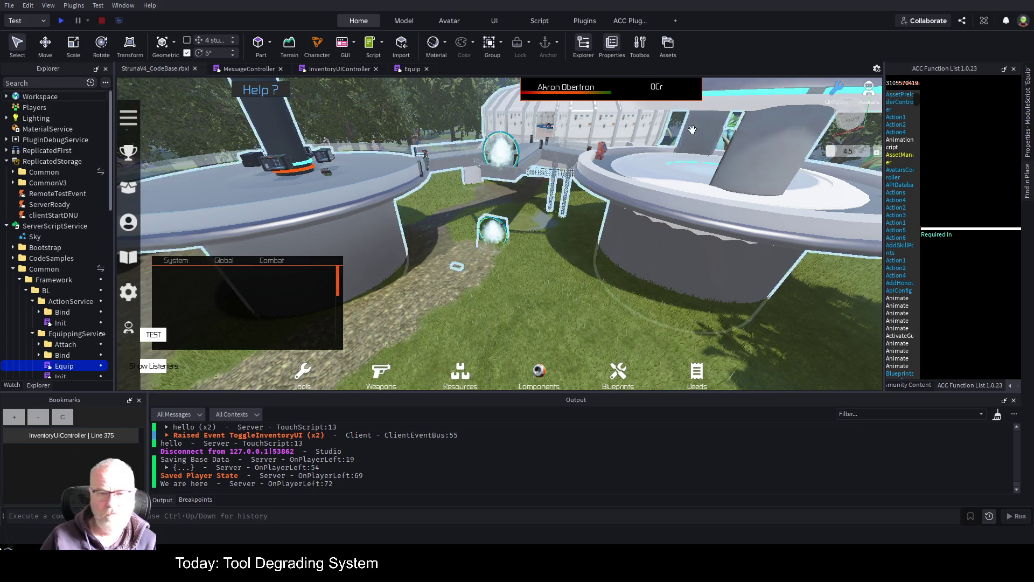
Start a playtest from the Home tab so the character spawns with 1000 Cr
{"action": "left_click", "coordinate": [61, 22]}
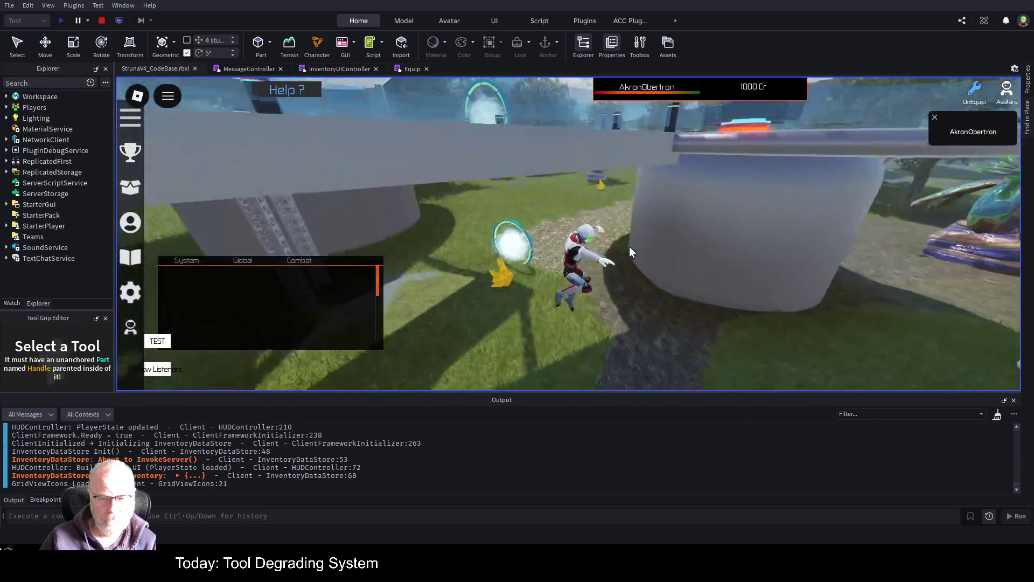
Run the character across the grass past the portal toward the yellow crystal
{"action": "key", "text": "w"}
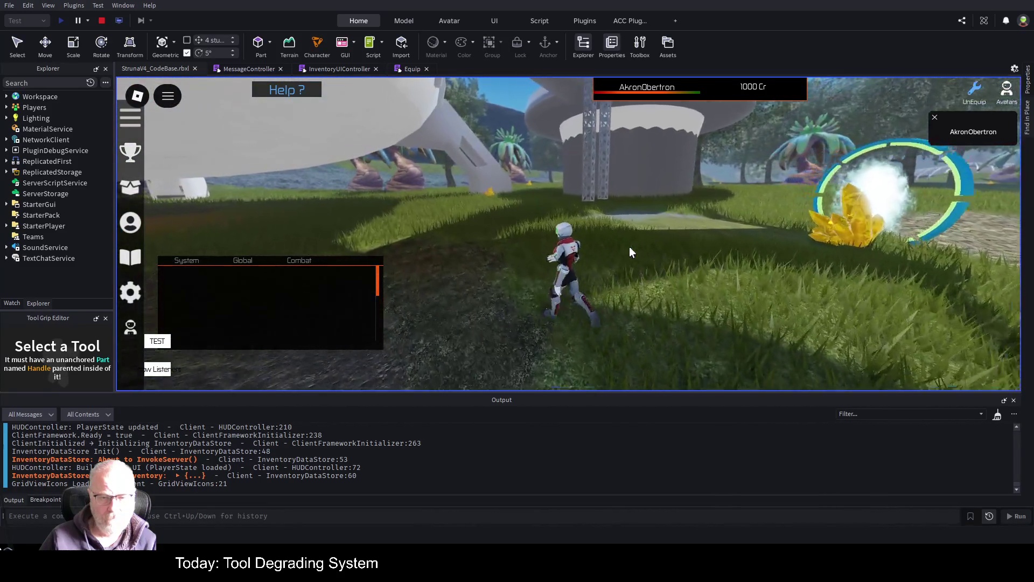
{"action": "key", "text": "d"}
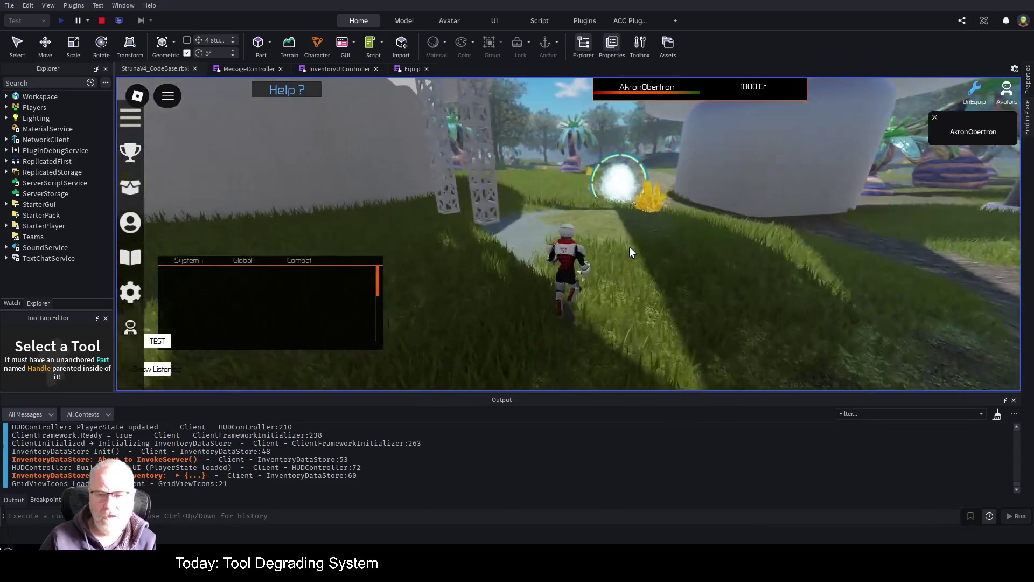
{"action": "key", "text": "w"}
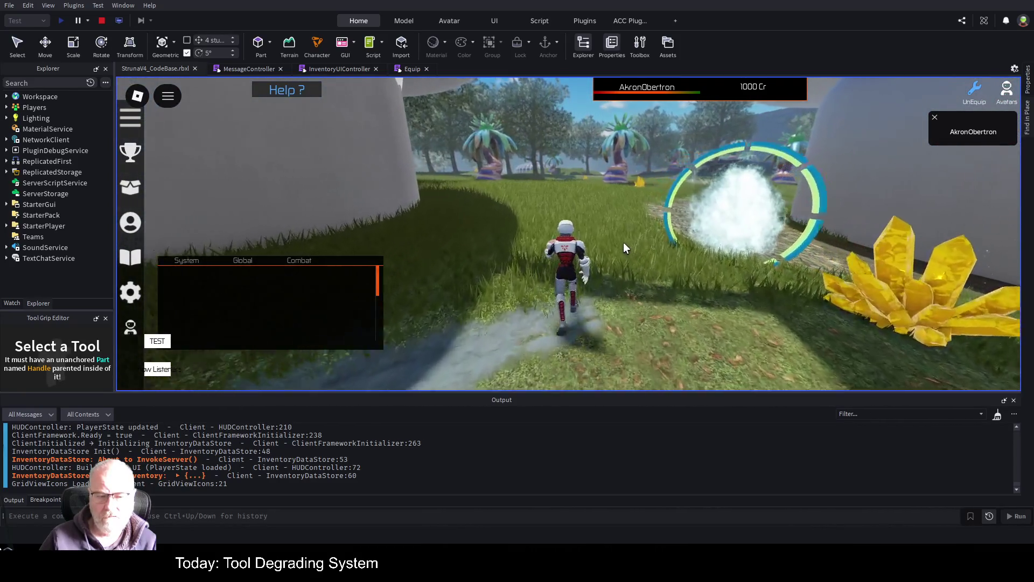
{"action": "key", "text": "a"}
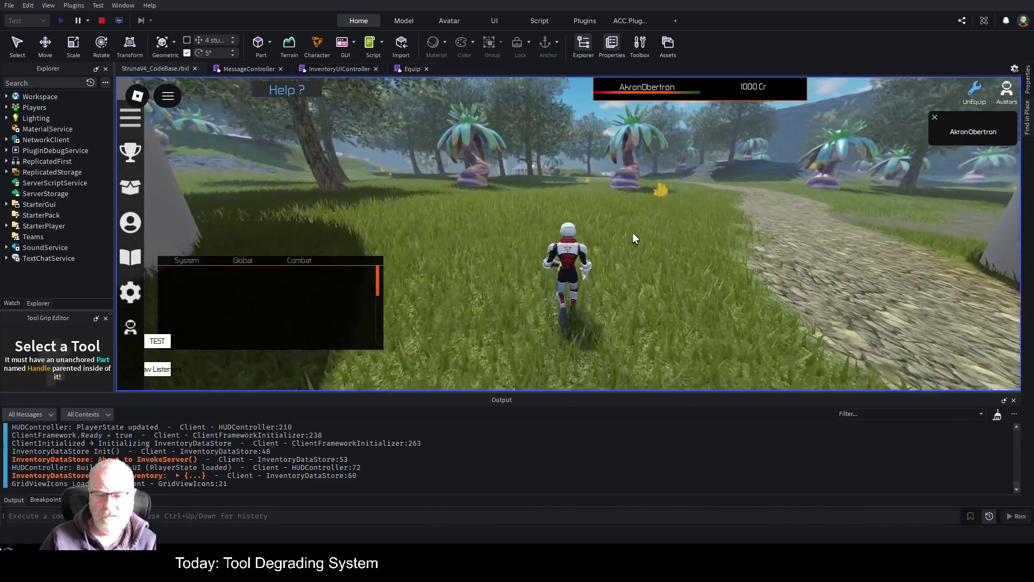
{"action": "key", "text": "a"}
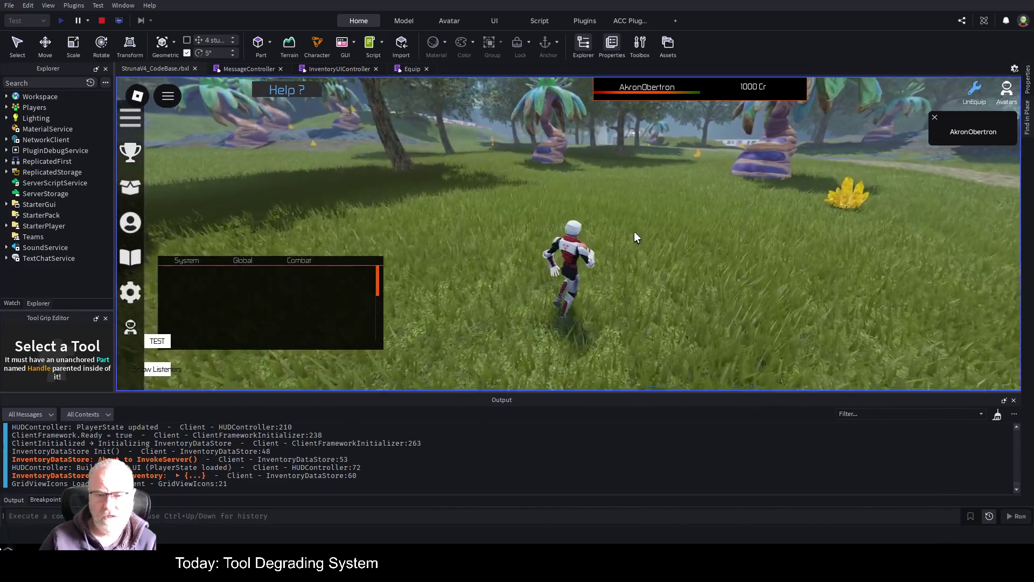
{"action": "key", "text": "a"}
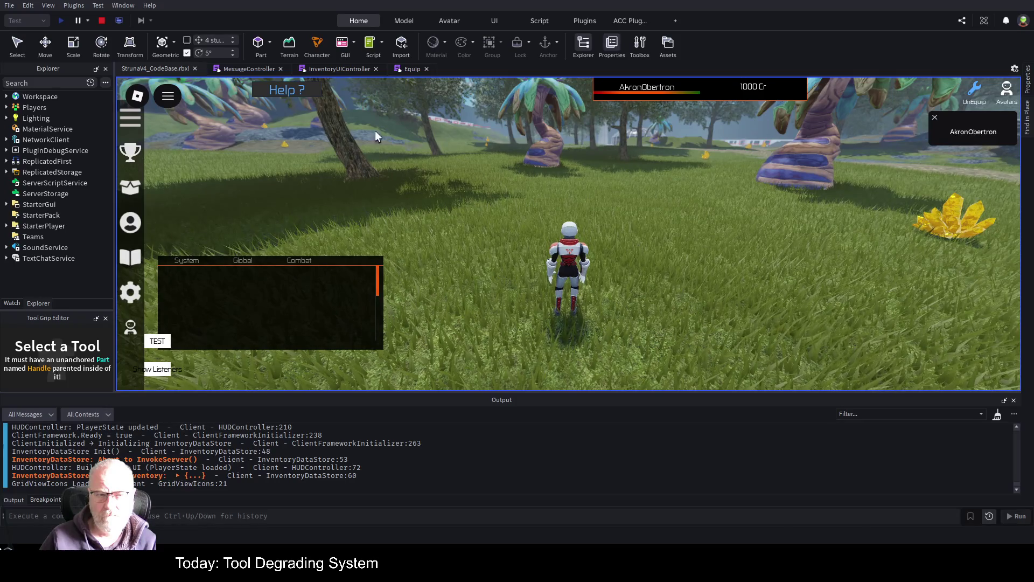
Check OOF001's stats in the Tools inventory, then equip the OOF001 tool
{"action": "key", "text": "i"}
{"action": "left_click", "coordinate": [476, 188]}
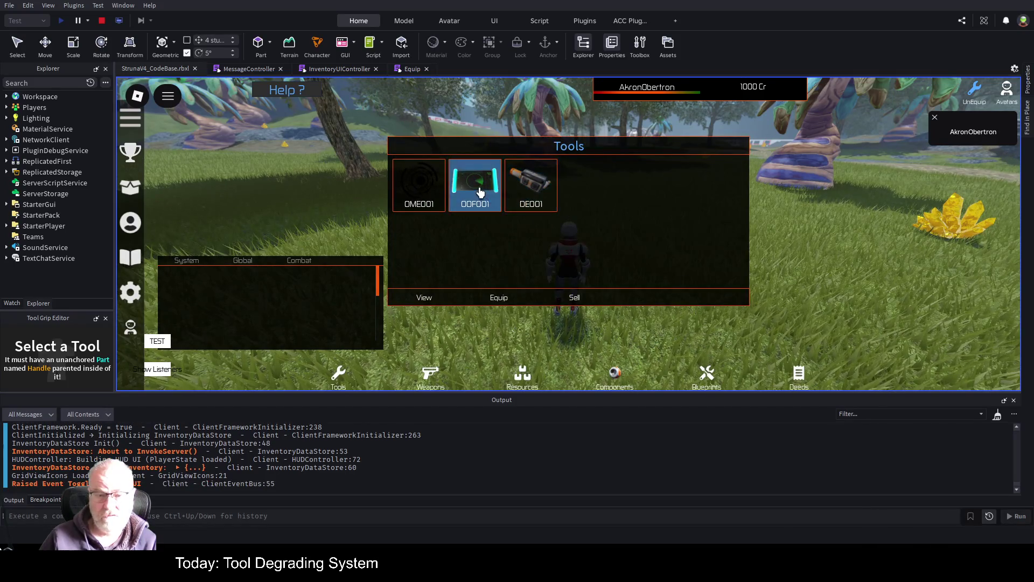
{"action": "left_click", "coordinate": [425, 297]}
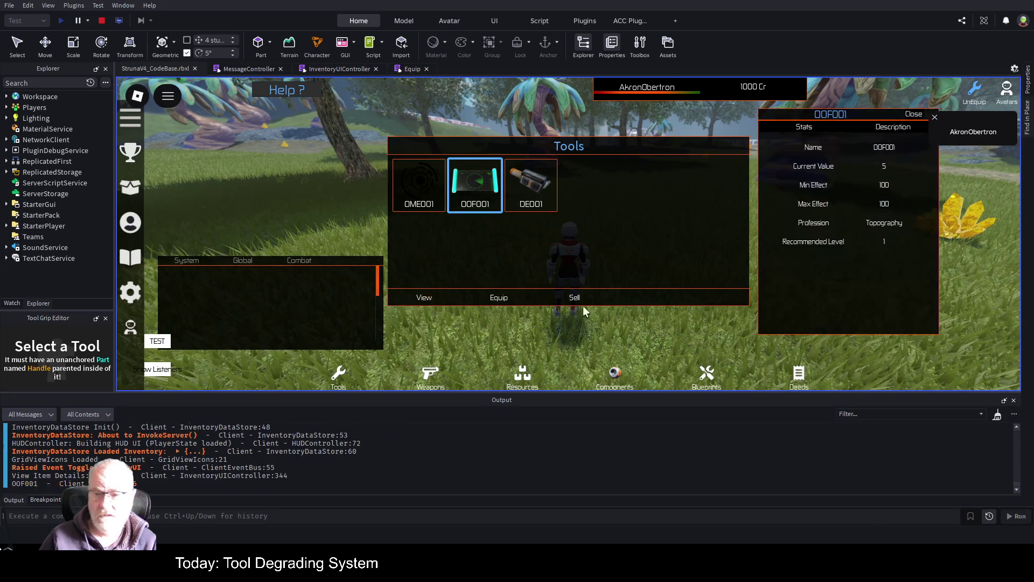
{"action": "left_click", "coordinate": [914, 123]}
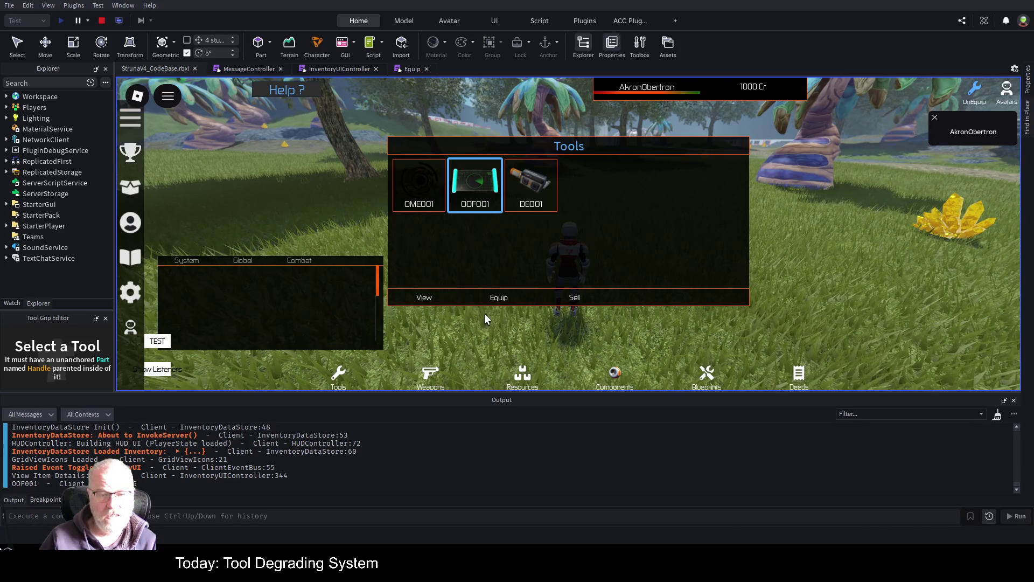
{"action": "left_click", "coordinate": [506, 298]}
{"action": "left_click", "coordinate": [689, 279]}
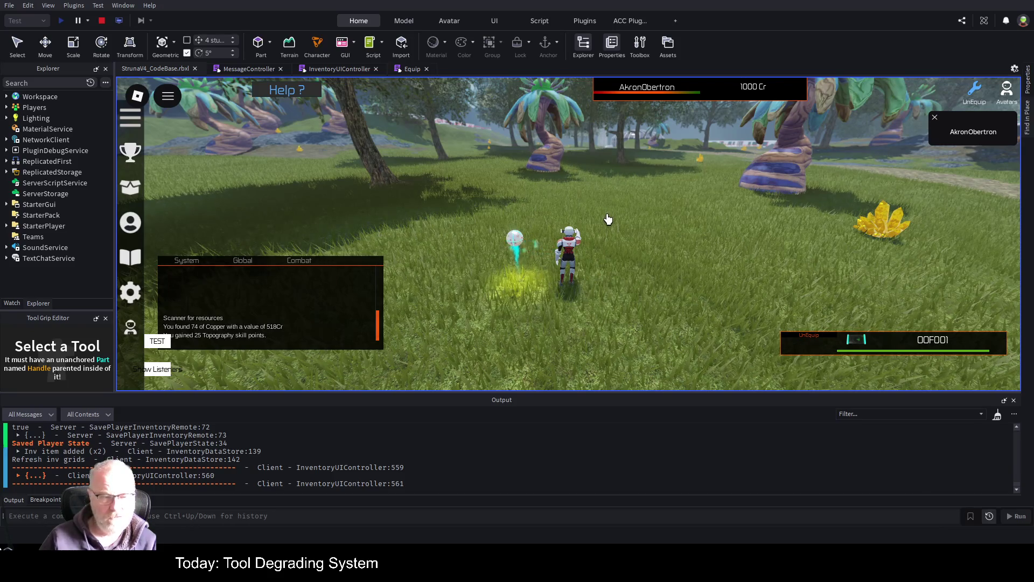
Recheck OOF001's stats showing Current Value 4, close the inventory, and unequip it with key 1
{"action": "scroll", "coordinate": [607, 219], "scroll_direction": "up", "scroll_amount": 4}
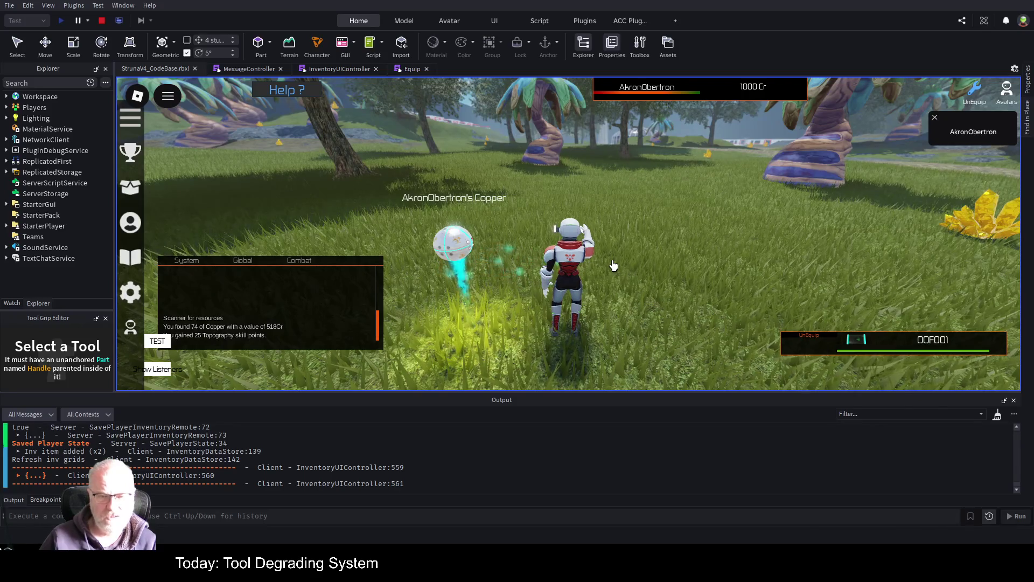
{"action": "left_click", "coordinate": [474, 192]}
{"action": "left_click", "coordinate": [435, 301]}
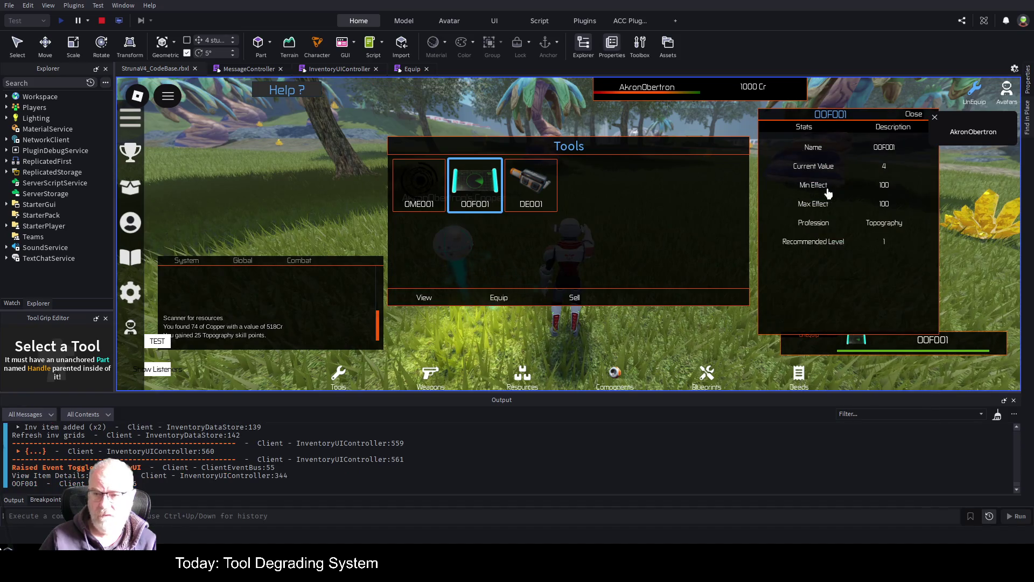
{"action": "left_click", "coordinate": [913, 114]}
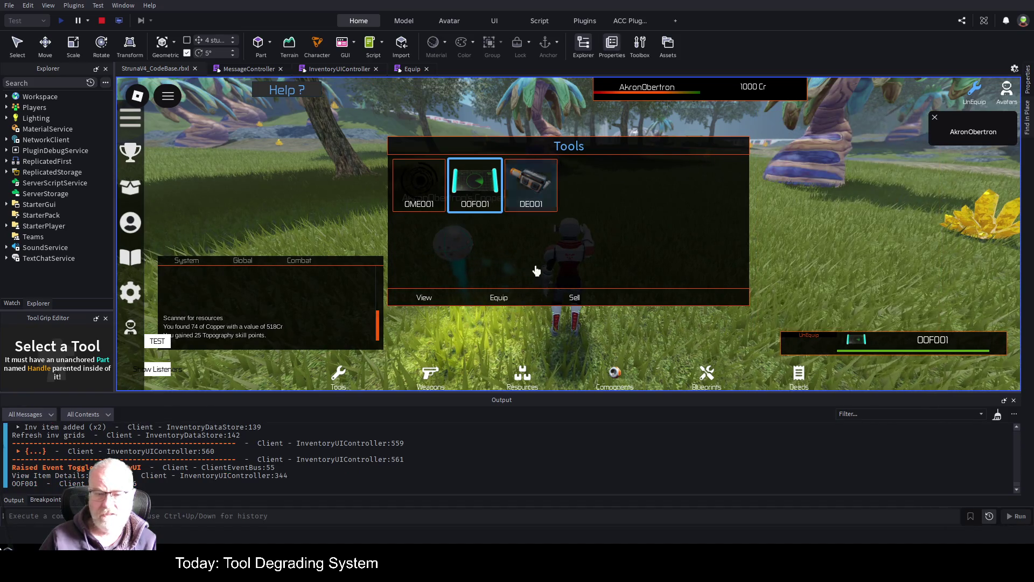
{"action": "left_click", "coordinate": [753, 304]}
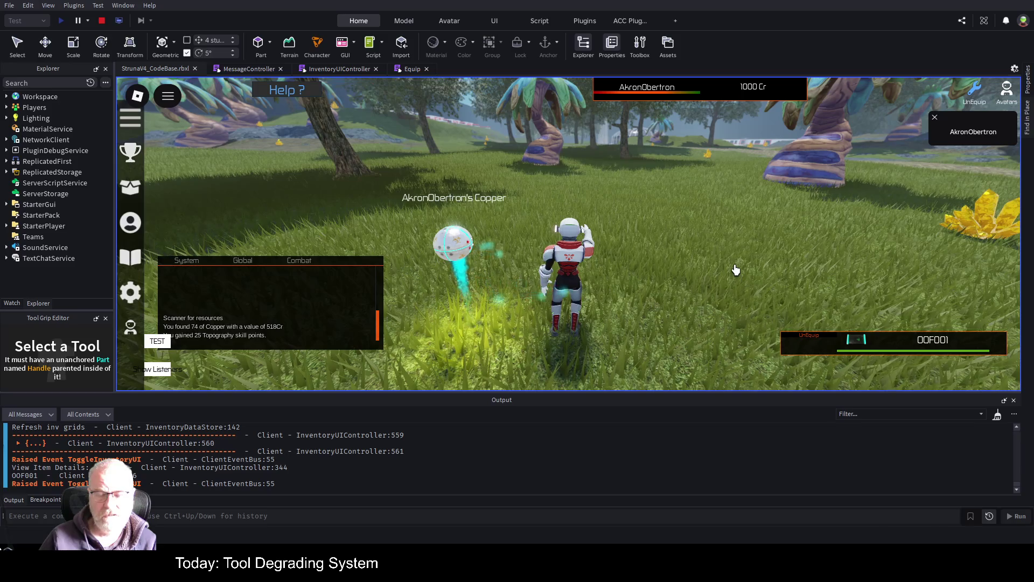
{"action": "key", "text": "1"}
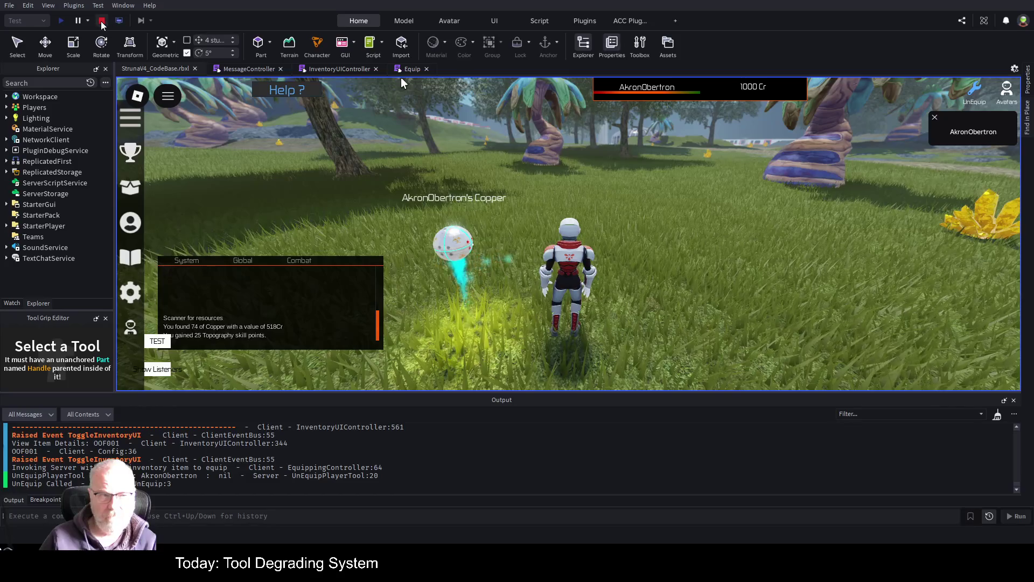
Stop the playtest, restart it with F5, and turn the camera around the respawned character
{"action": "left_click", "coordinate": [119, 22]}
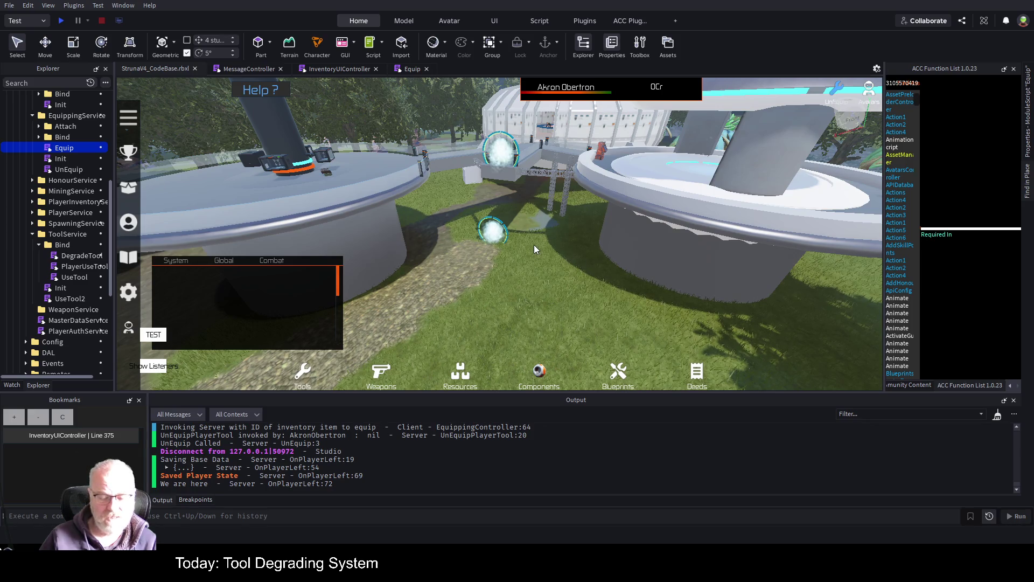
{"action": "key", "text": "F5"}
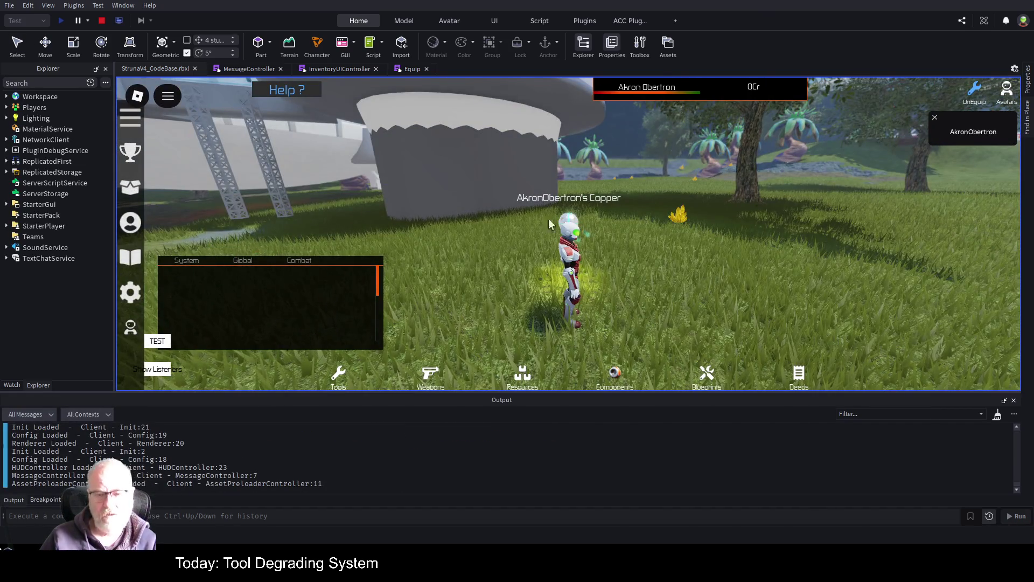
{"action": "key", "text": "d"}
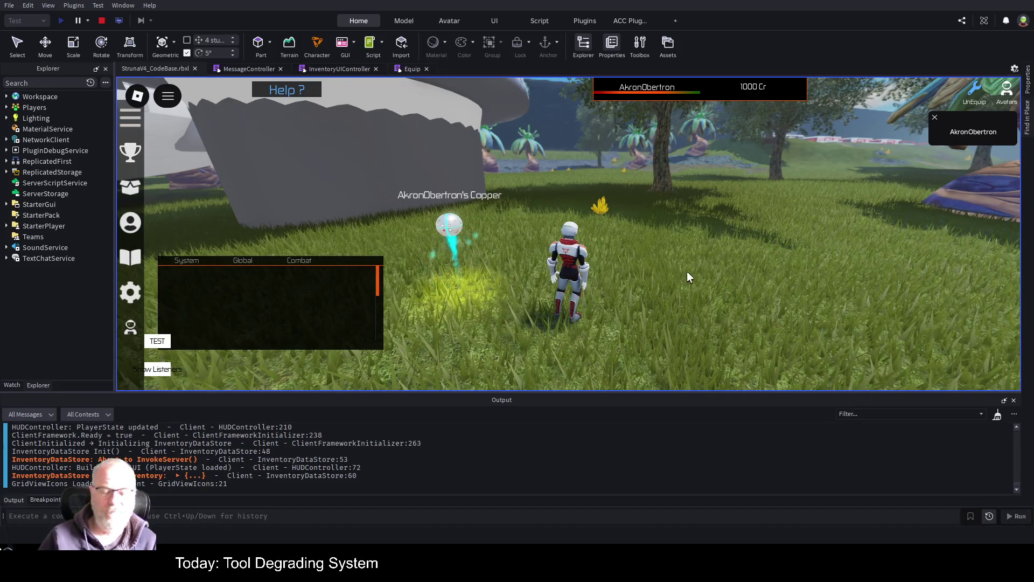
View OOF001's stats in the inventory, confirming Current Value 4 persisted, then stop the playtest
{"action": "key", "text": "Right"}
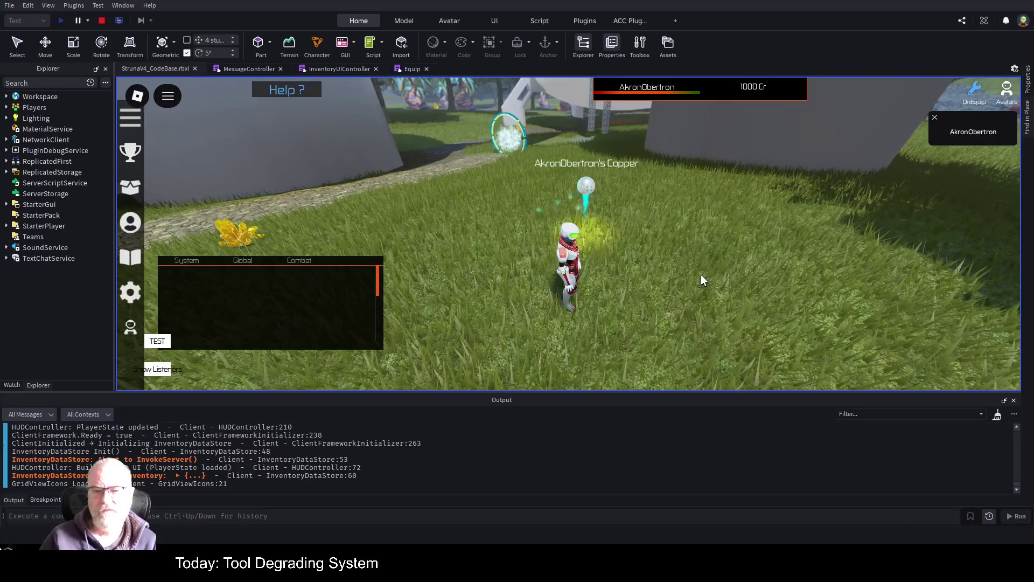
{"action": "key", "text": "i"}
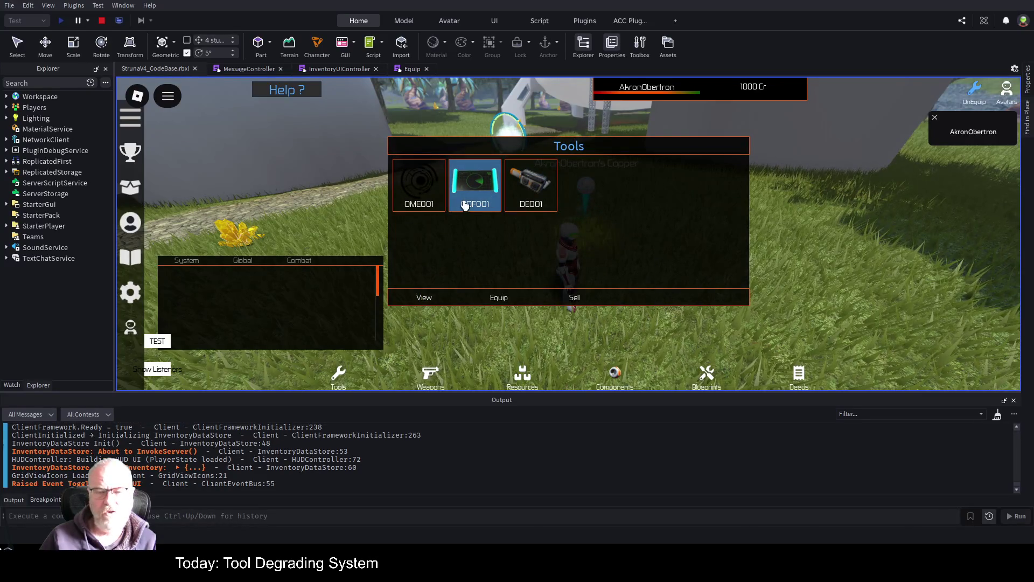
{"action": "left_click", "coordinate": [422, 200]}
{"action": "left_click", "coordinate": [465, 197]}
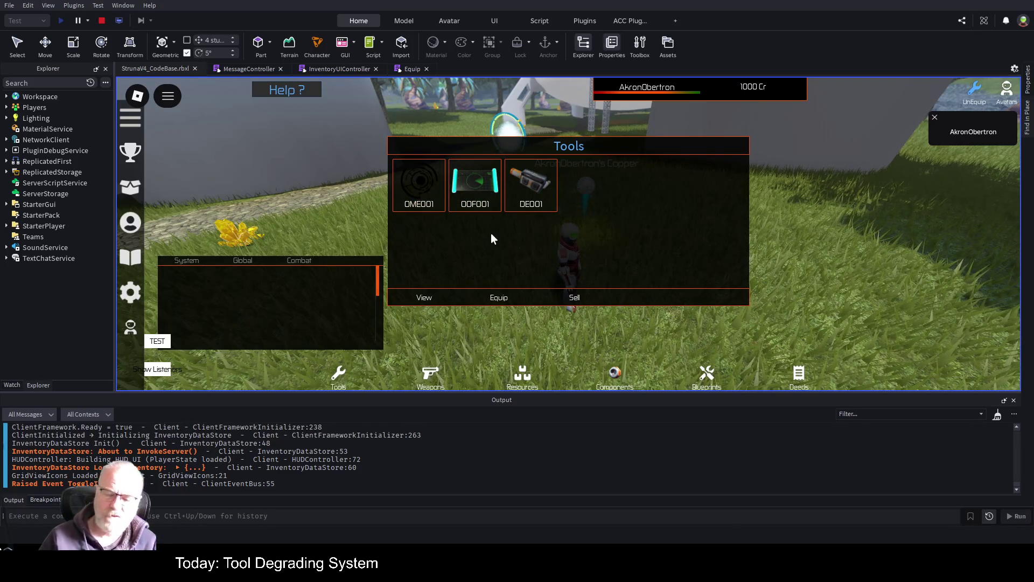
{"action": "left_click", "coordinate": [474, 185]}
{"action": "left_click", "coordinate": [431, 297]}
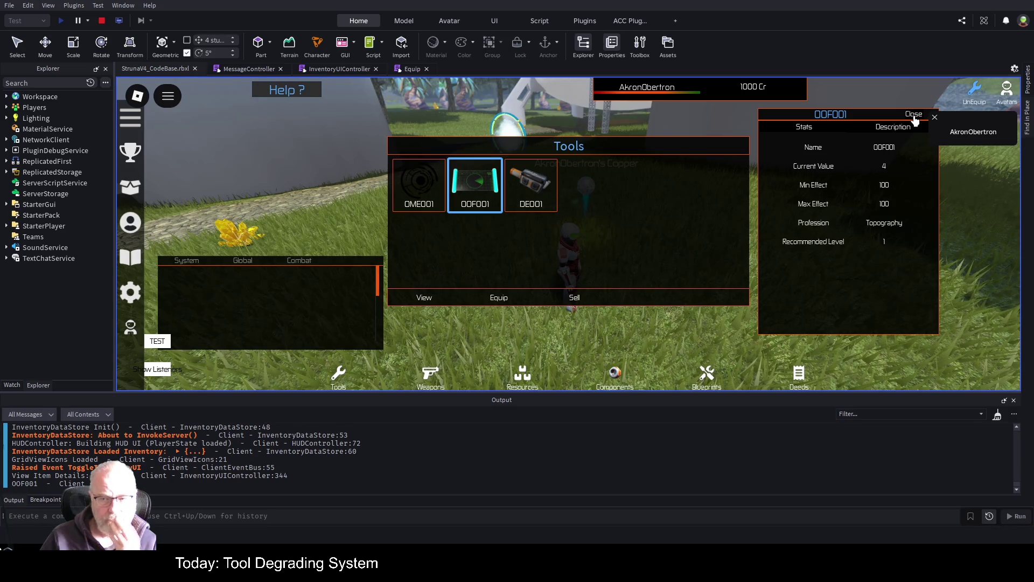
{"action": "left_click", "coordinate": [914, 115]}
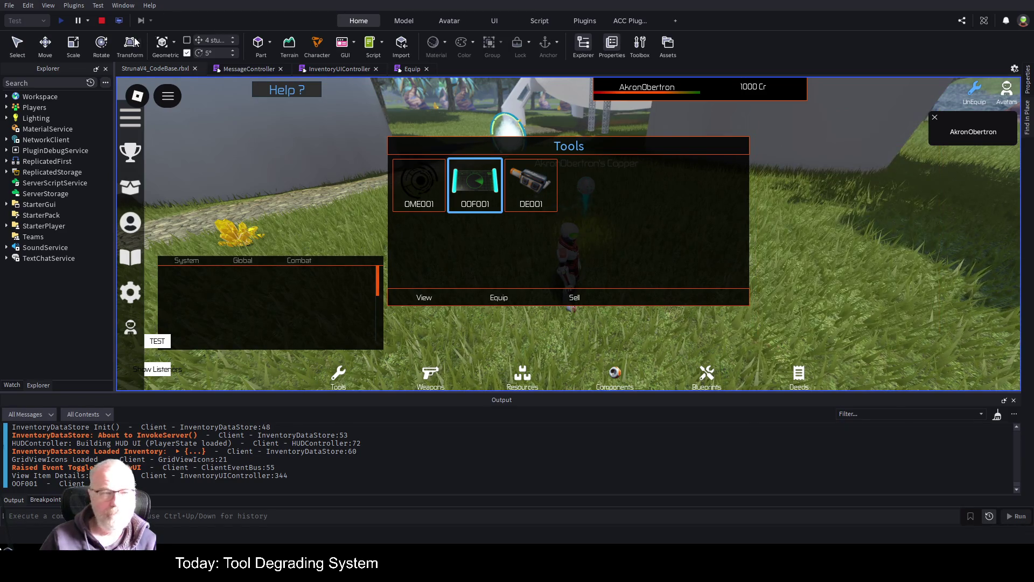
{"action": "left_click", "coordinate": [102, 20]}
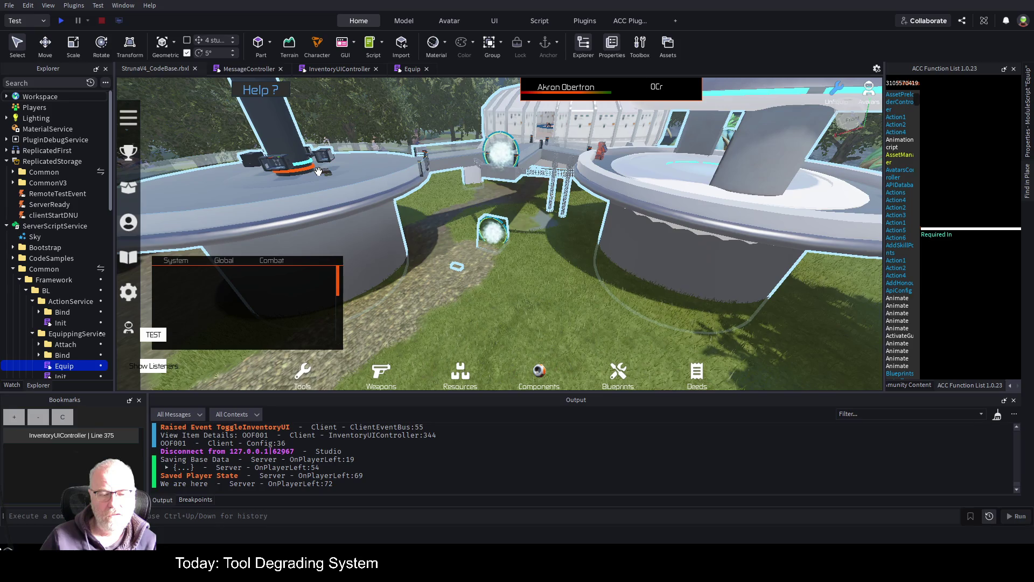
Start another playtest with F5, respawning on the grass near the copper crystal
{"action": "key", "text": "F5"}
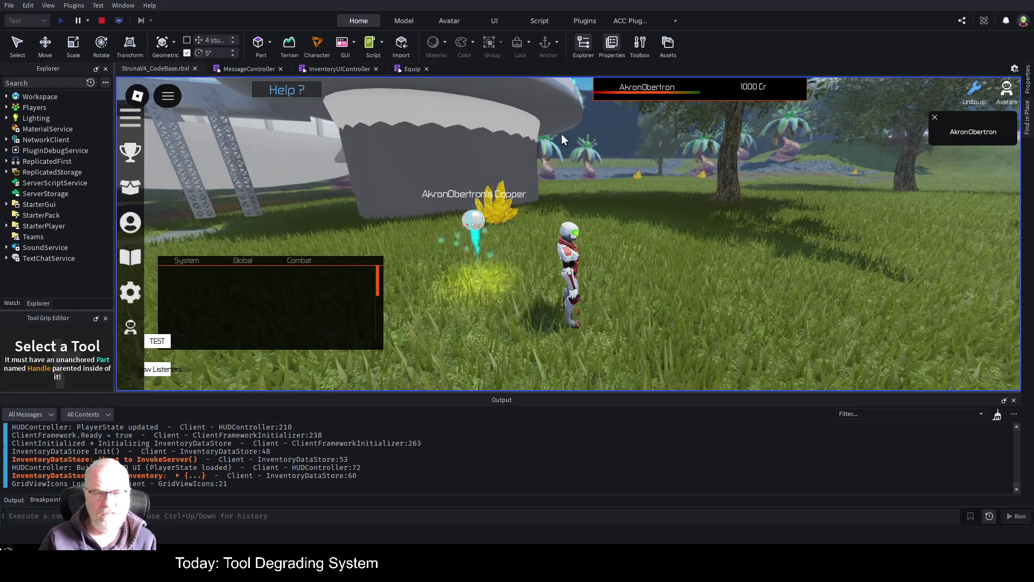
View OOF001's stats once more in the Tools inventory
{"action": "key", "text": "i"}
{"action": "left_click", "coordinate": [475, 183]}
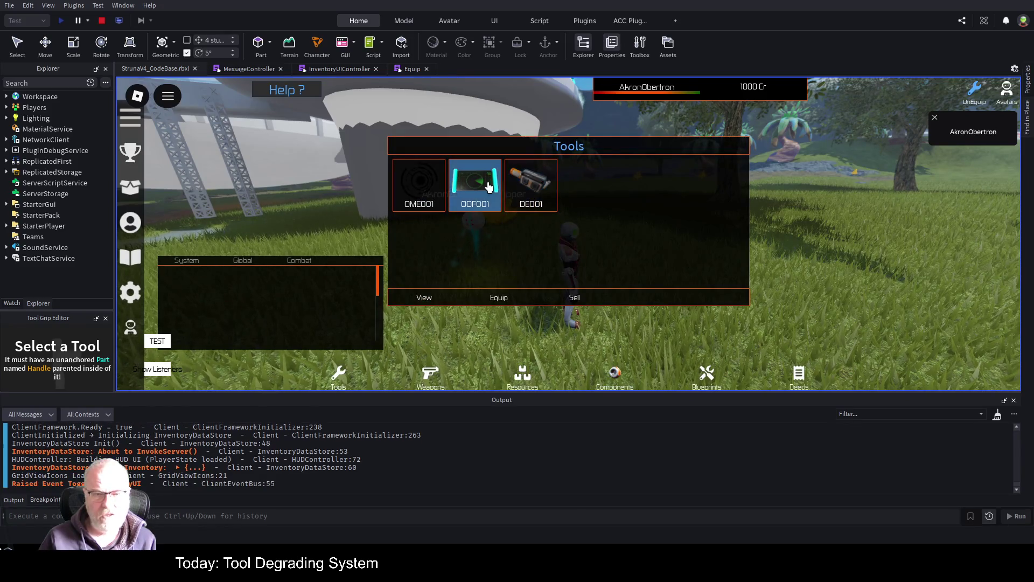
{"action": "left_click", "coordinate": [424, 297]}
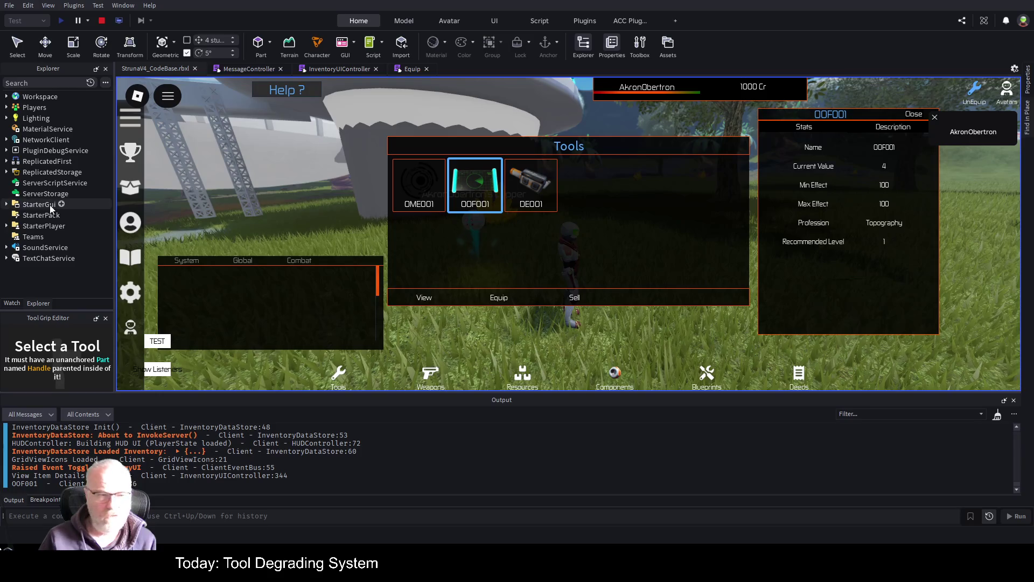
{"action": "key", "text": "i"}
Review the Professions list, showing Topography at 72 points, then stop the playtest
{"action": "left_click", "coordinate": [121, 226]}
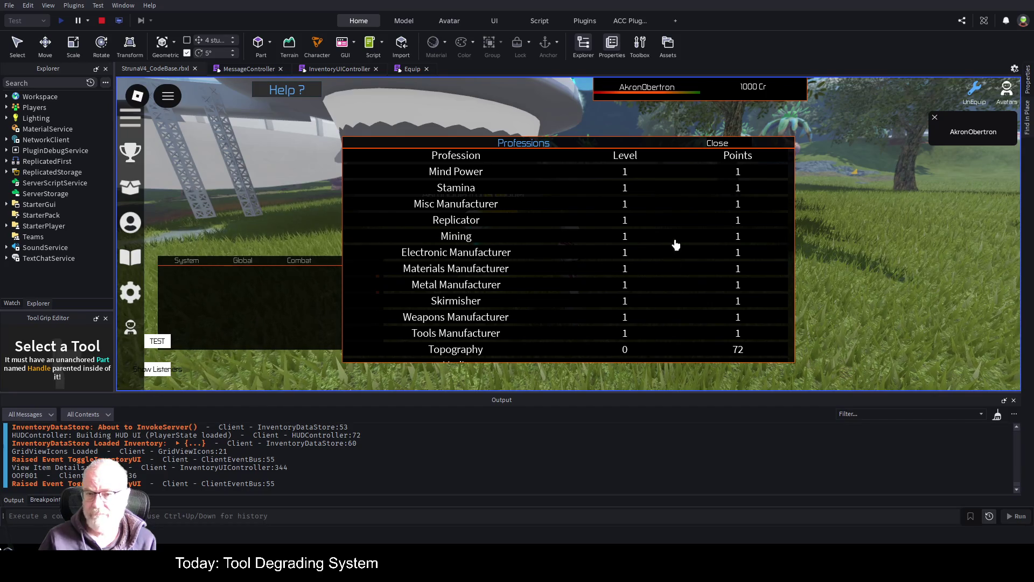
{"action": "scroll", "coordinate": [675, 247], "scroll_direction": "down", "scroll_amount": 3}
{"action": "scroll", "coordinate": [674, 255], "scroll_direction": "up", "scroll_amount": 2}
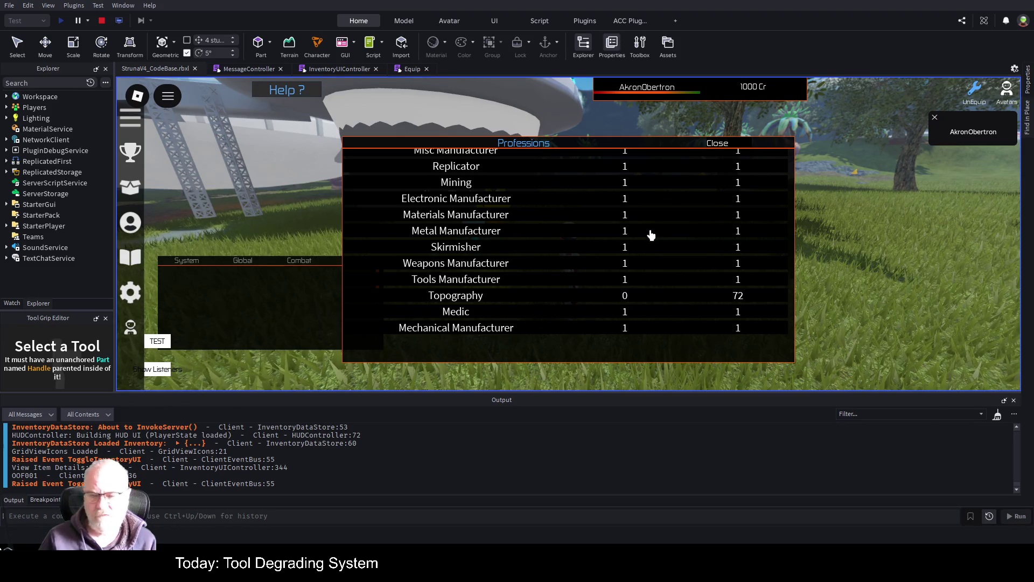
{"action": "scroll", "coordinate": [658, 253], "scroll_direction": "up", "scroll_amount": 2}
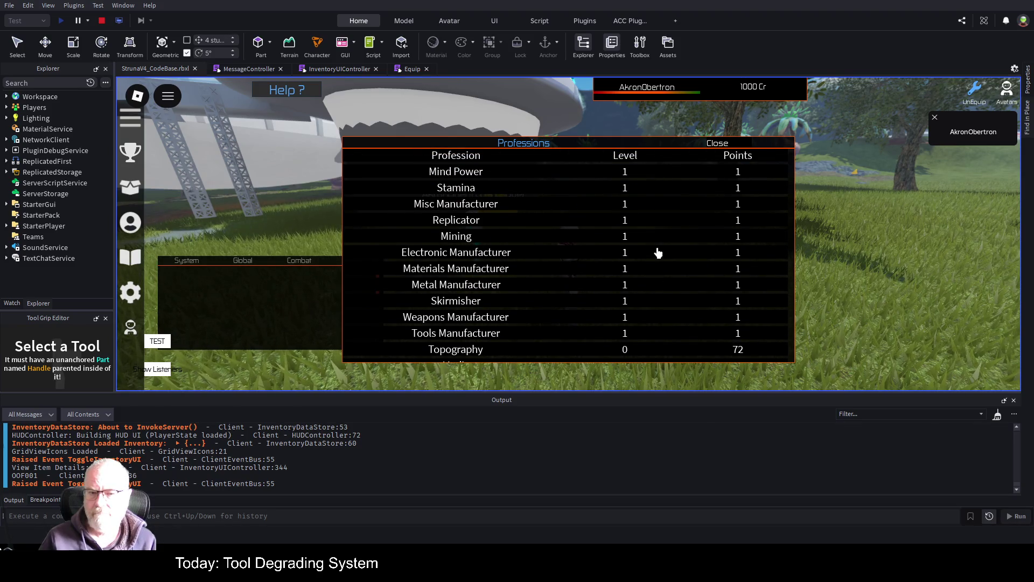
{"action": "scroll", "coordinate": [658, 253], "scroll_direction": "down", "scroll_amount": 2}
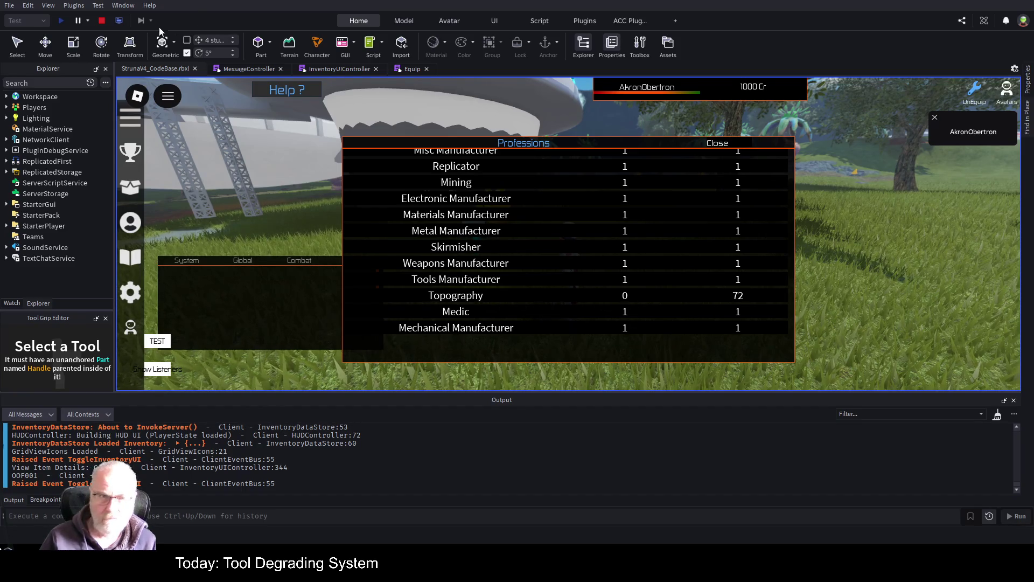
{"action": "left_click", "coordinate": [102, 21]}
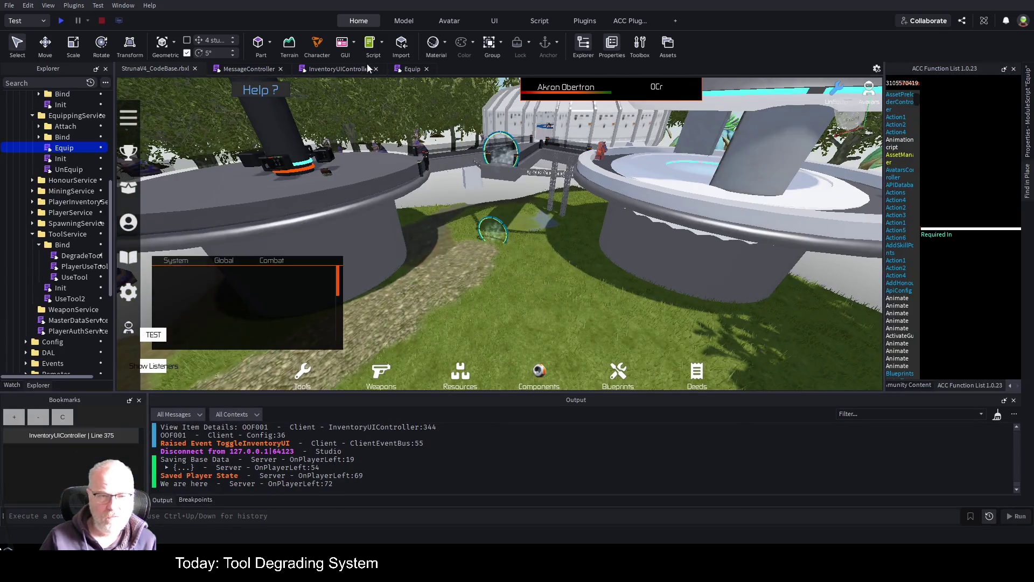
Add a line 26 breakpoint on the CurrentValue check in the Equip script, then play
{"action": "left_click", "coordinate": [411, 70]}
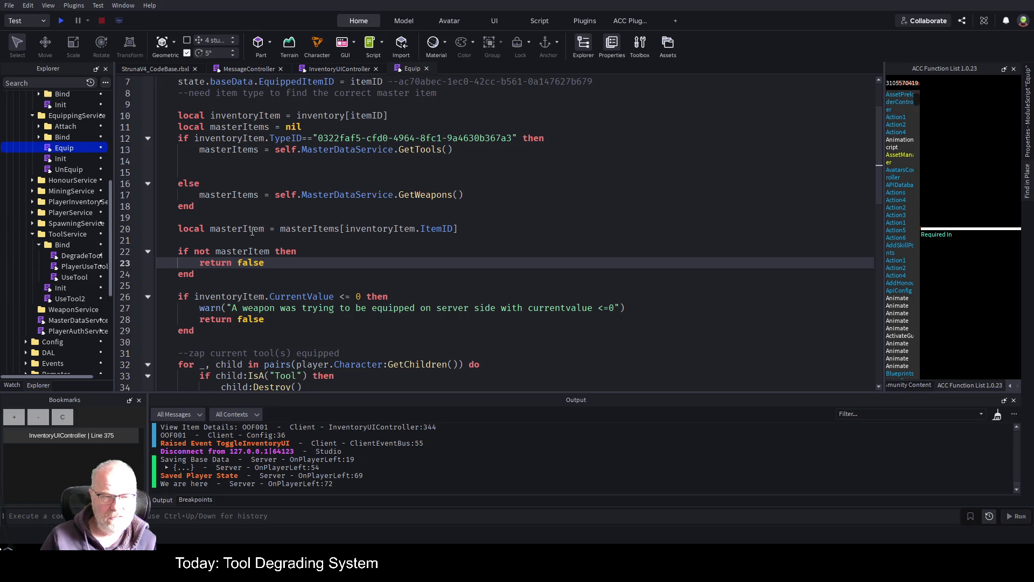
{"action": "double_click", "coordinate": [251, 231]}
{"action": "scroll", "coordinate": [434, 279], "scroll_direction": "up", "scroll_amount": 2}
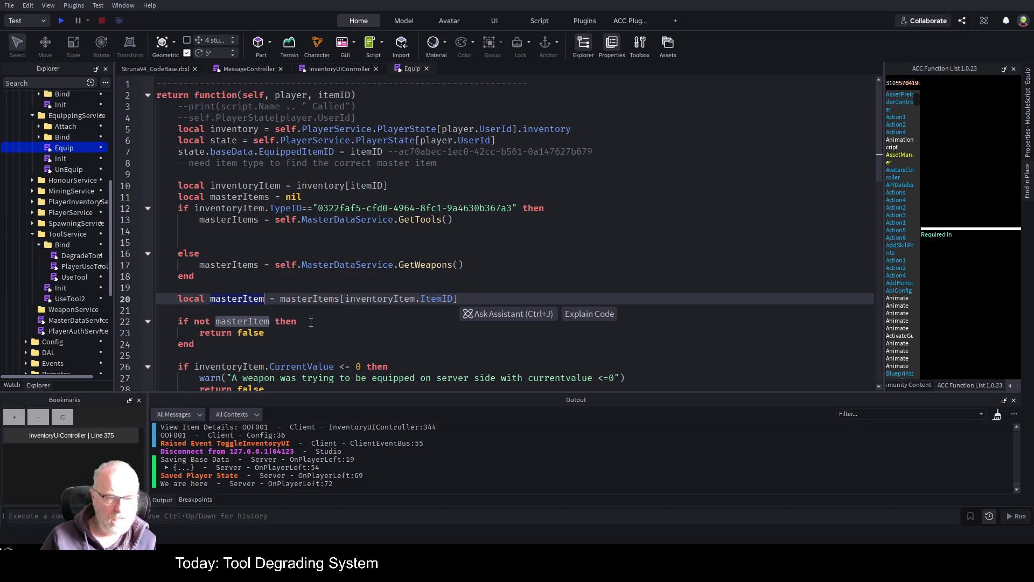
{"action": "scroll", "coordinate": [319, 308], "scroll_direction": "down", "scroll_amount": 2}
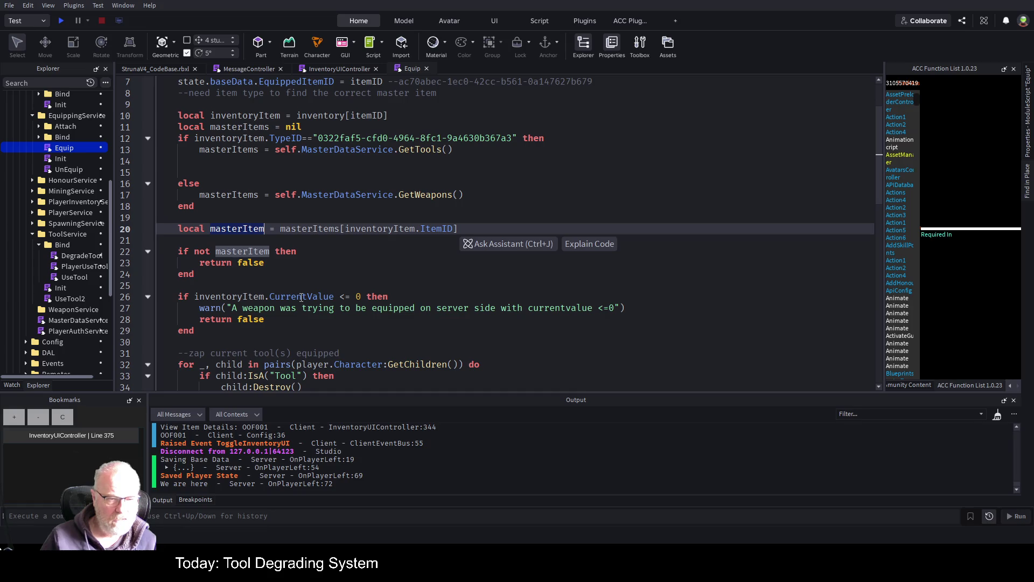
{"action": "left_click", "coordinate": [136, 297]}
{"action": "left_click", "coordinate": [60, 20]}
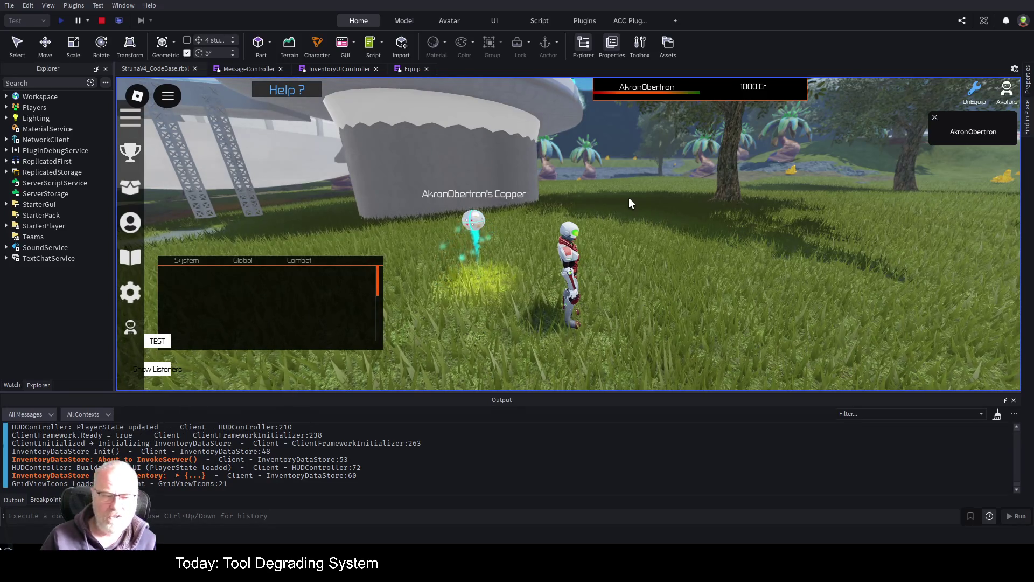
Move the chat panel up, then equip OOF001 from the Tools inventory to hit the breakpoint
{"action": "mouse_move", "coordinate": [296, 295]}
{"action": "left_mouse_down"}
{"action": "mouse_move", "coordinate": [277, 254]}
{"action": "mouse_move", "coordinate": [252, 249]}
{"action": "left_mouse_up"}
{"action": "scroll", "coordinate": [317, 244], "scroll_direction": "down", "scroll_amount": 1}
{"action": "scroll", "coordinate": [267, 251], "scroll_direction": "up", "scroll_amount": 2}
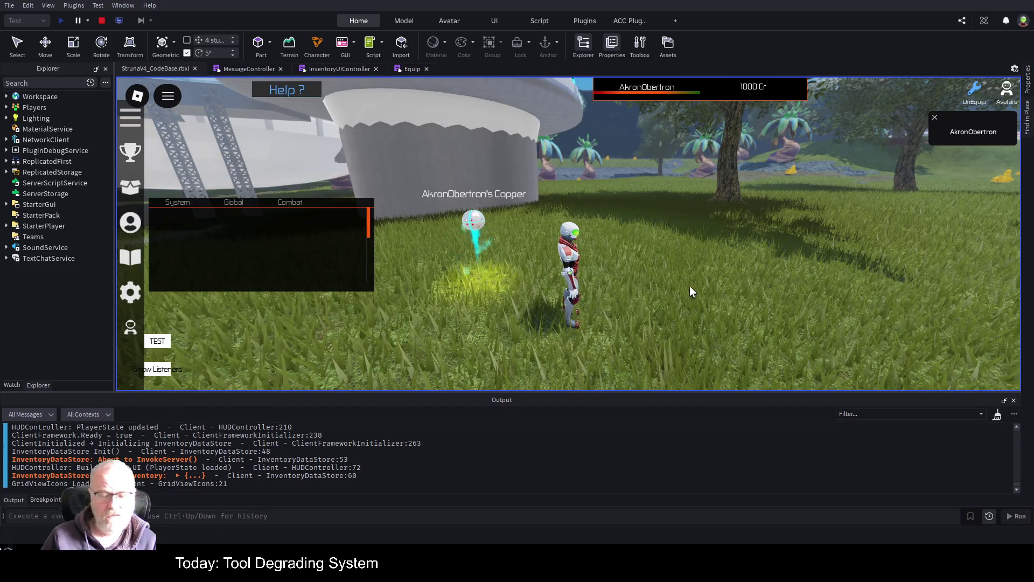
{"action": "key", "text": "i"}
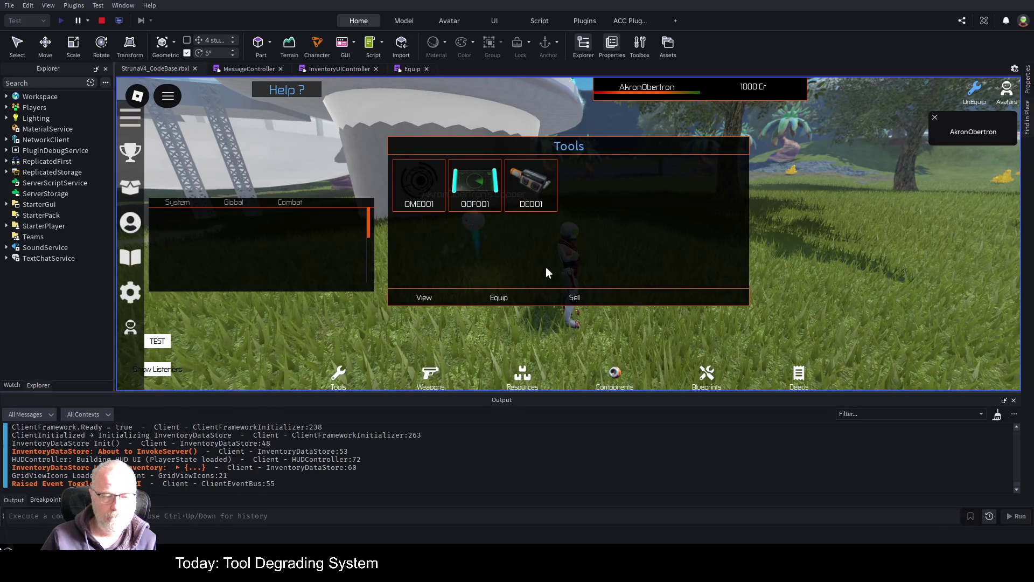
{"action": "left_click", "coordinate": [492, 204]}
{"action": "left_click", "coordinate": [499, 300]}
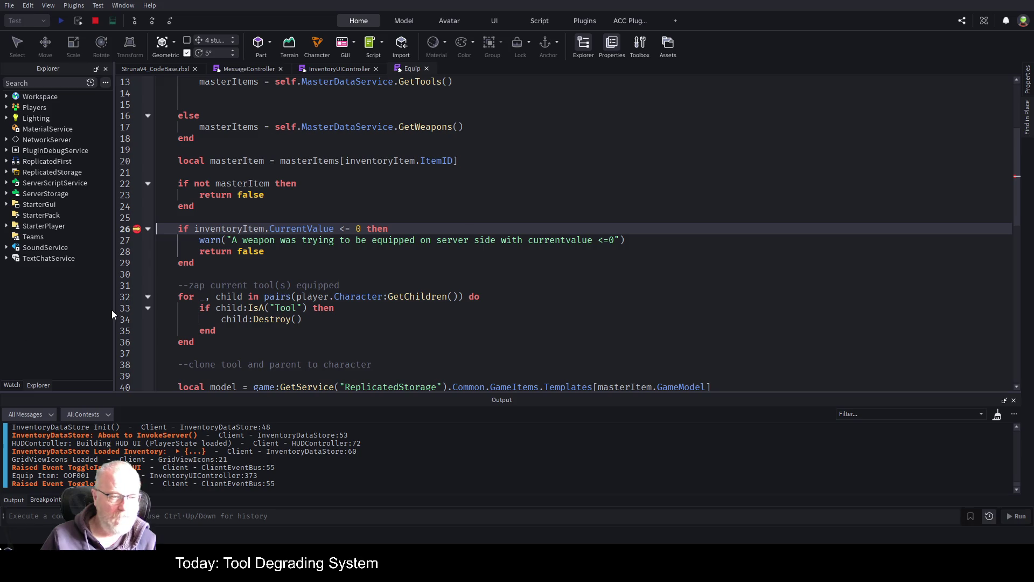
Widen the left panel and show Variables with masterItem's fields like RecommendedLevel 1 and DecayRate 1
{"action": "left_click_drag", "start_coordinate": [114, 310], "coordinate": [291, 309]}
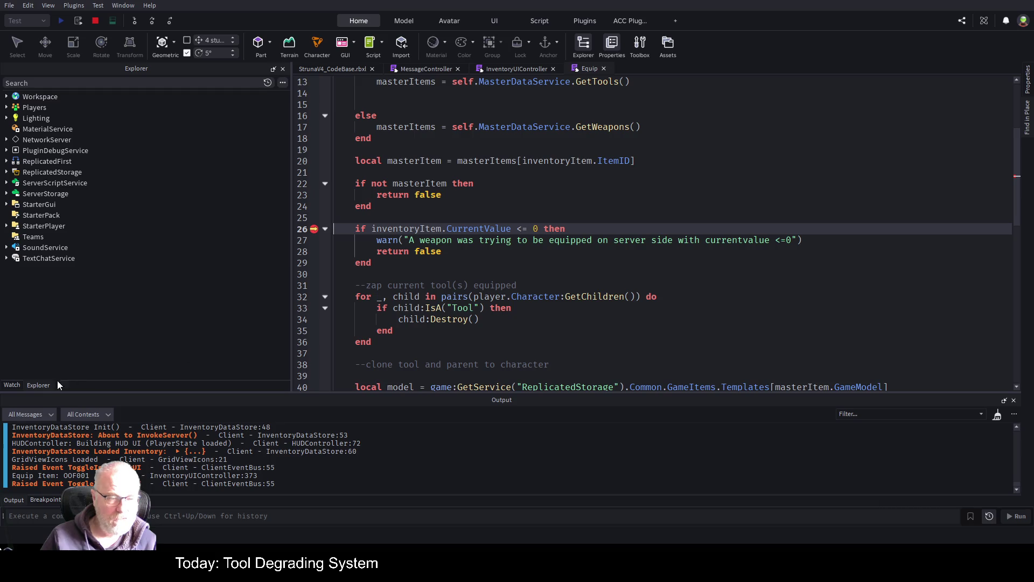
{"action": "left_click", "coordinate": [12, 385]}
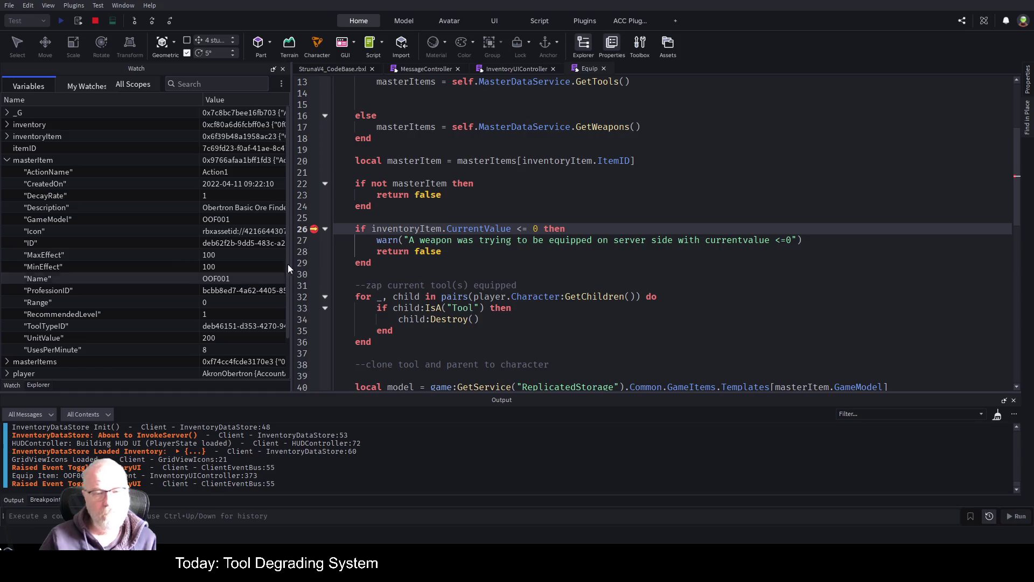
{"action": "left_click", "coordinate": [522, 273]}
Insert a '--check level requirements' comment after the CurrentValue check and start an 'if player.' line
{"action": "key", "text": "Return"}
{"action": "key", "text": "Return"}
{"action": "key", "text": "Return"}
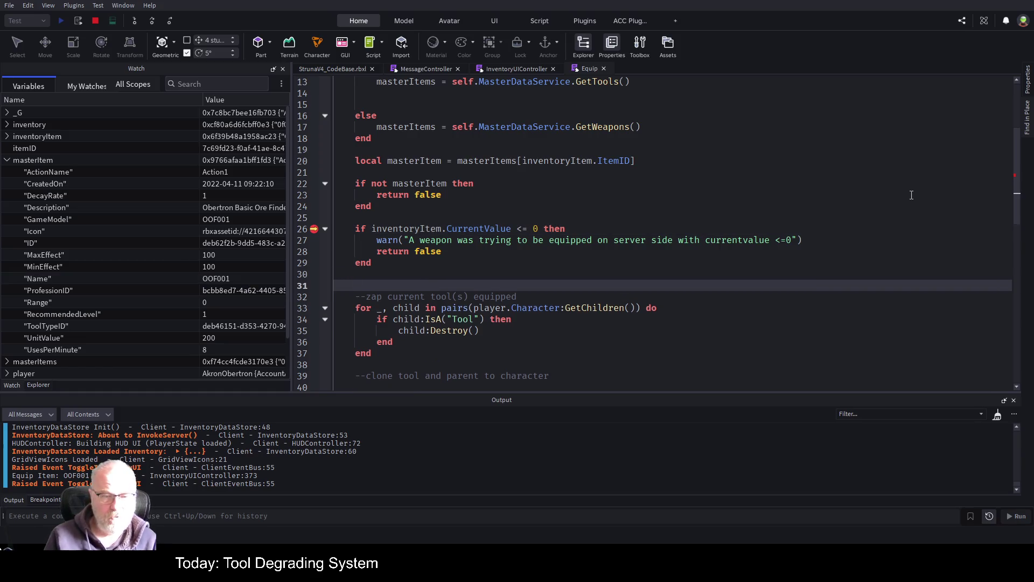
{"action": "key", "text": "Up"}
{"action": "key", "text": "Up"}
{"action": "key", "text": "Up"}
{"action": "type", "text": "check levbel r"}
{"action": "key", "text": "BackSpace"}
{"action": "key", "text": "BackSpace"}
{"action": "key", "text": "BackSpace"}
{"action": "type", "text": "ve"}
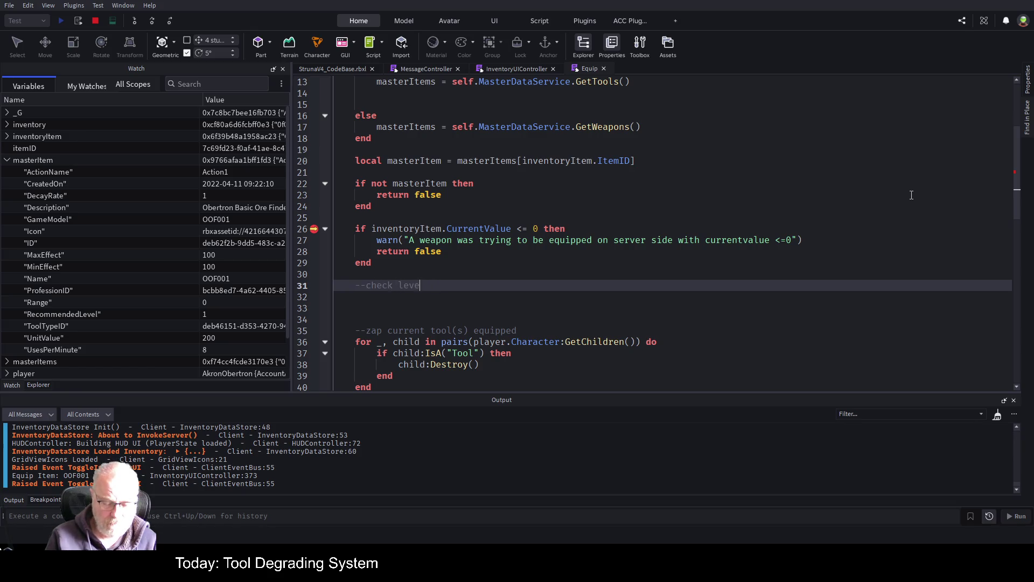
{"action": "type", "text": "l requirements"}
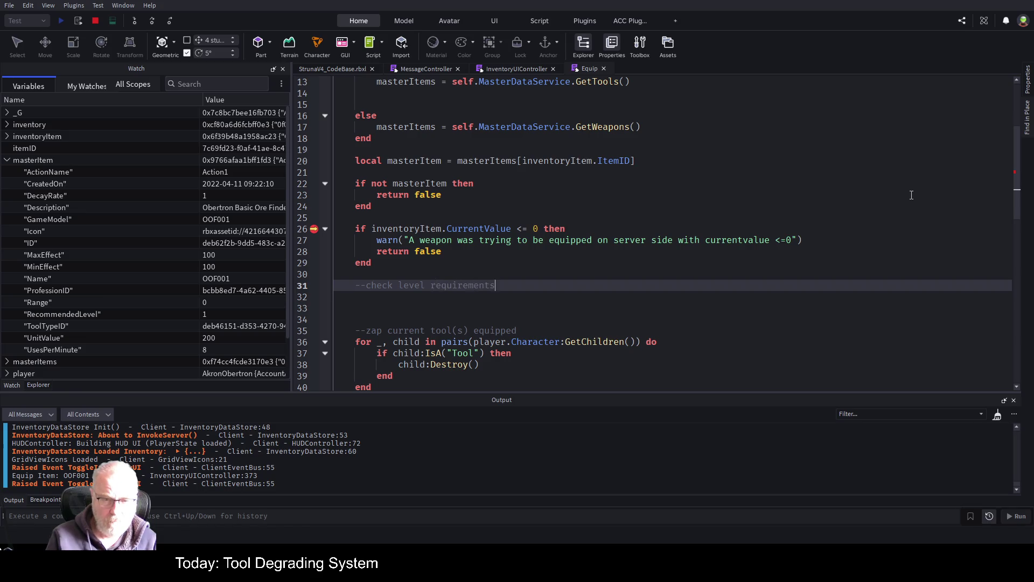
{"action": "key", "text": "Return"}
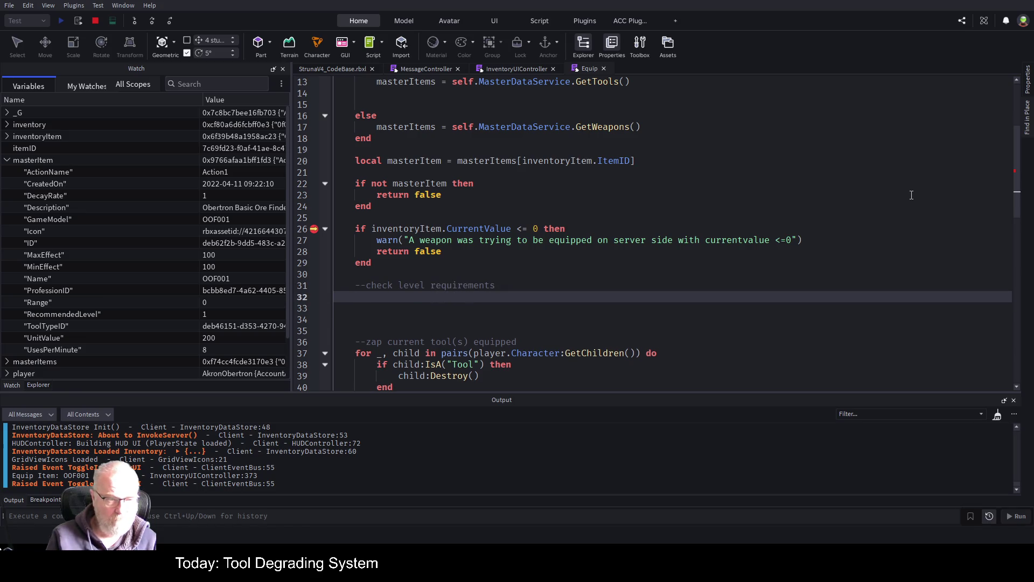
{"action": "type", "text": "if"}
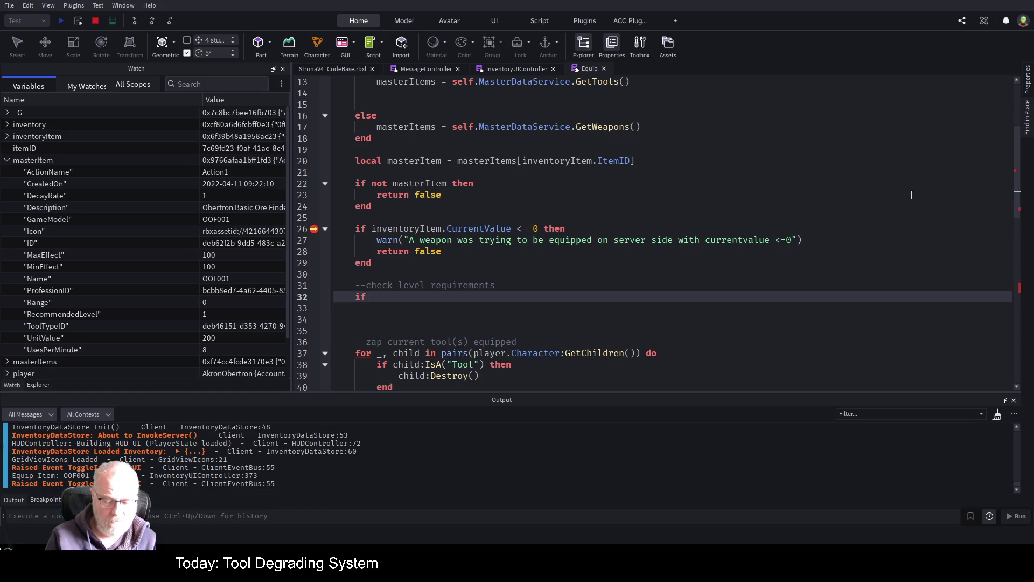
{"action": "type", "text": " player.Le"}
{"action": "type", "text": "vel"}
{"action": "key", "text": "BackSpace"}
{"action": "key", "text": "BackSpace"}
{"action": "key", "text": "BackSpace"}
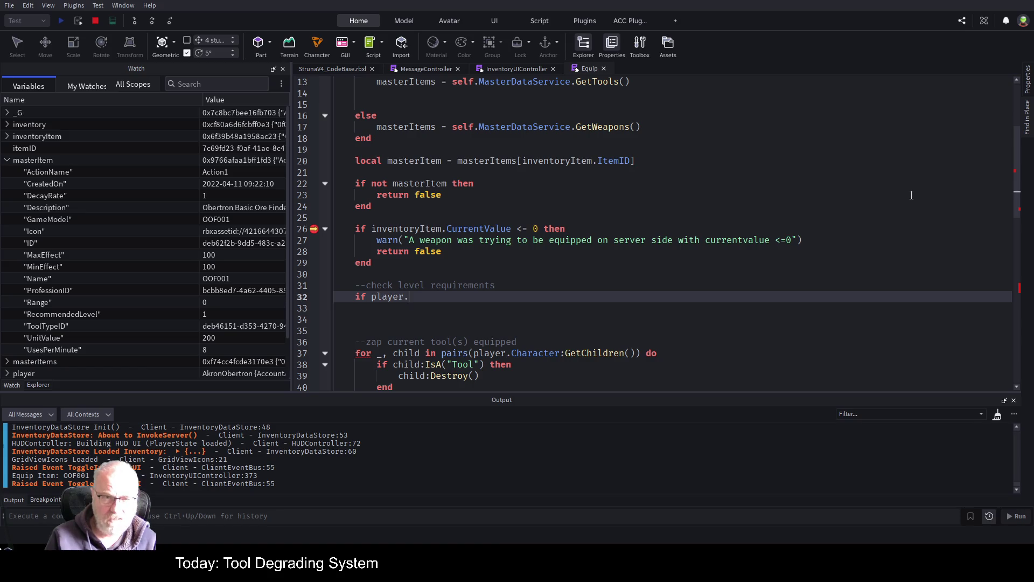
{"action": "scroll", "coordinate": [496, 188], "scroll_direction": "up", "scroll_amount": 4}
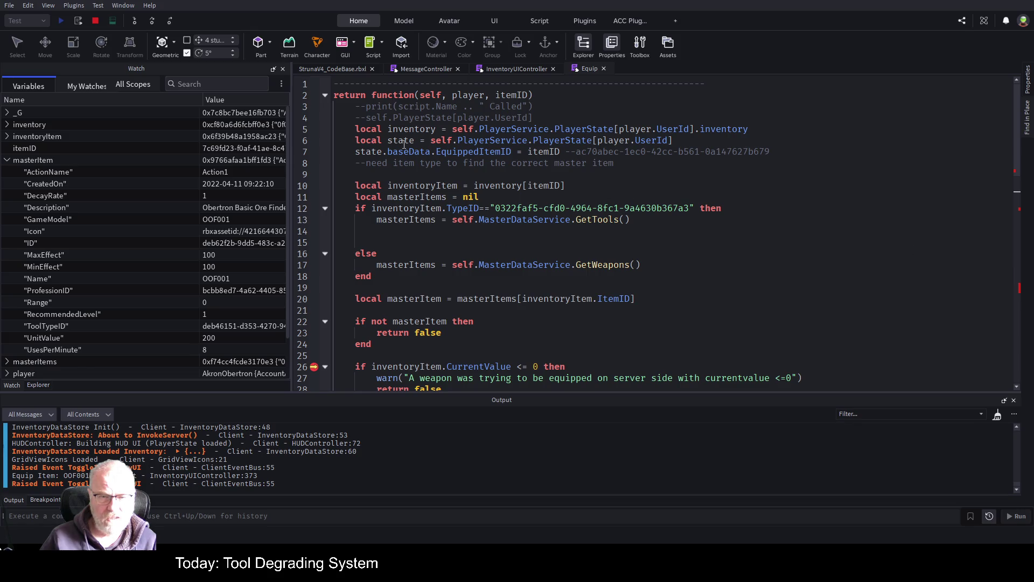
Write 'if state.baseData.PlayerProfessions[1].SkillLevel < masterItem.RecommendedLevel then', replacing player with state
{"action": "double_click", "coordinate": [403, 141]}
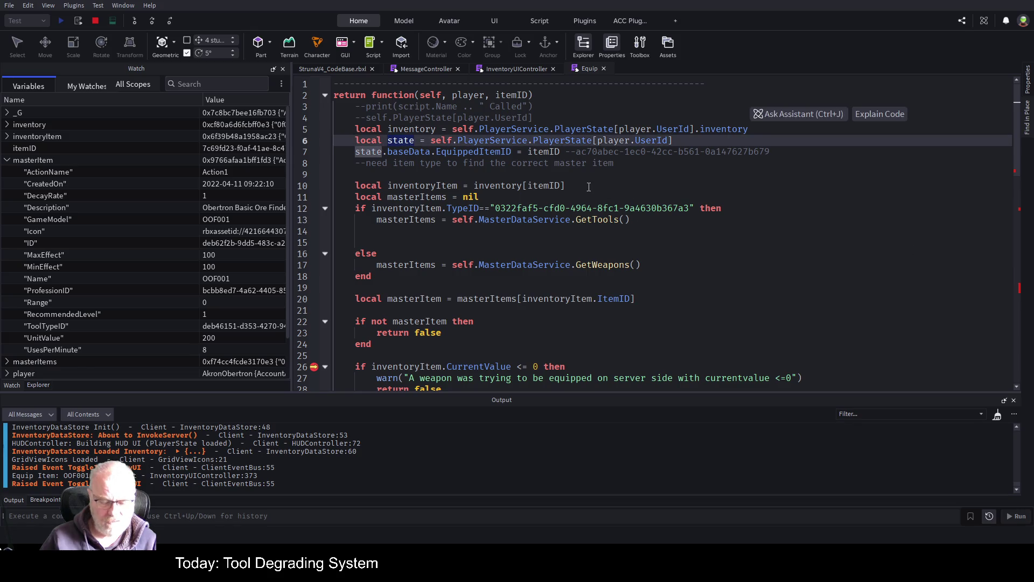
{"action": "scroll", "coordinate": [588, 186], "scroll_direction": "down", "scroll_amount": 4}
{"action": "double_click", "coordinate": [387, 296]}
{"action": "type", "text": "state"}
{"action": "type", "text": "baseData"}
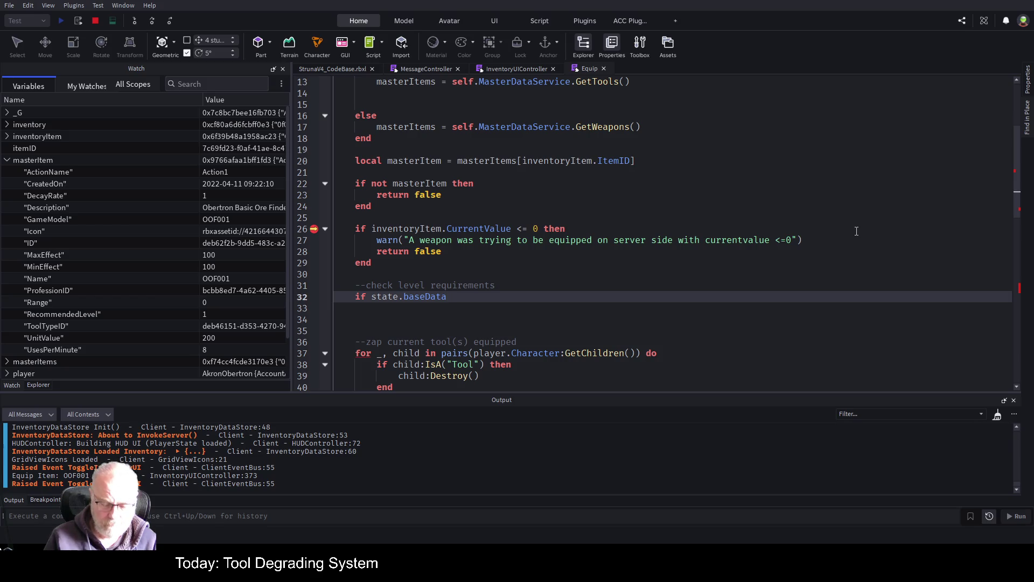
{"action": "type", "text": ".P"}
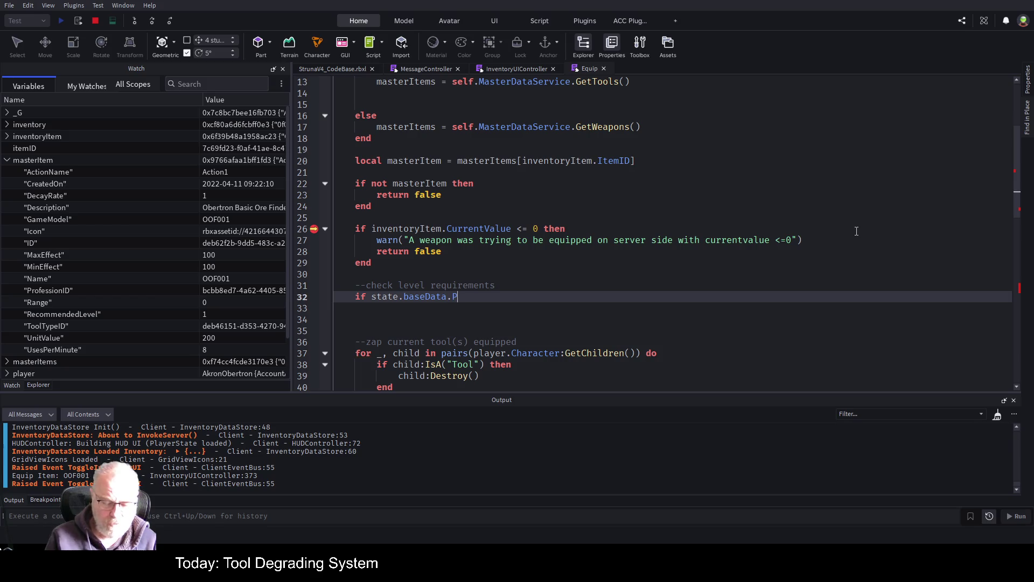
{"action": "type", "text": "layerProfessions"}
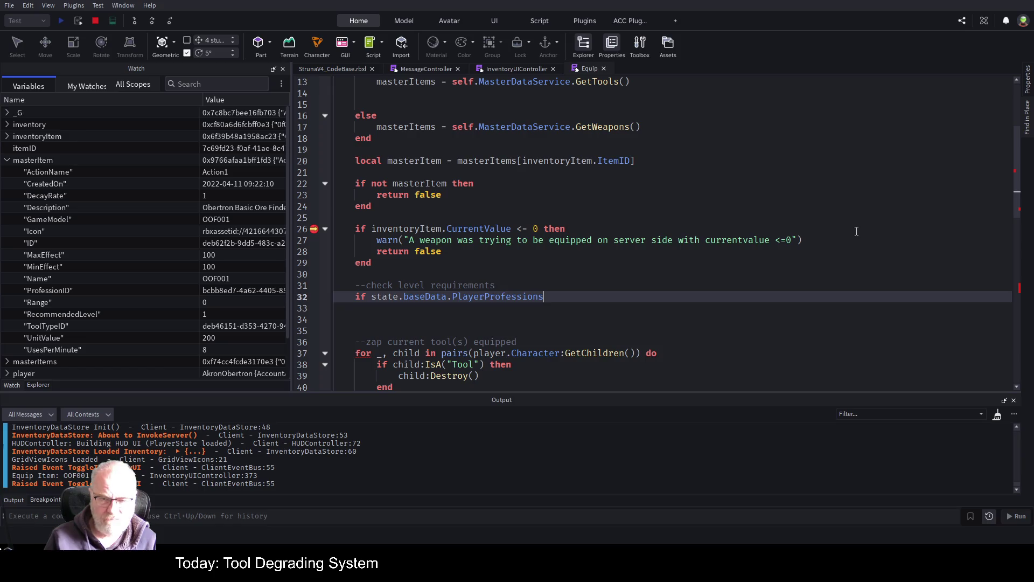
{"action": "type", "text": "[]"}
{"action": "type", "text": "\""}
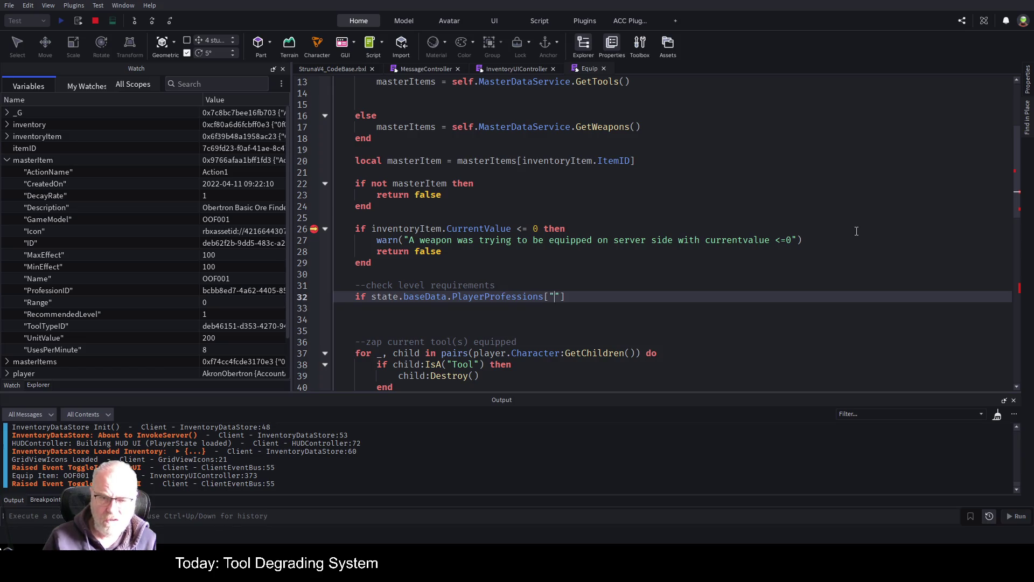
{"action": "type", "text": "alksjdj"}
{"action": "key", "text": "BackSpace"}
{"action": "key", "text": "BackSpace"}
{"action": "key", "text": "BackSpace"}
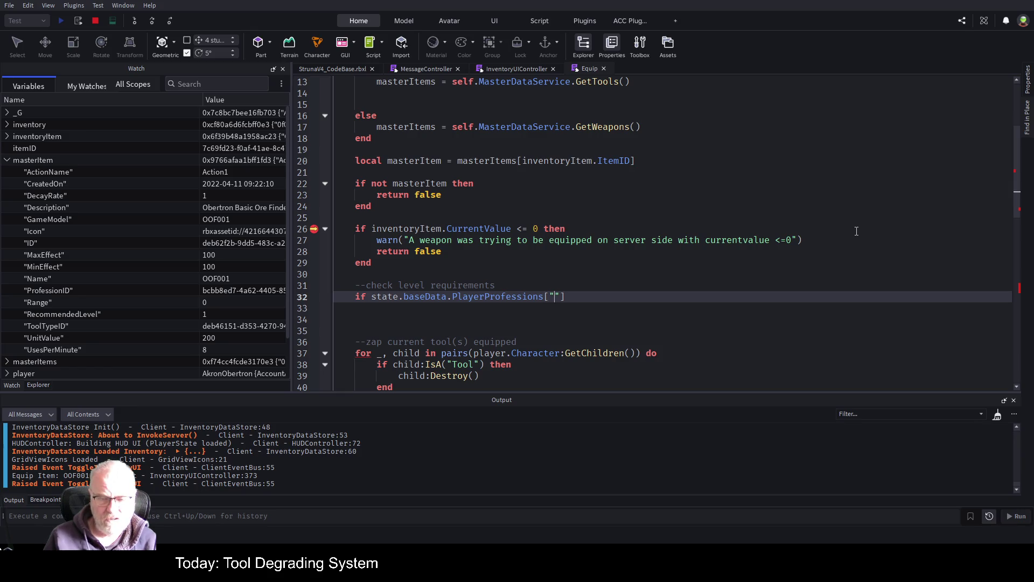
{"action": "key", "text": "Delete"}
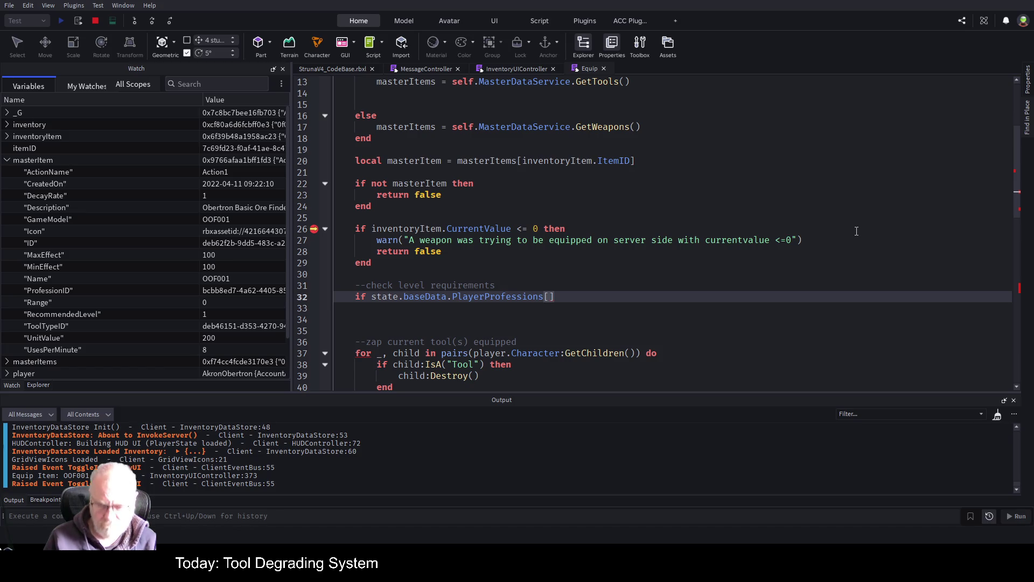
{"action": "type", "text": "1"}
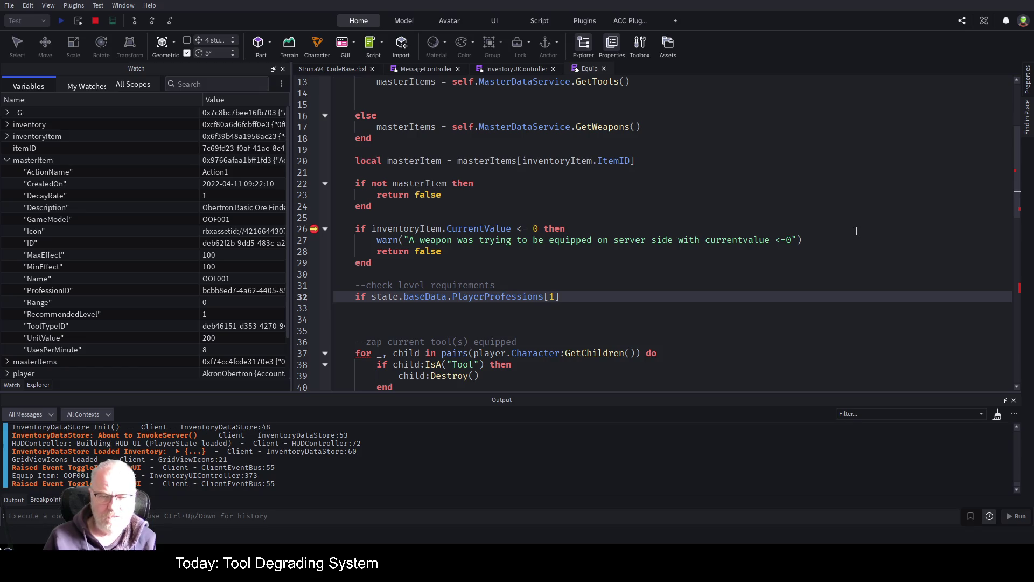
{"action": "type", "text": "= "}
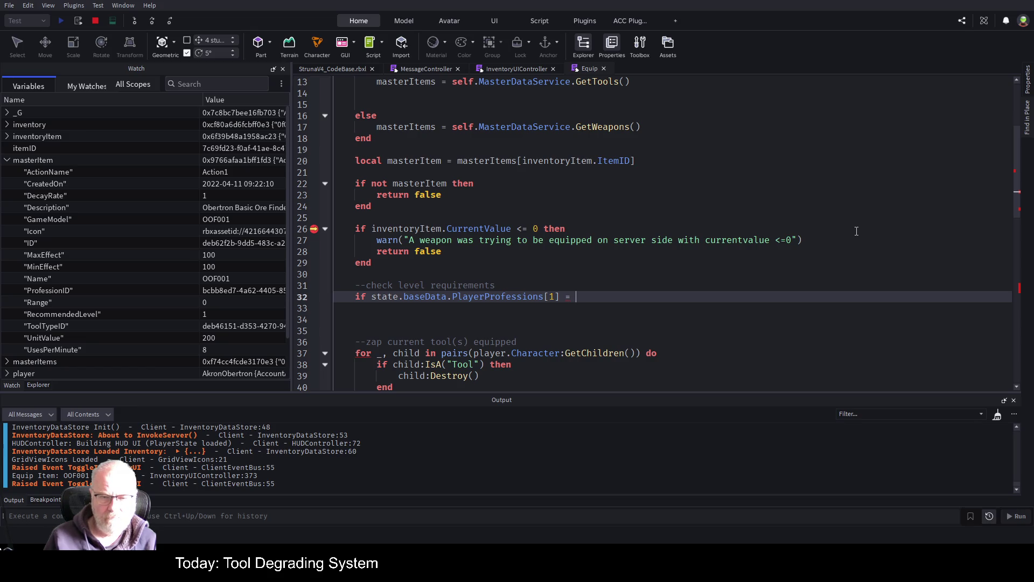
{"action": "type", "text": ".SkillLevel"}
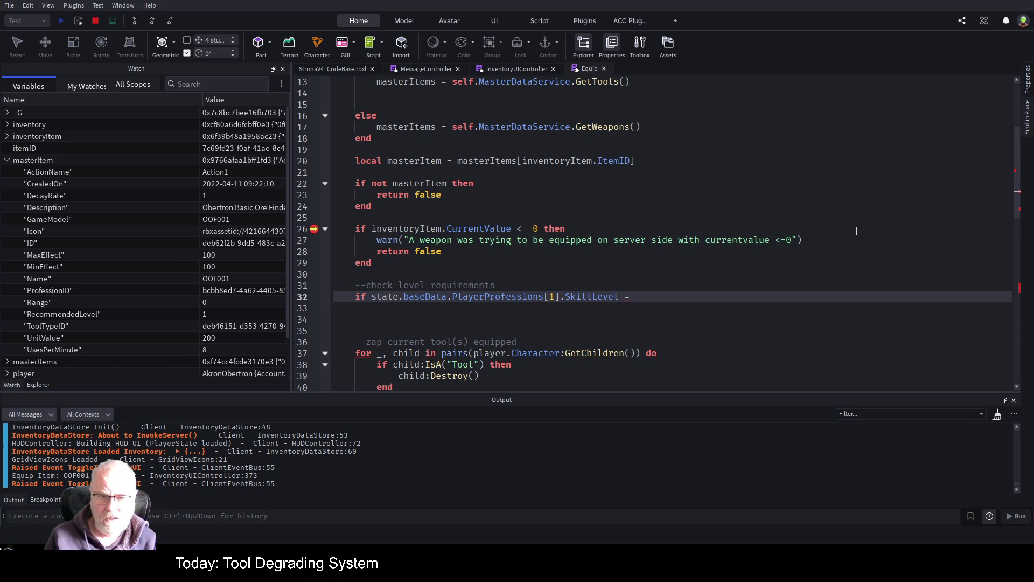
{"action": "type", "text": "<"}
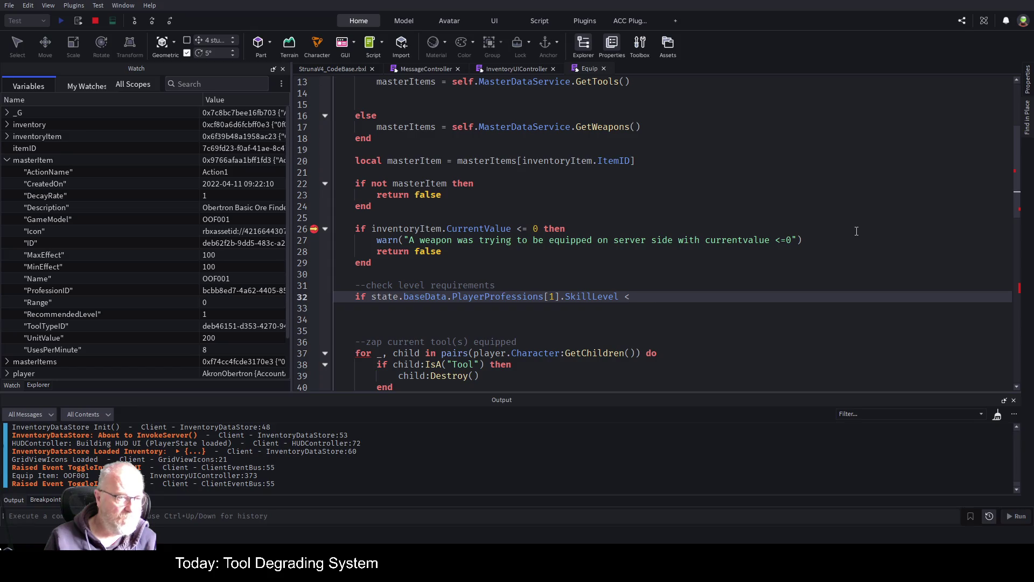
{"action": "type", "text": " master"}
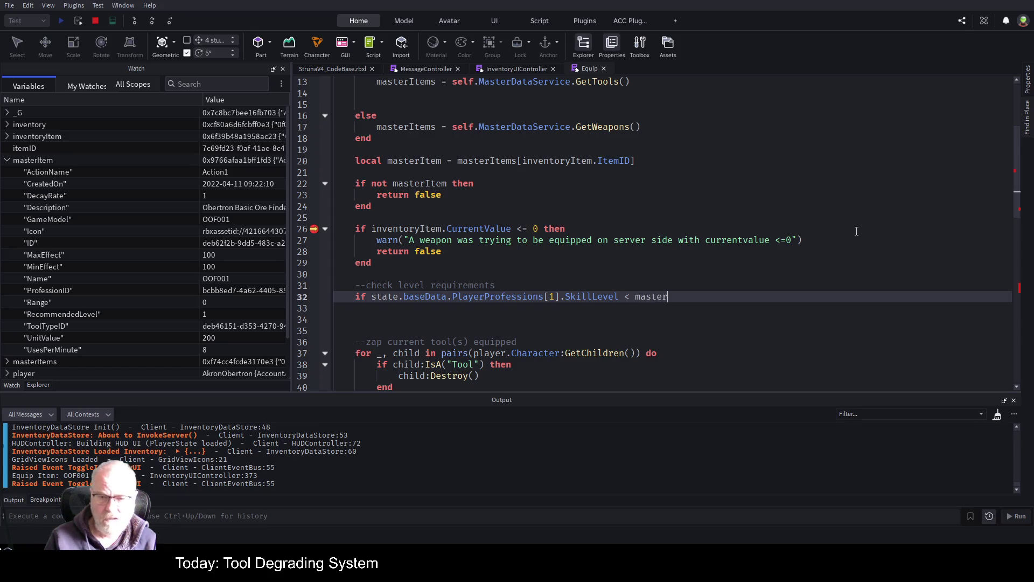
{"action": "type", "text": "Item"}
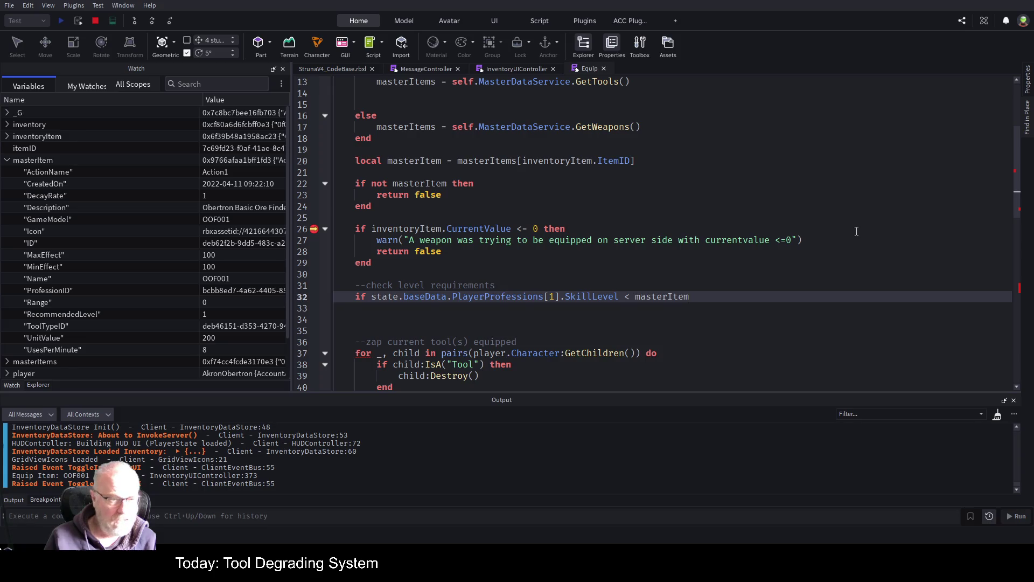
{"action": "type", "text": "."}
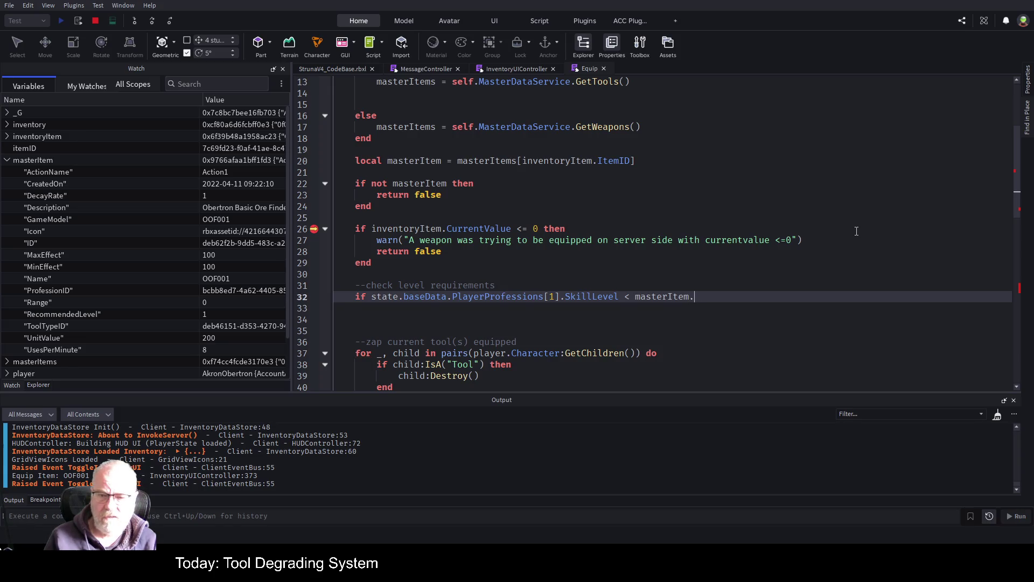
{"action": "type", "text": "Recom"}
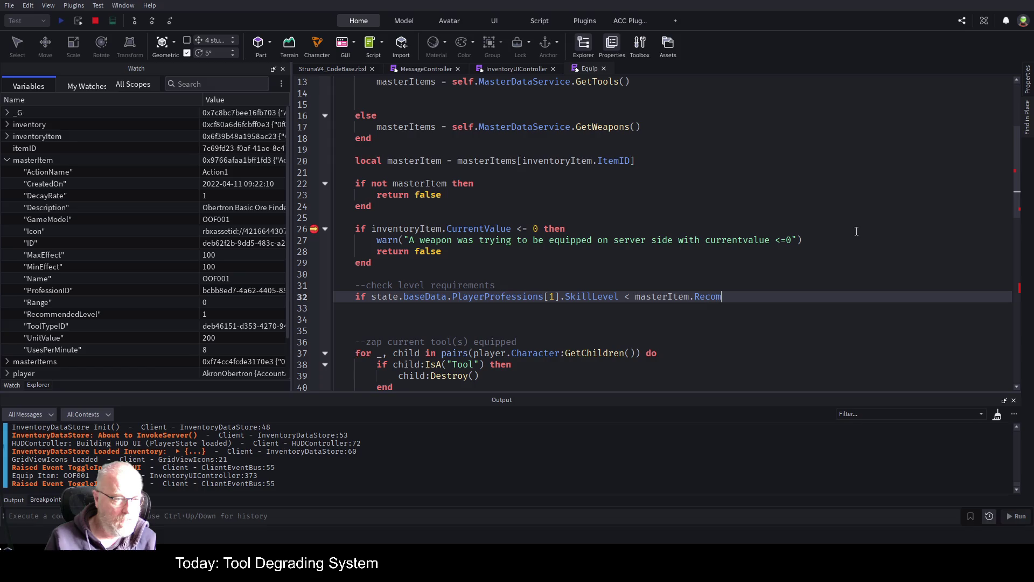
{"action": "type", "text": "mendedLEvel then"}
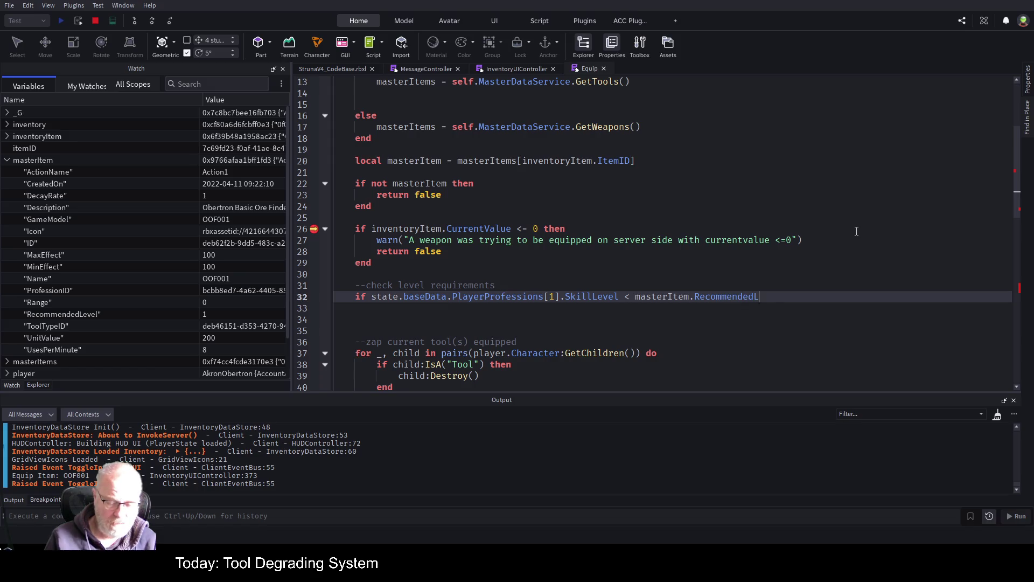
{"action": "key", "text": "Return"}
Correct the 'RecommendedLEvel' typo to 'RecommendedLevel' in the new condition
{"action": "key", "text": "Up"}
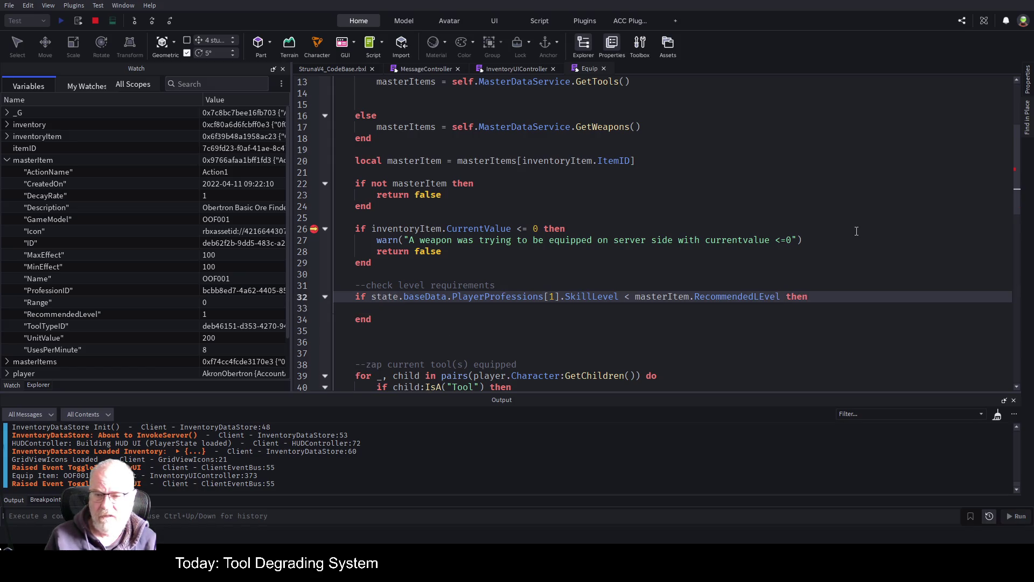
{"action": "key", "text": "End"}
{"action": "key", "text": "Left"}
{"action": "key", "text": "Left"}
{"action": "key", "text": "Left"}
{"action": "key", "text": "BackSpace"}
{"action": "type", "text": "e"}
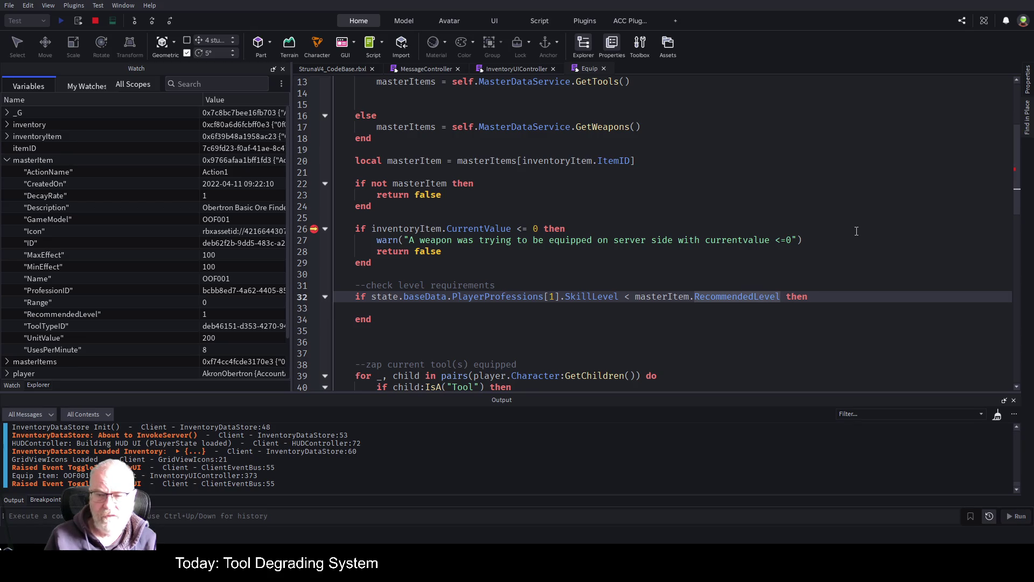
{"action": "key", "text": "Down"}
{"action": "key", "text": "Down"}
{"action": "key", "text": "Down"}
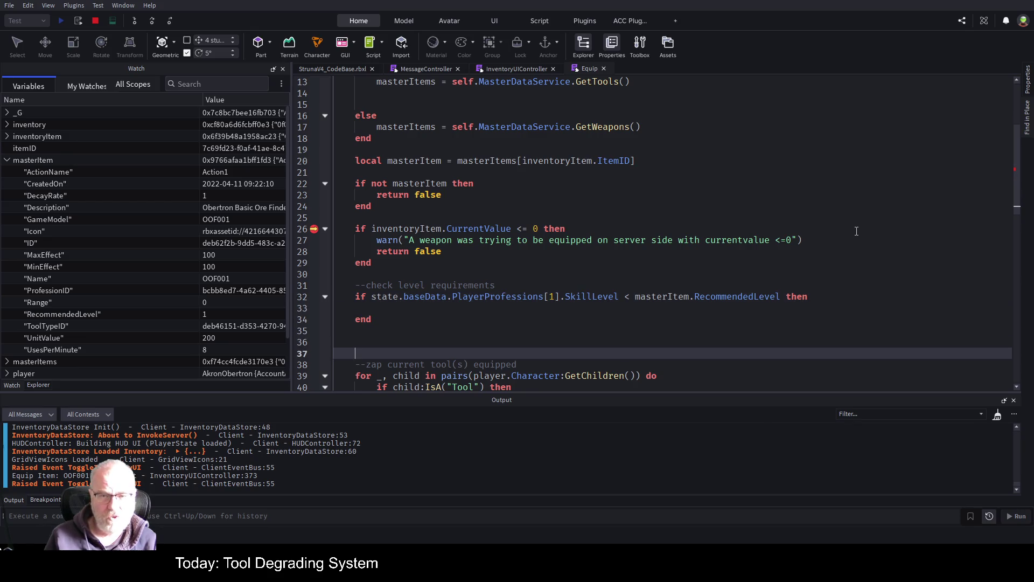
{"action": "key", "text": "Up"}
{"action": "key", "text": "Up"}
{"action": "key", "text": "Up"}
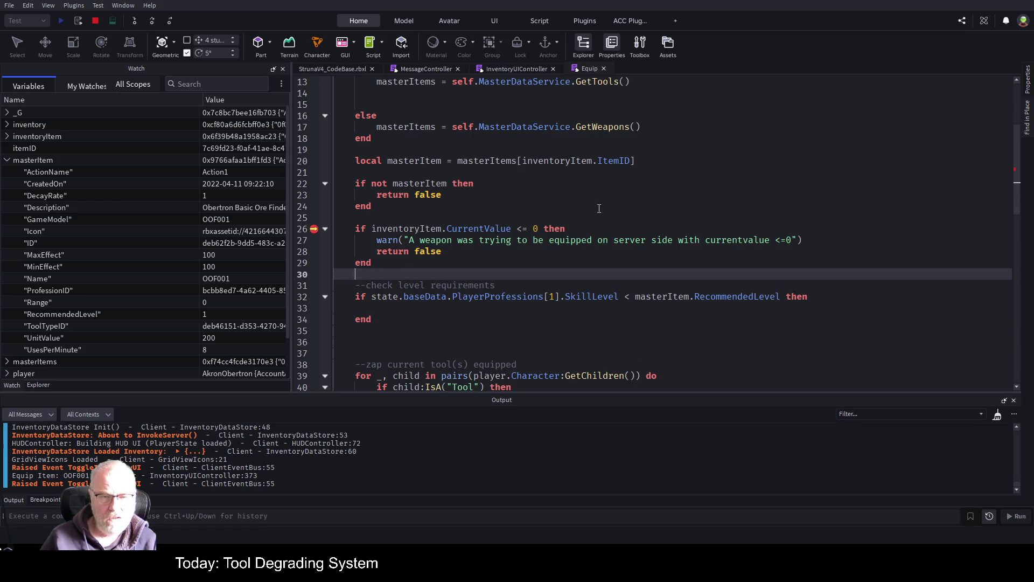
Add 'return false' inside the level check, select the block, and switch to InventoryUIController
{"action": "scroll", "coordinate": [598, 208], "scroll_direction": "down", "scroll_amount": 2}
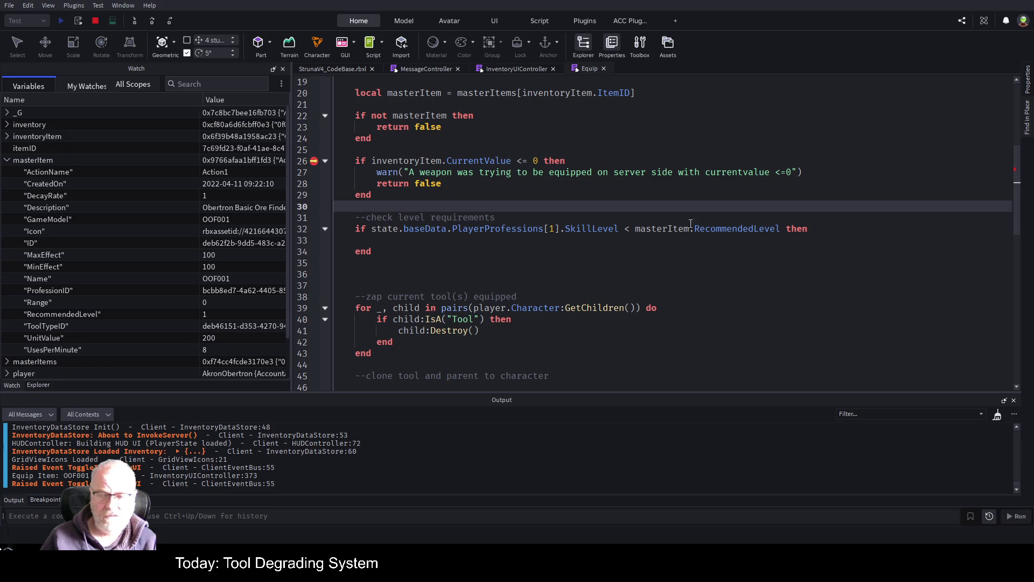
{"action": "left_click", "coordinate": [549, 242]}
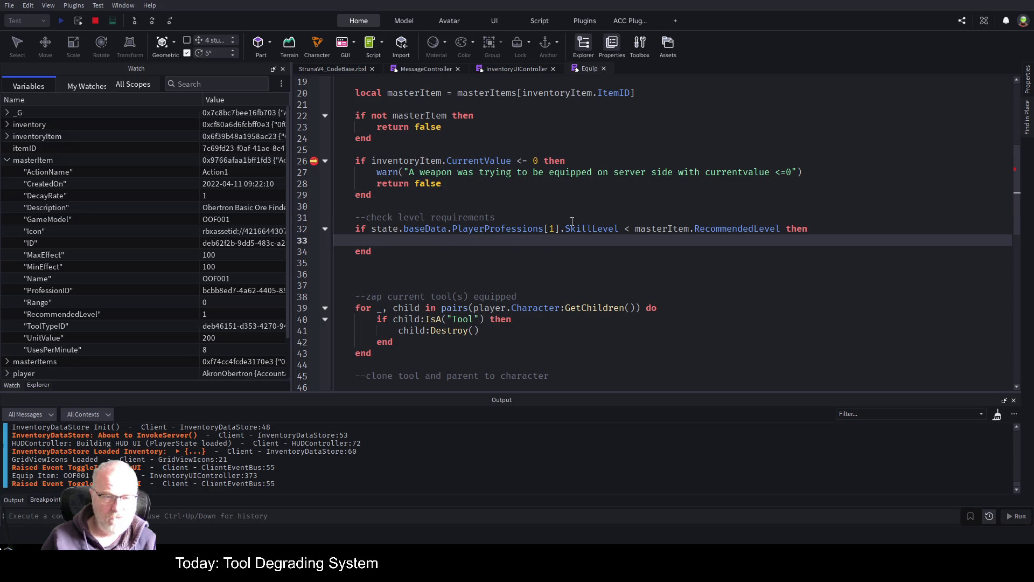
{"action": "type", "text": "return false"}
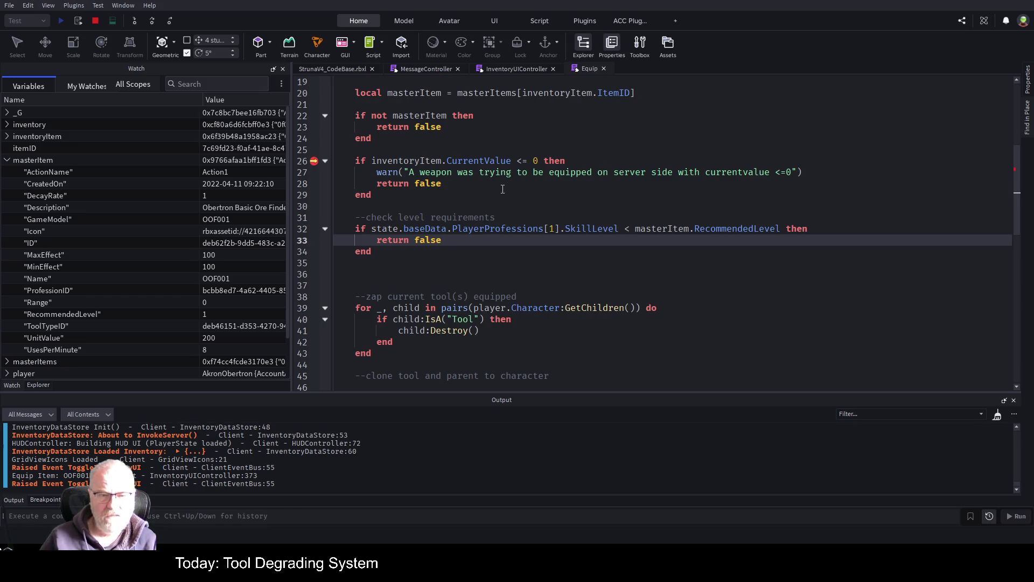
{"action": "left_click_drag", "start_coordinate": [394, 252], "coordinate": [351, 214]}
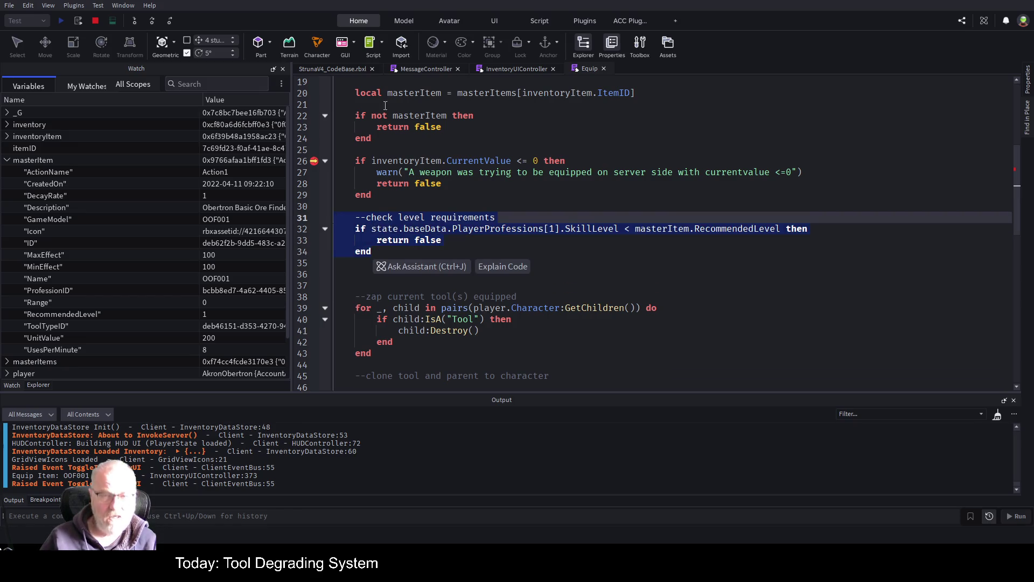
{"action": "left_click", "coordinate": [517, 70]}
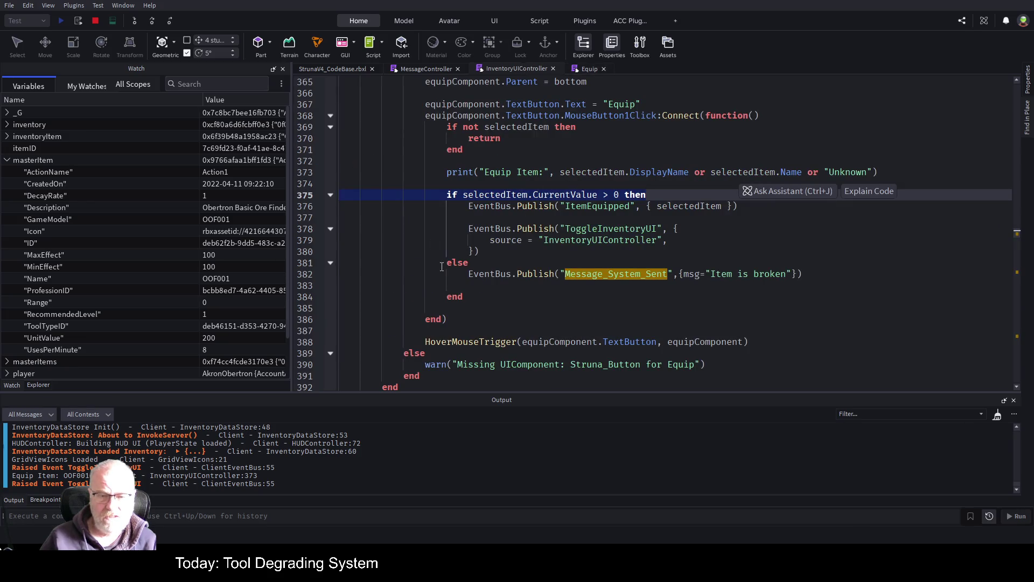
Paste the level check after the CurrentValue if/else and replace masterItem with selectedItem
{"action": "left_click", "coordinate": [471, 310]}
{"action": "key", "text": "Return"}
{"action": "key", "text": "Return"}
{"action": "key", "text": "Return"}
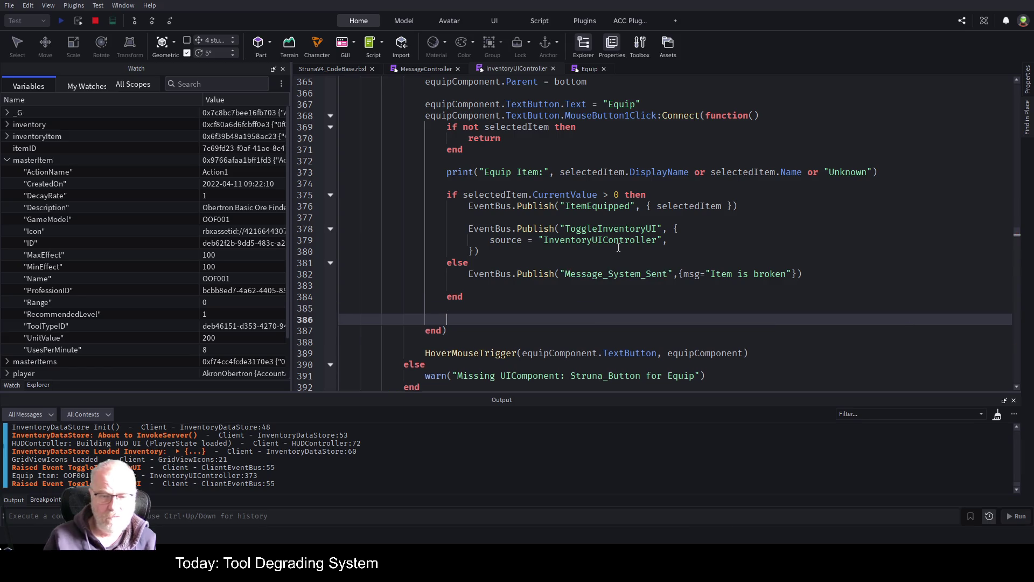
{"action": "key", "text": "Up"}
{"action": "key", "text": "Up"}
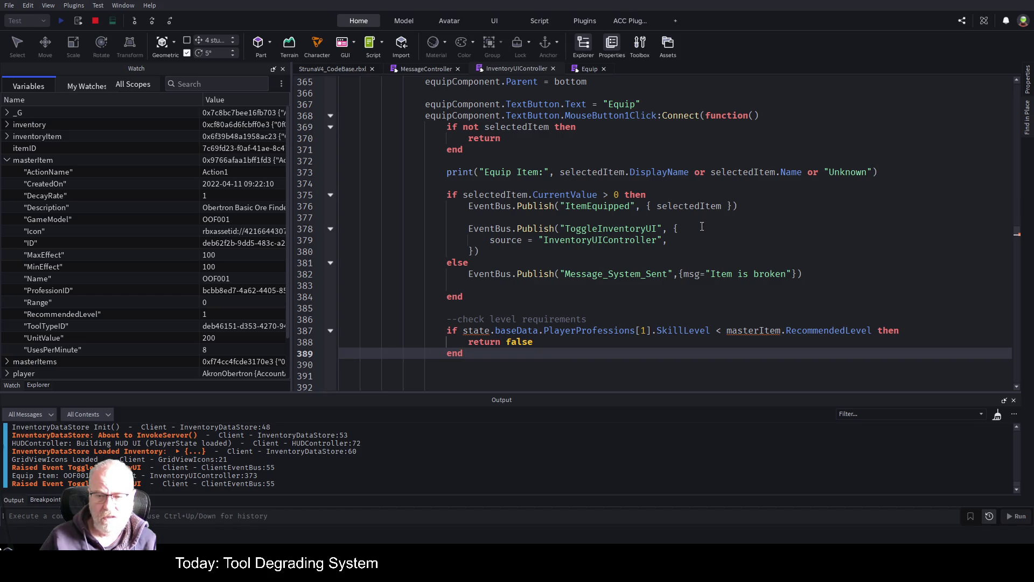
{"action": "double_click", "coordinate": [495, 194]}
{"action": "key", "text": "ctrl+c"}
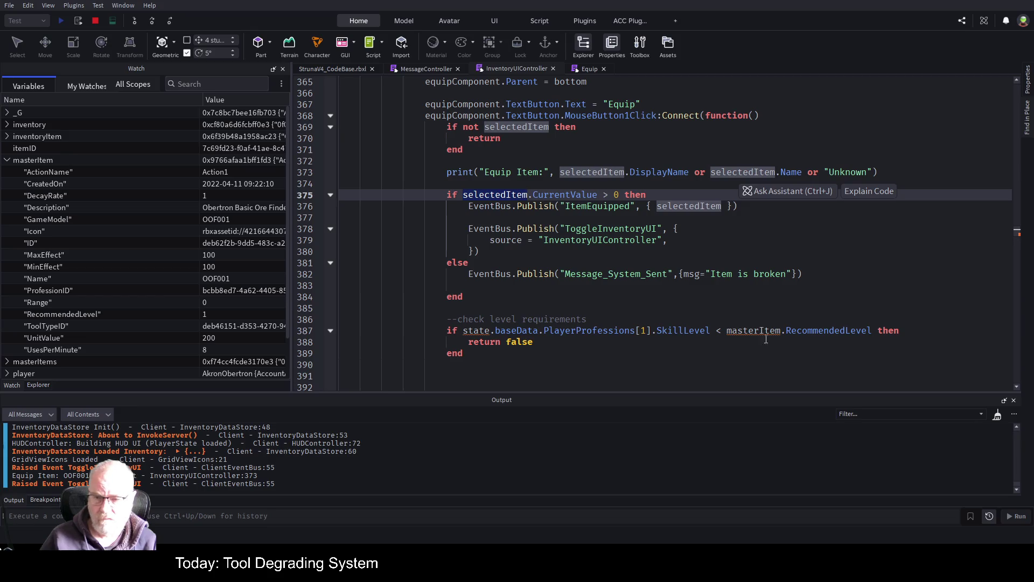
{"action": "double_click", "coordinate": [753, 330]}
{"action": "key", "text": "ctrl+v"}
{"action": "left_click", "coordinate": [729, 307]}
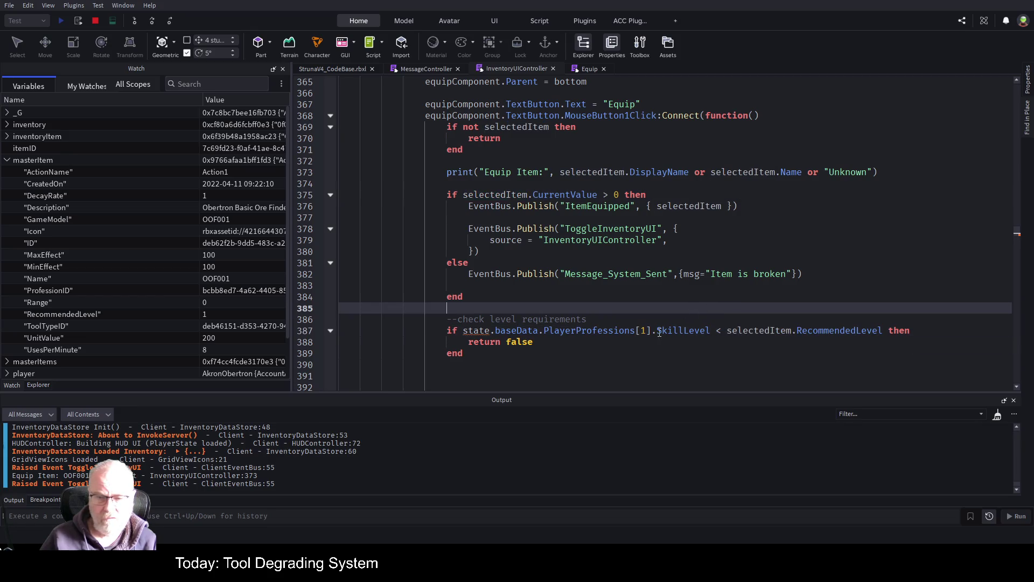
Scroll through InventoryUIController to review the new level check in the Equip click handler
{"action": "scroll", "coordinate": [567, 239], "scroll_direction": "up", "scroll_amount": 5}
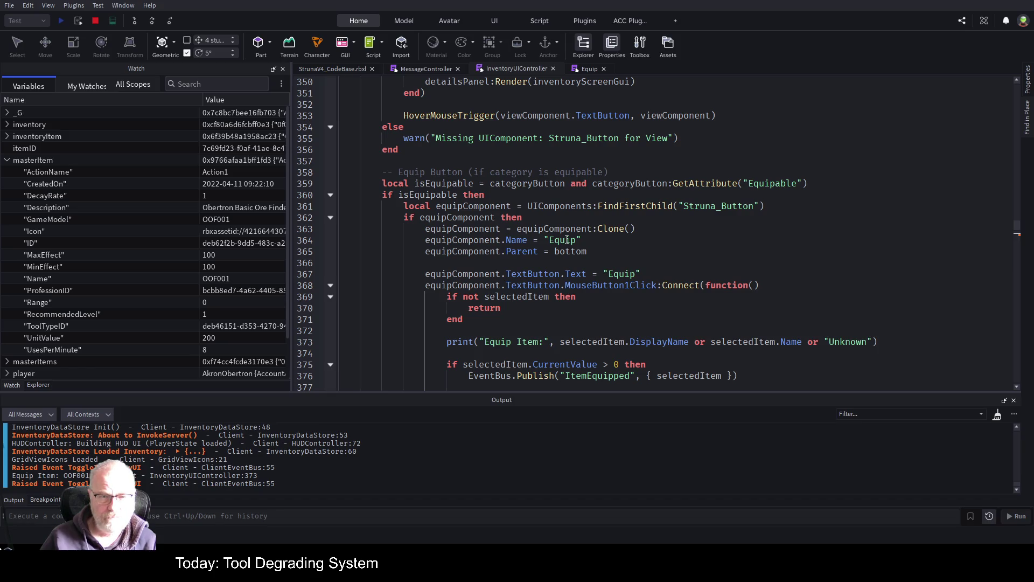
{"action": "scroll", "coordinate": [567, 239], "scroll_direction": "up", "scroll_amount": 7}
{"action": "scroll", "coordinate": [567, 239], "scroll_direction": "up", "scroll_amount": 12}
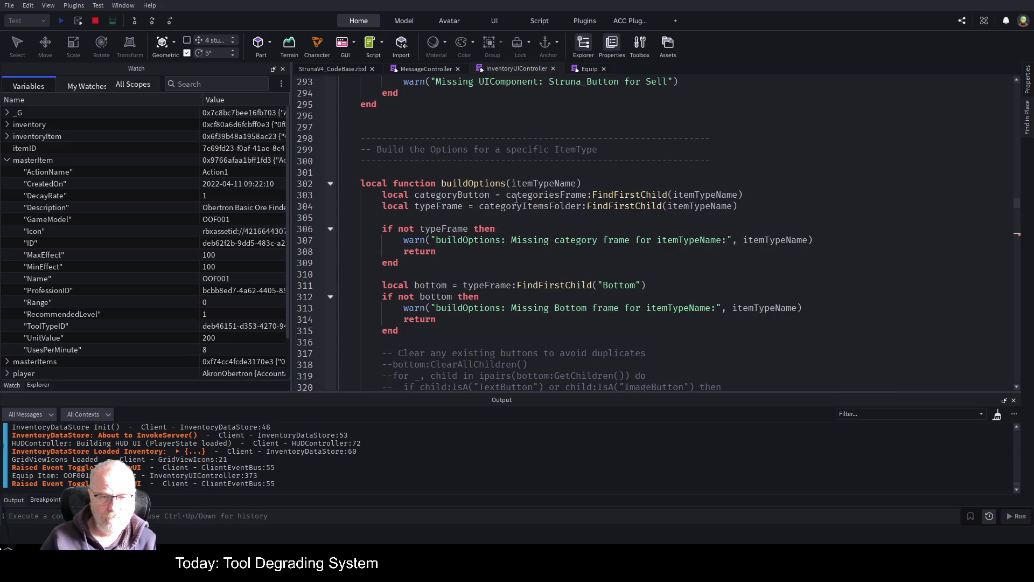
{"action": "scroll", "coordinate": [449, 251], "scroll_direction": "down", "scroll_amount": 10}
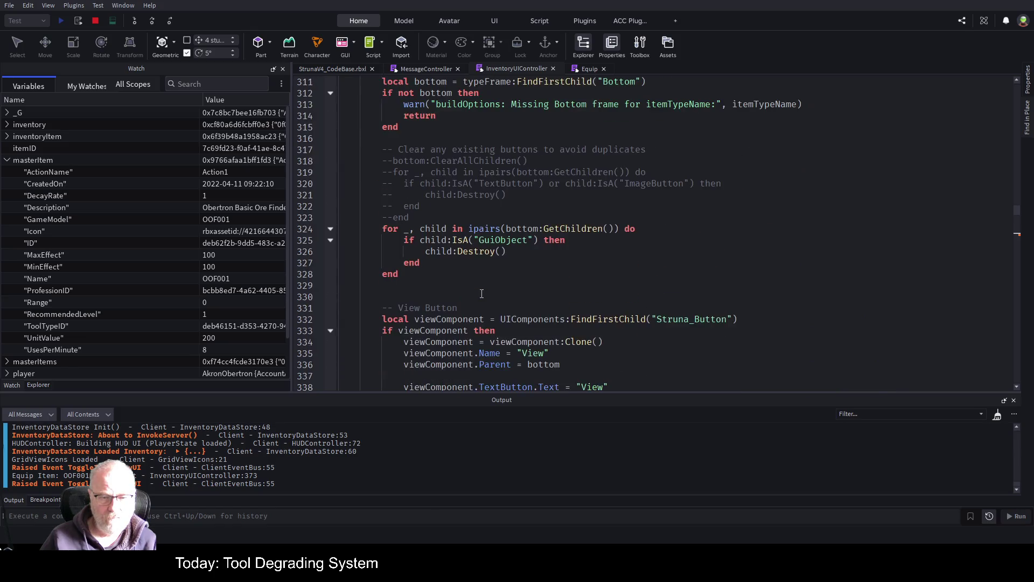
{"action": "scroll", "coordinate": [482, 294], "scroll_direction": "down", "scroll_amount": 3}
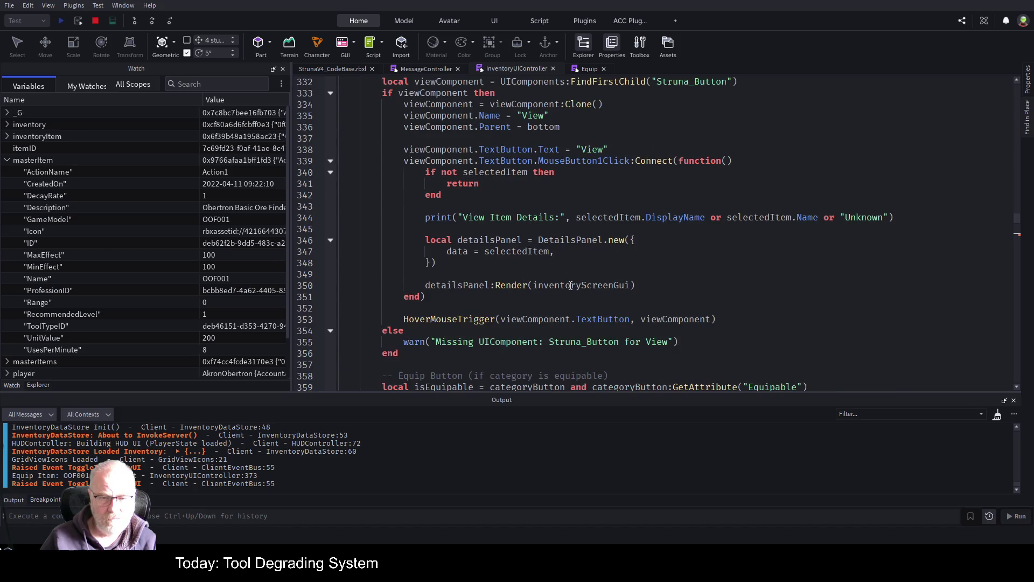
{"action": "scroll", "coordinate": [502, 274], "scroll_direction": "down", "scroll_amount": 2}
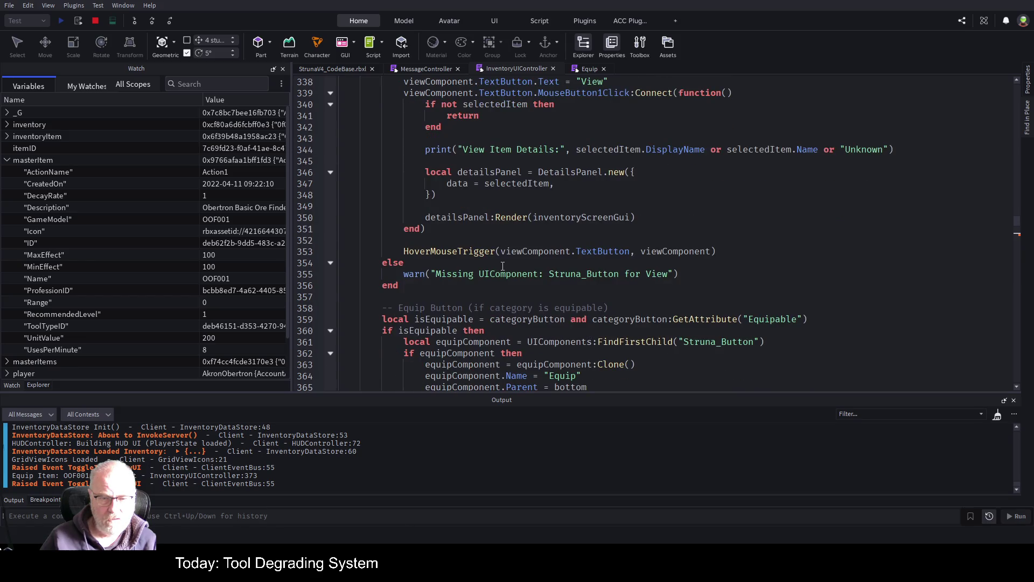
{"action": "scroll", "coordinate": [470, 288], "scroll_direction": "down", "scroll_amount": 2}
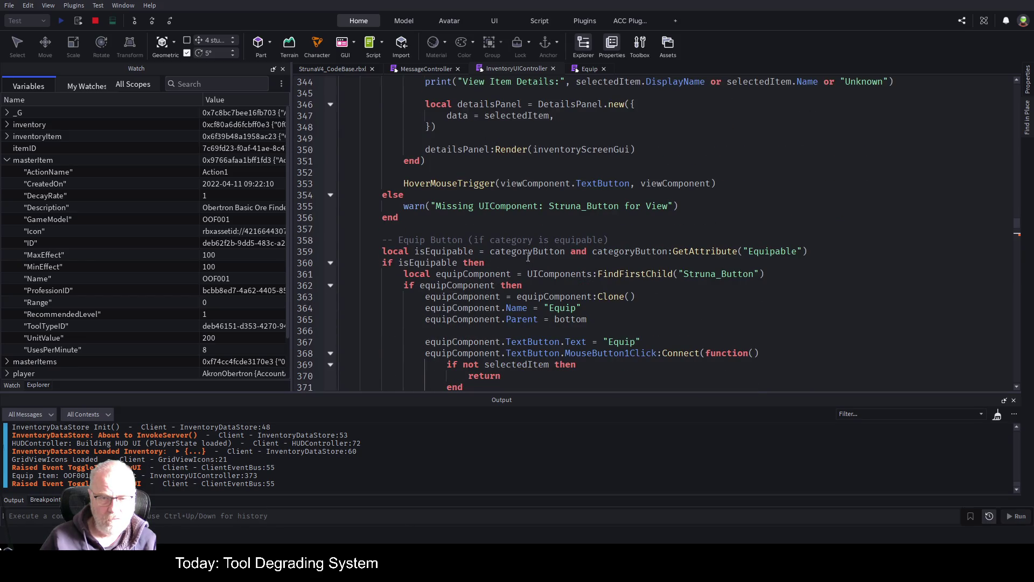
{"action": "scroll", "coordinate": [459, 291], "scroll_direction": "down", "scroll_amount": 3}
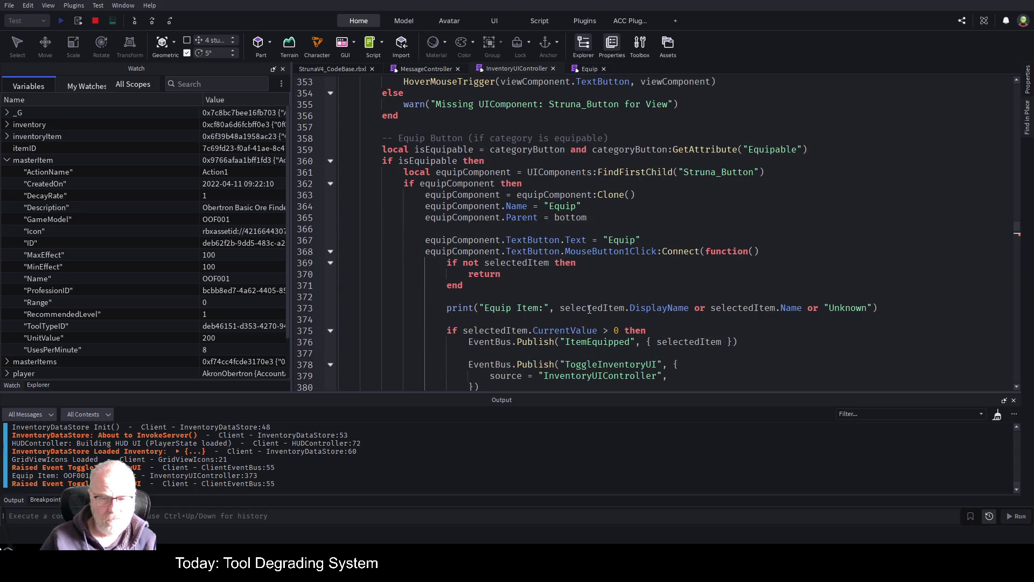
{"action": "scroll", "coordinate": [589, 310], "scroll_direction": "down", "scroll_amount": 2}
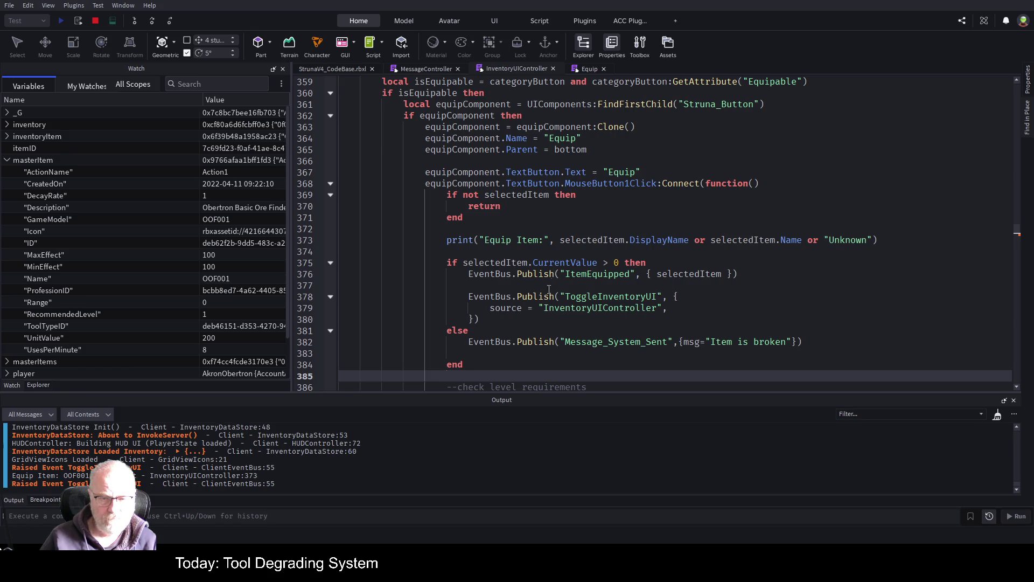
{"action": "scroll", "coordinate": [549, 289], "scroll_direction": "down", "scroll_amount": 3}
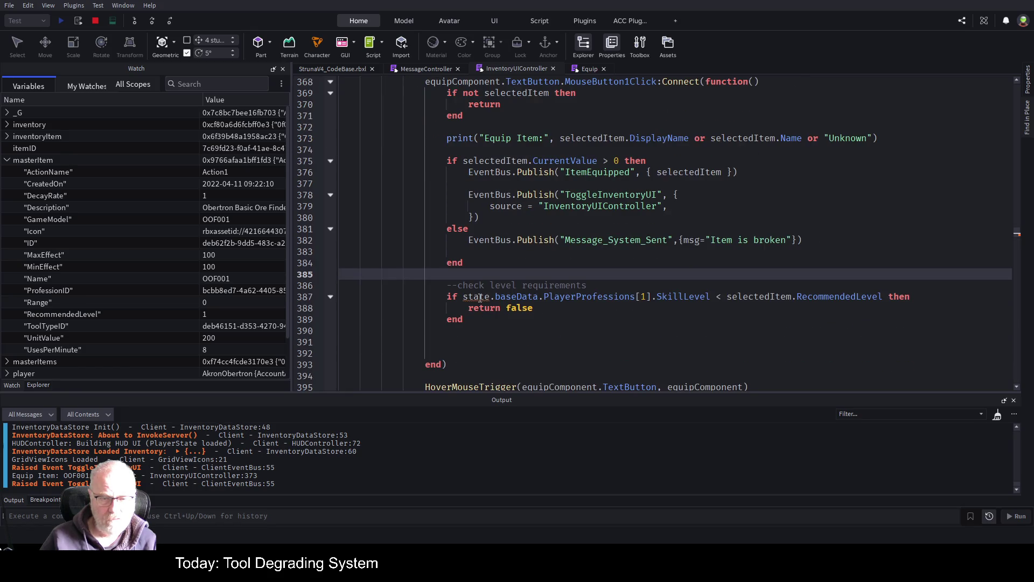
Set a breakpoint on line 387 of InventoryUIController and stop the running play test
{"action": "left_click", "coordinate": [319, 297]}
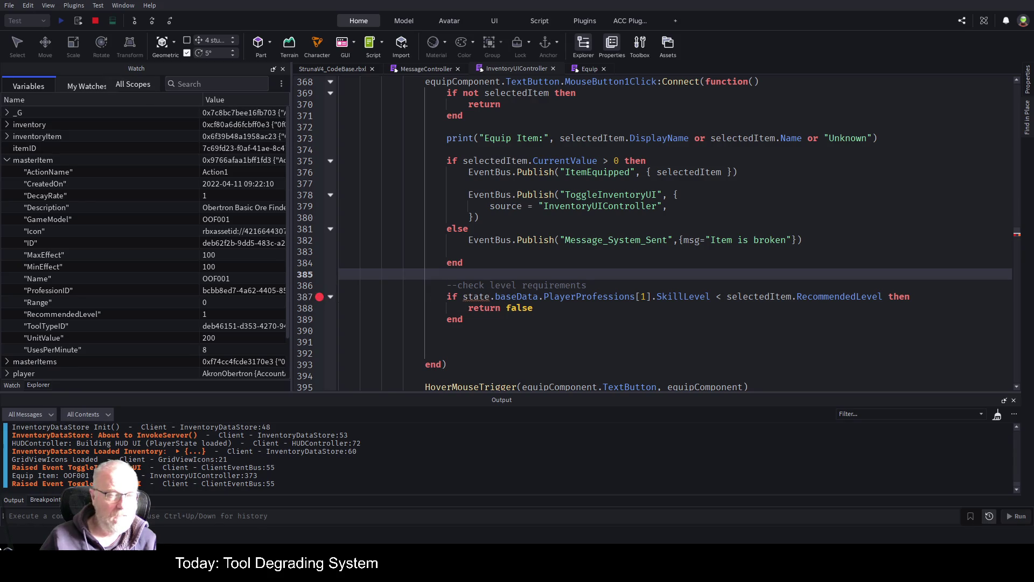
{"action": "left_click", "coordinate": [94, 21]}
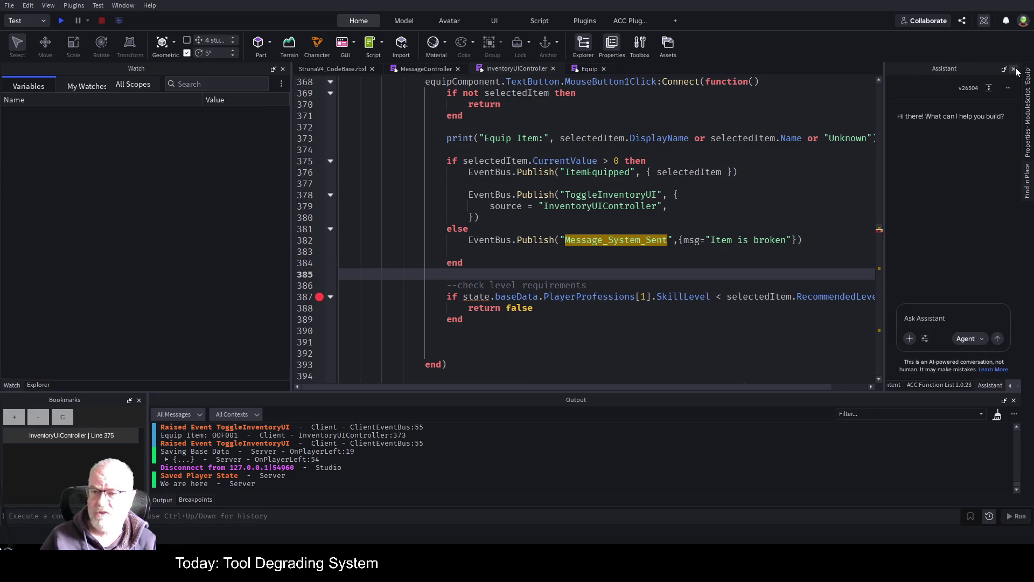
{"action": "left_click", "coordinate": [1014, 68]}
Add a breakpoint at line 32 of the Equip script, disable line 26's, and start a play test
{"action": "left_click", "coordinate": [587, 68]}
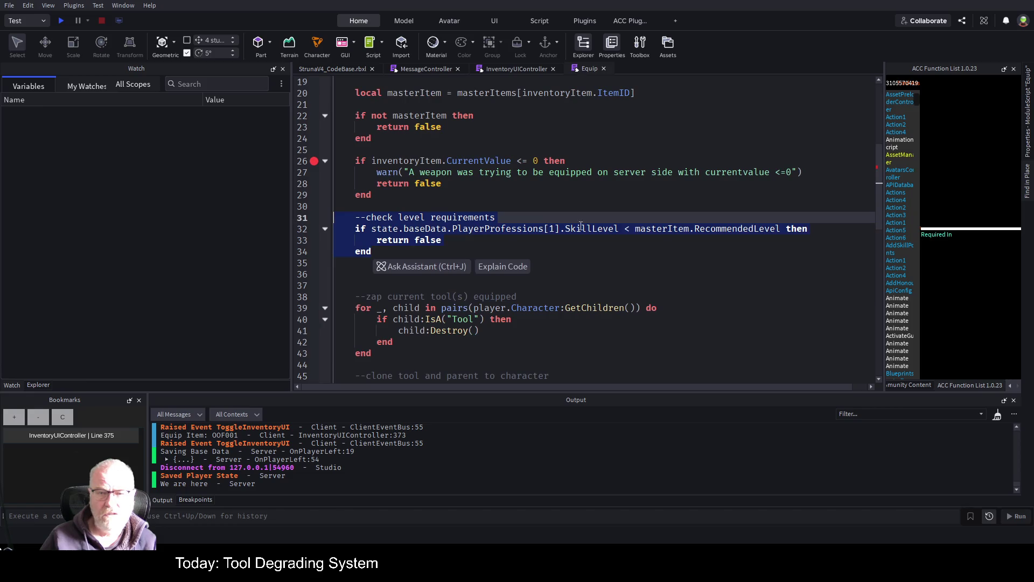
{"action": "left_click", "coordinate": [463, 248]}
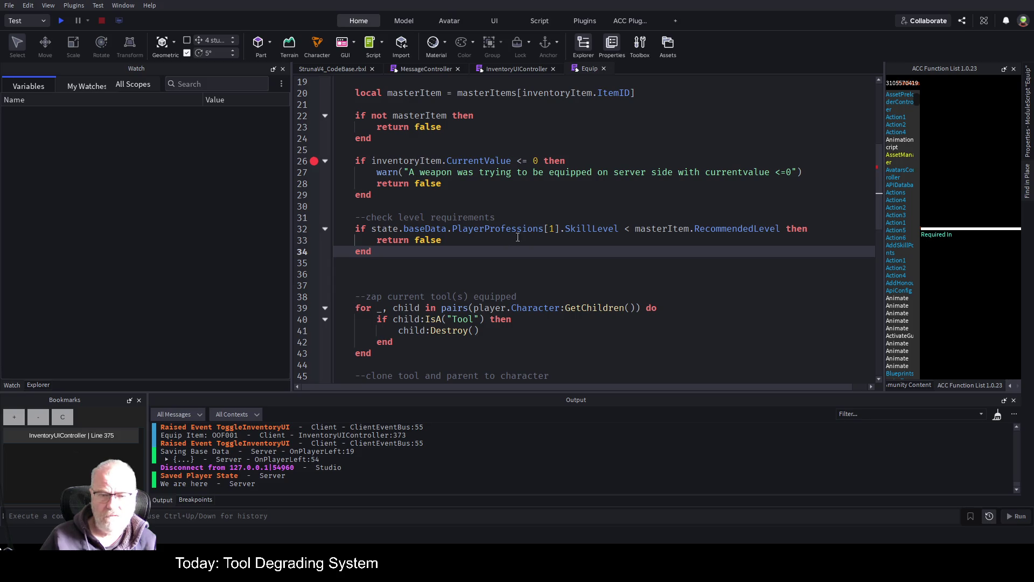
{"action": "left_click", "coordinate": [543, 232]}
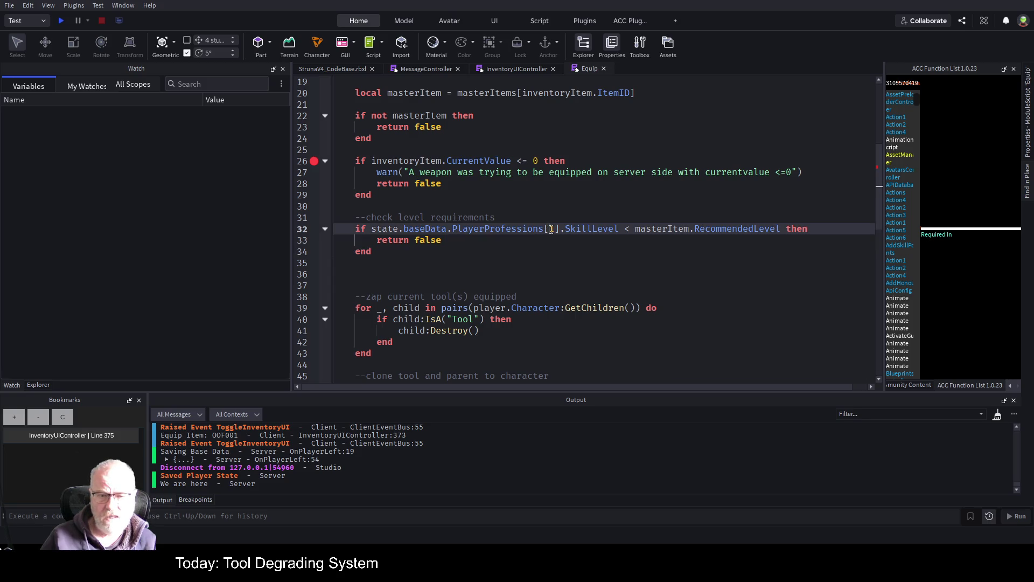
{"action": "left_click", "coordinate": [537, 217]}
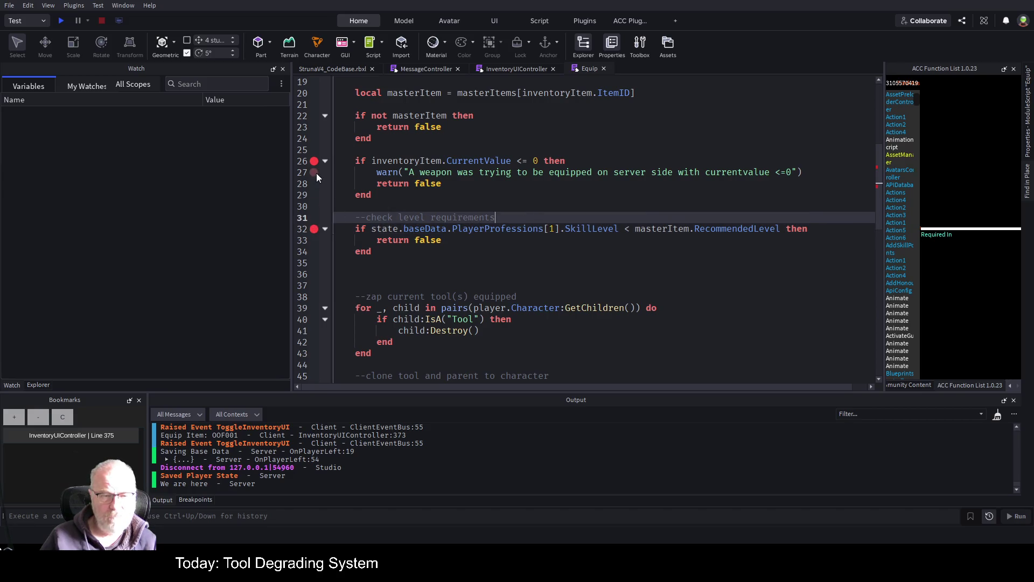
{"action": "left_click", "coordinate": [60, 21]}
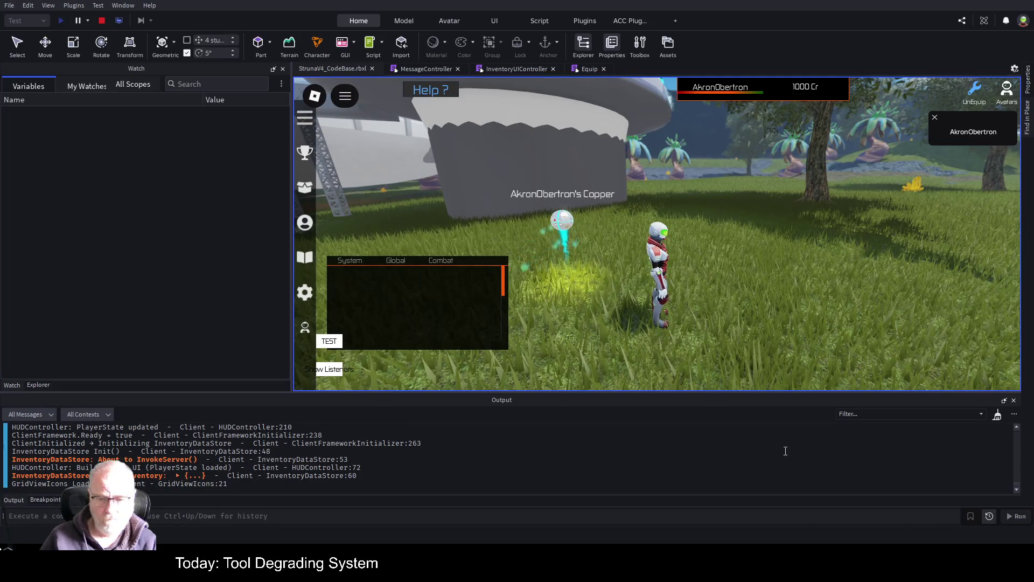
Open the inventory, select OOF001 and equip it to hit the line 387 breakpoint
{"action": "key", "text": "i"}
{"action": "left_click", "coordinate": [573, 181]}
{"action": "left_click", "coordinate": [603, 298]}
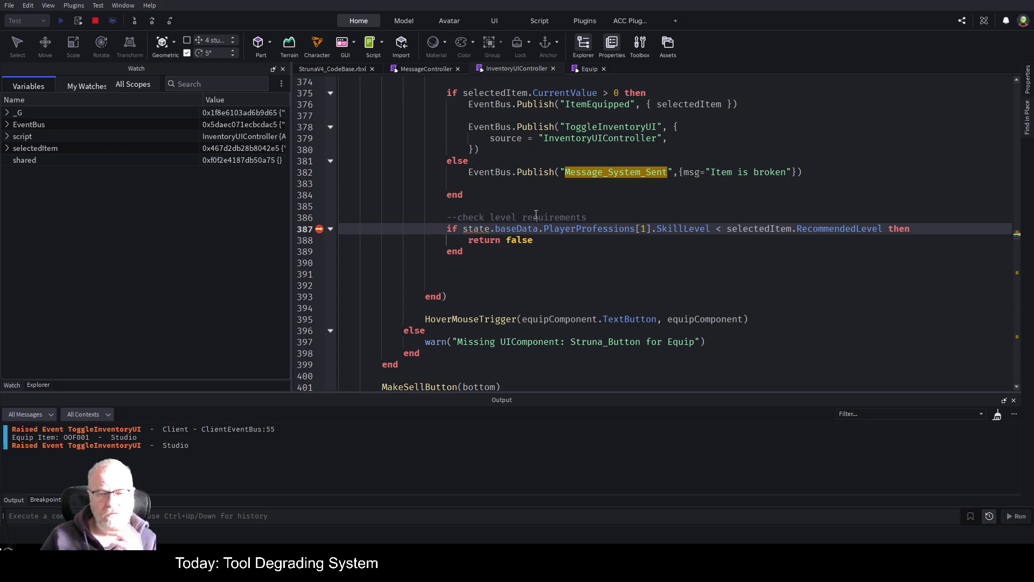
{"action": "left_click", "coordinate": [8, 149]}
{"action": "left_click", "coordinate": [7, 149]}
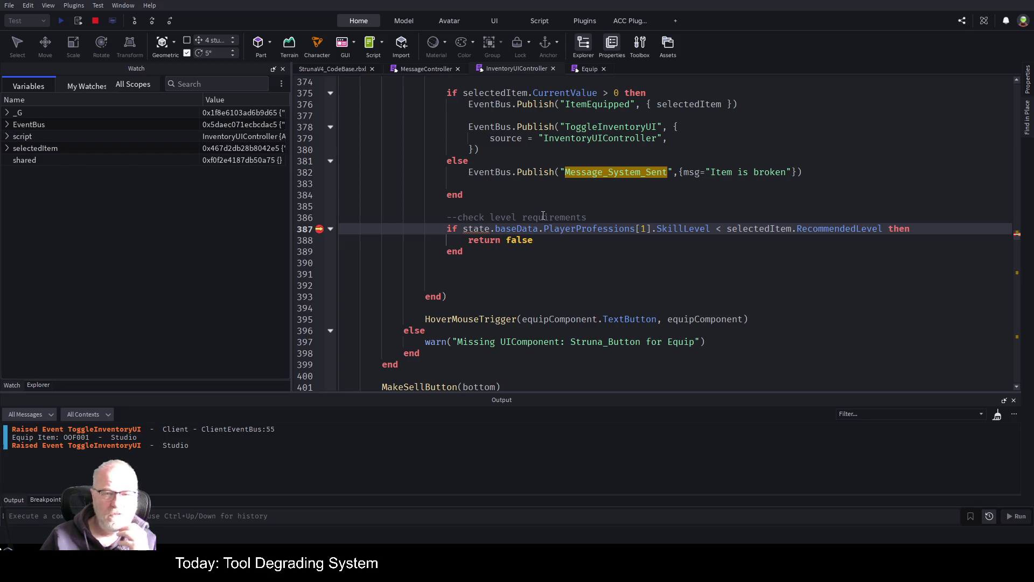
{"action": "left_click", "coordinate": [8, 125]}
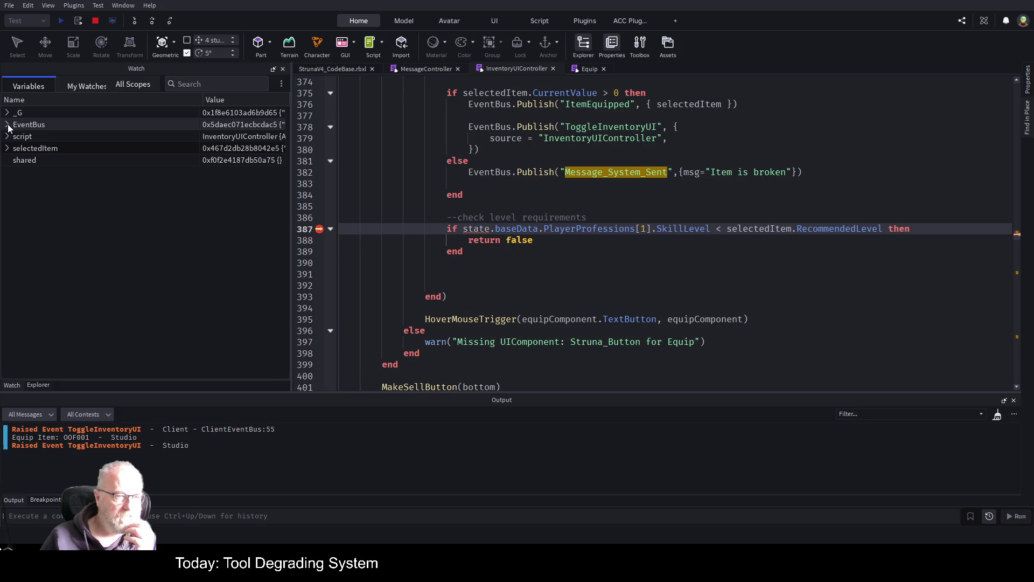
{"action": "left_click", "coordinate": [8, 125]}
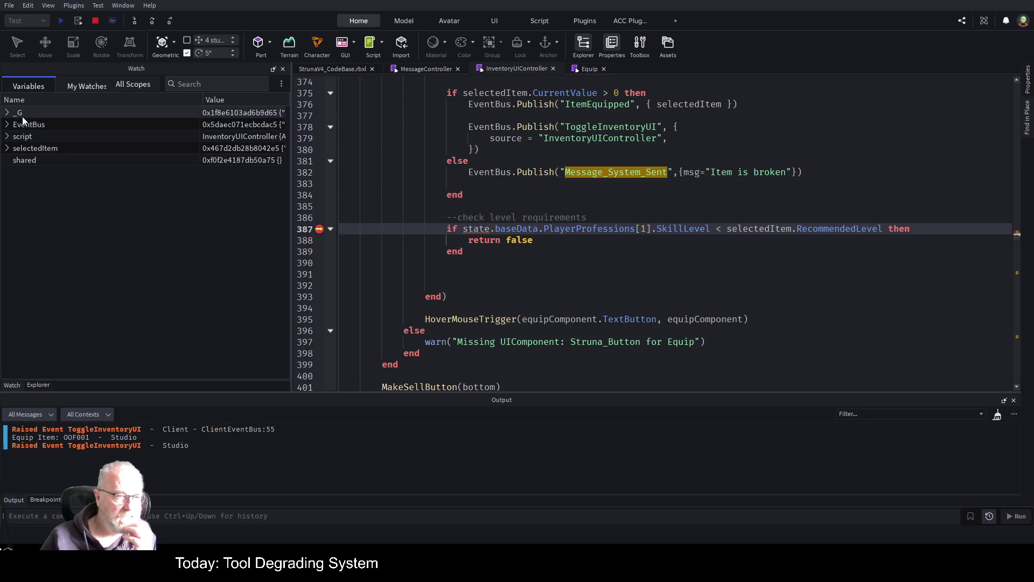
{"action": "scroll", "coordinate": [634, 273], "scroll_direction": "up", "scroll_amount": 20}
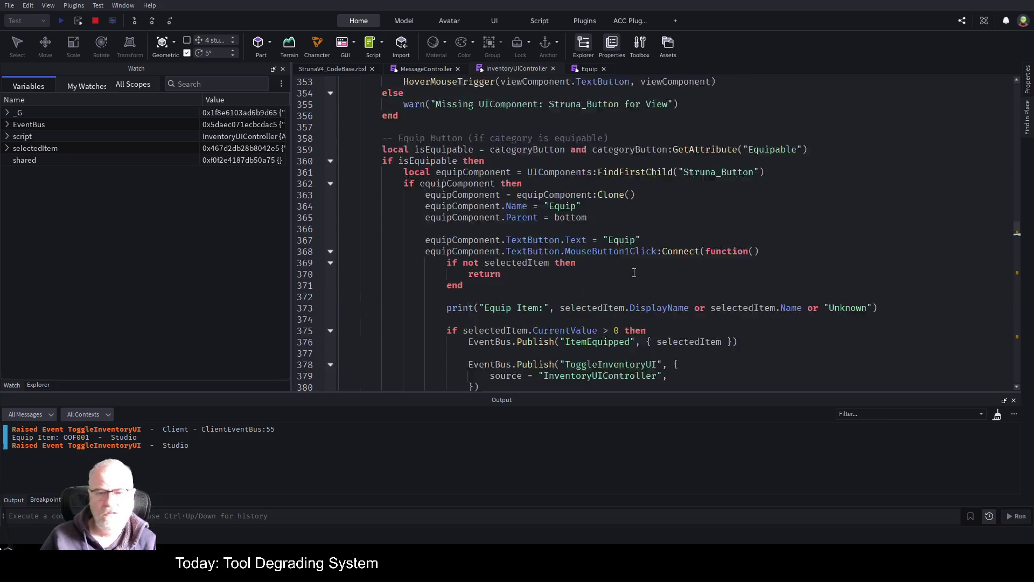
Highlight MasterDataStore and InventoryStore usages, then jump to the top to view the Dependencies section
{"action": "scroll", "coordinate": [624, 269], "scroll_direction": "up", "scroll_amount": 16}
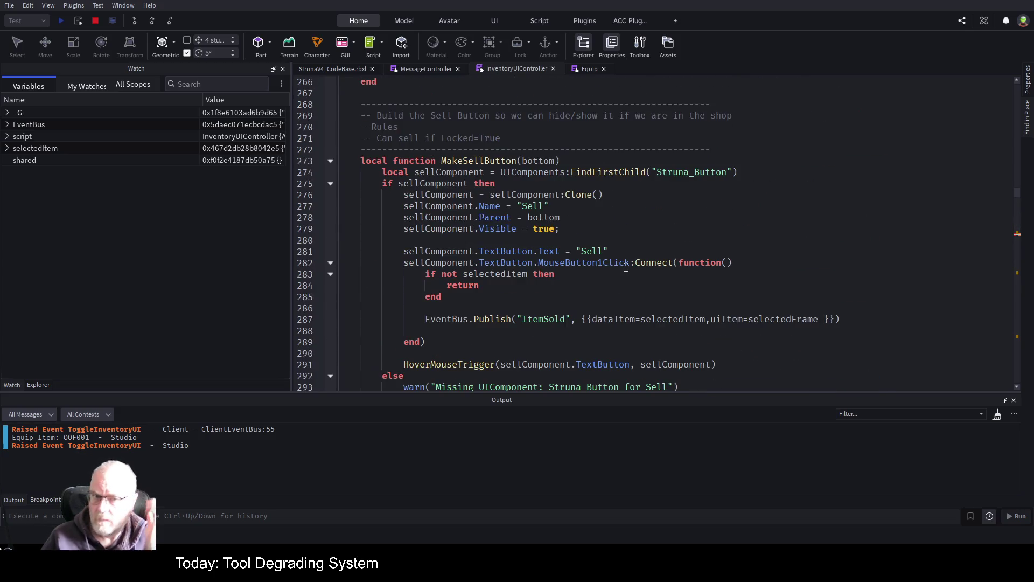
{"action": "scroll", "coordinate": [627, 268], "scroll_direction": "up", "scroll_amount": 20}
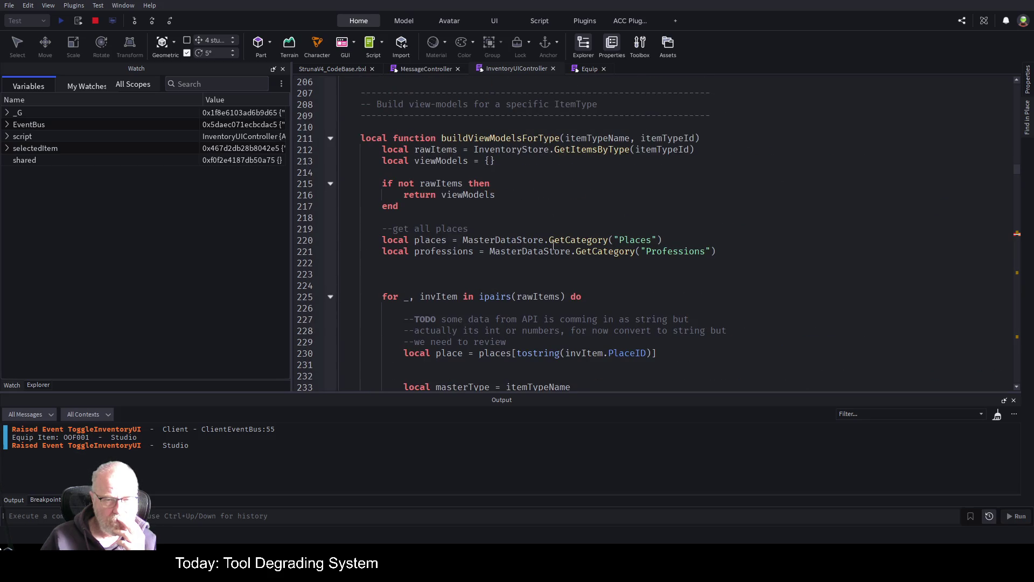
{"action": "double_click", "coordinate": [530, 242]}
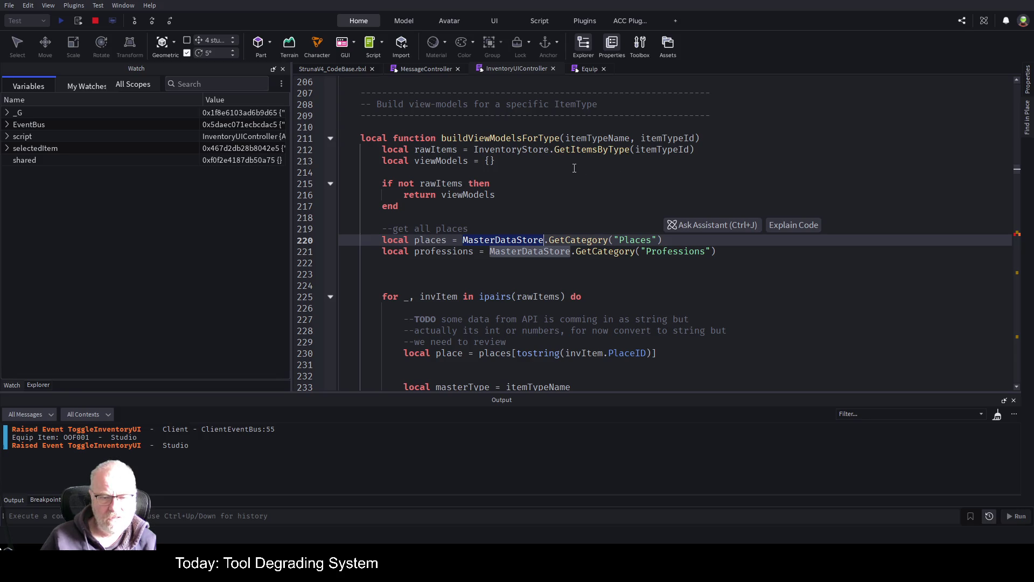
{"action": "double_click", "coordinate": [505, 151]}
{"action": "key", "text": "ctrl+Home"}
{"action": "scroll", "coordinate": [532, 220], "scroll_direction": "down", "scroll_amount": 5}
{"action": "scroll", "coordinate": [531, 220], "scroll_direction": "down", "scroll_amount": 6}
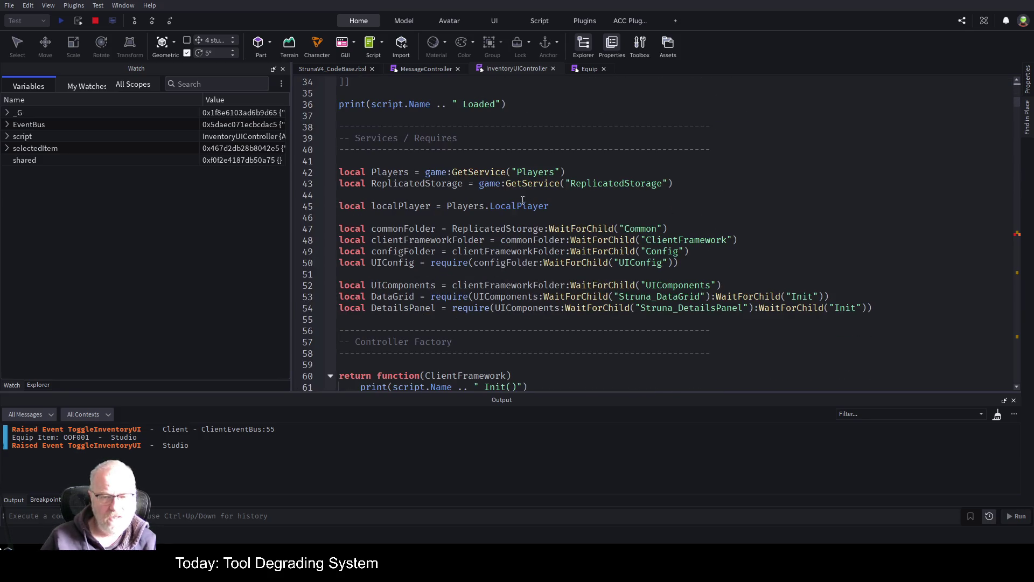
{"action": "scroll", "coordinate": [462, 231], "scroll_direction": "down", "scroll_amount": 4}
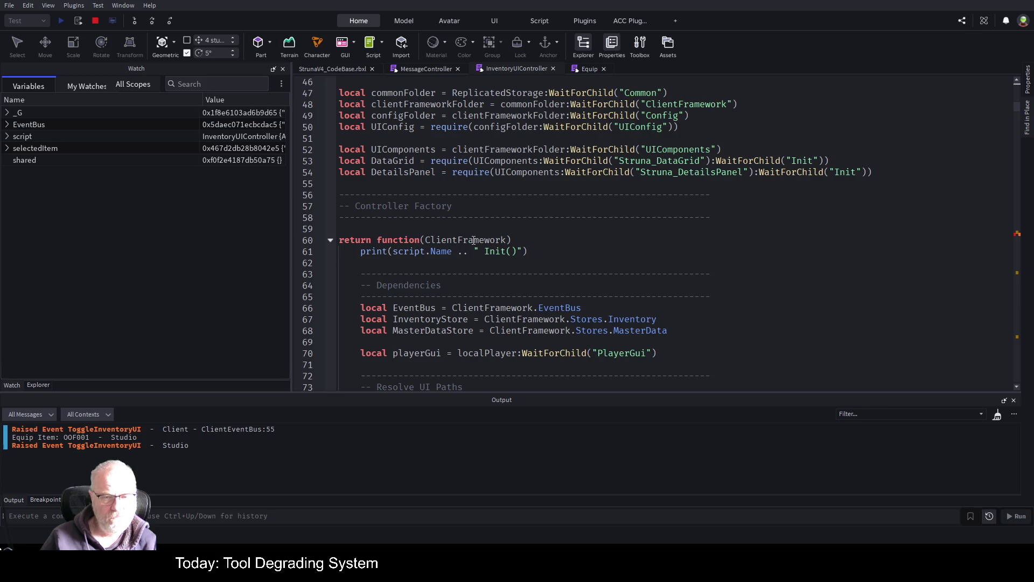
{"action": "scroll", "coordinate": [561, 272], "scroll_direction": "down", "scroll_amount": 2}
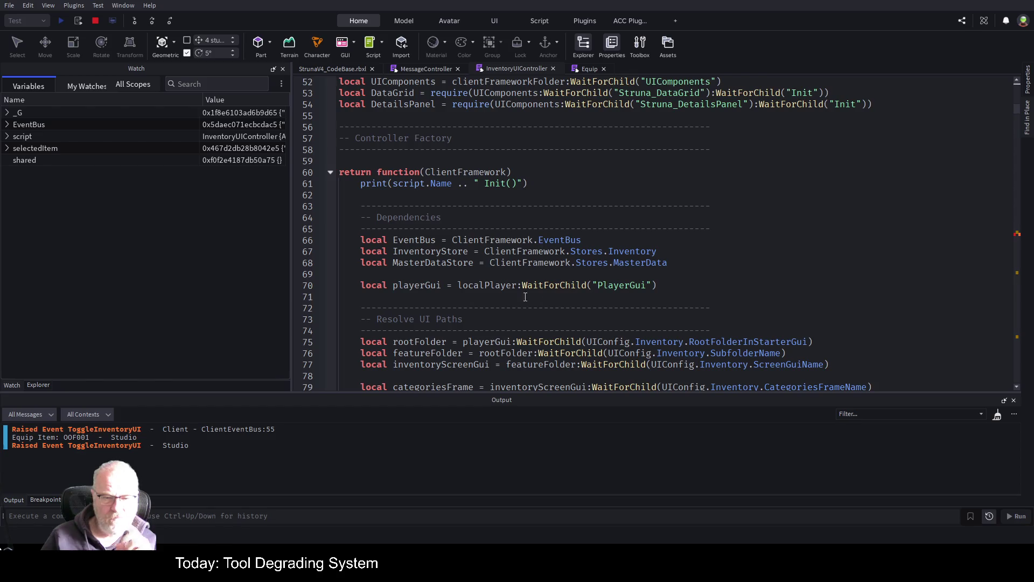
Scroll to BuildItemViewModel near line 159, where recommendedLevel defaults to 1
{"action": "left_click", "coordinate": [490, 307]}
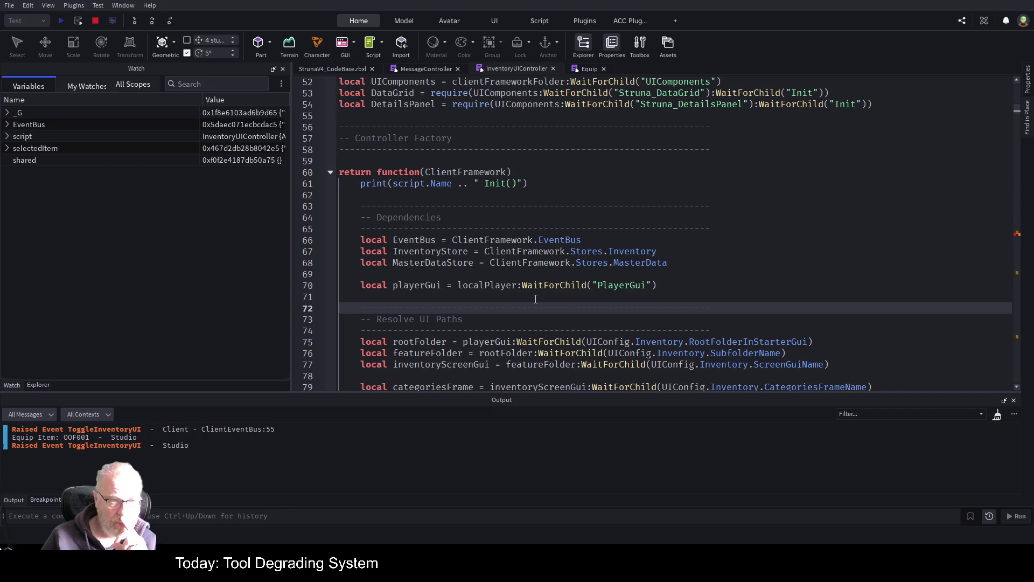
{"action": "scroll", "coordinate": [580, 267], "scroll_direction": "down", "scroll_amount": 6}
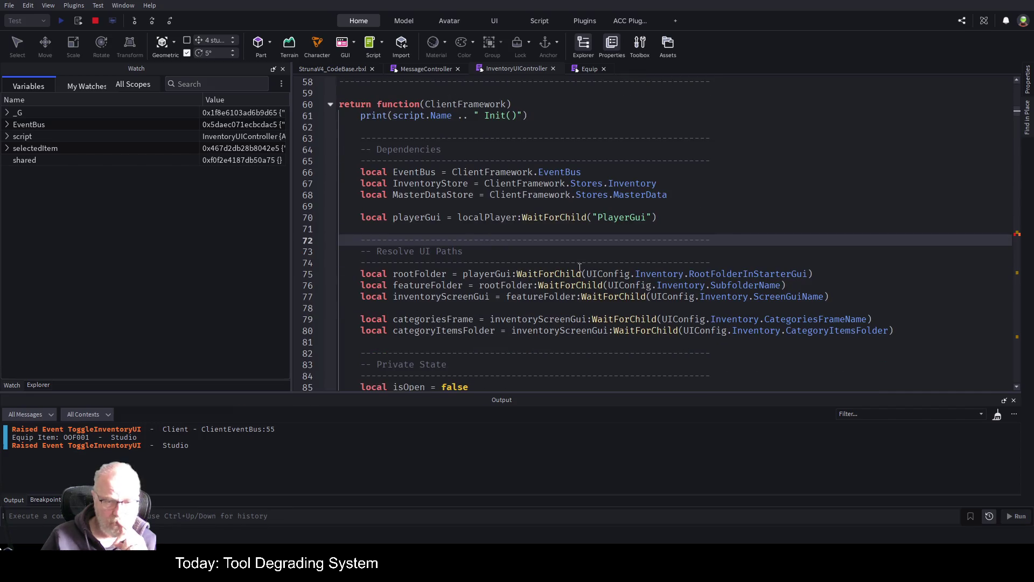
{"action": "scroll", "coordinate": [579, 268], "scroll_direction": "down", "scroll_amount": 4}
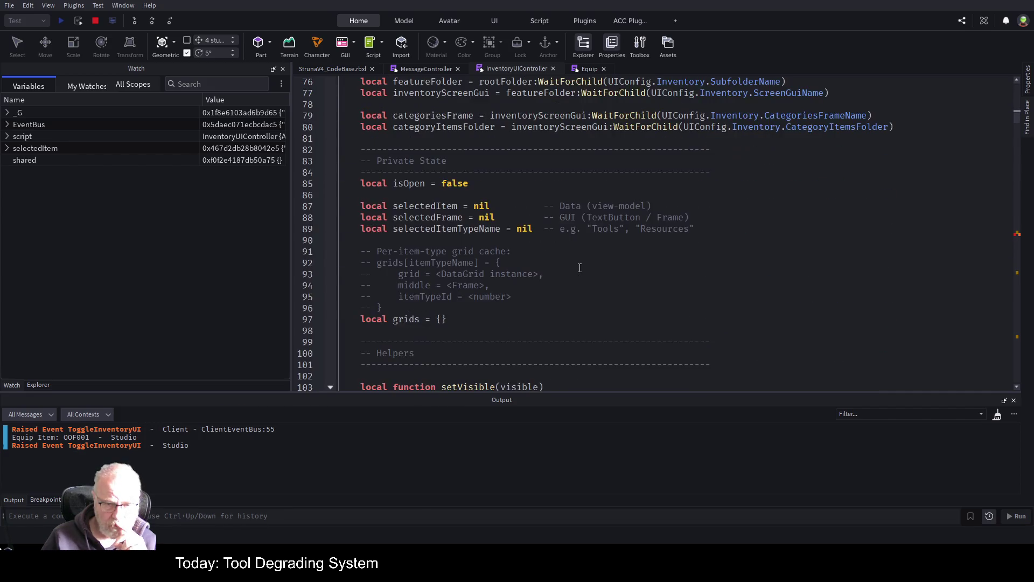
{"action": "scroll", "coordinate": [580, 268], "scroll_direction": "down", "scroll_amount": 4}
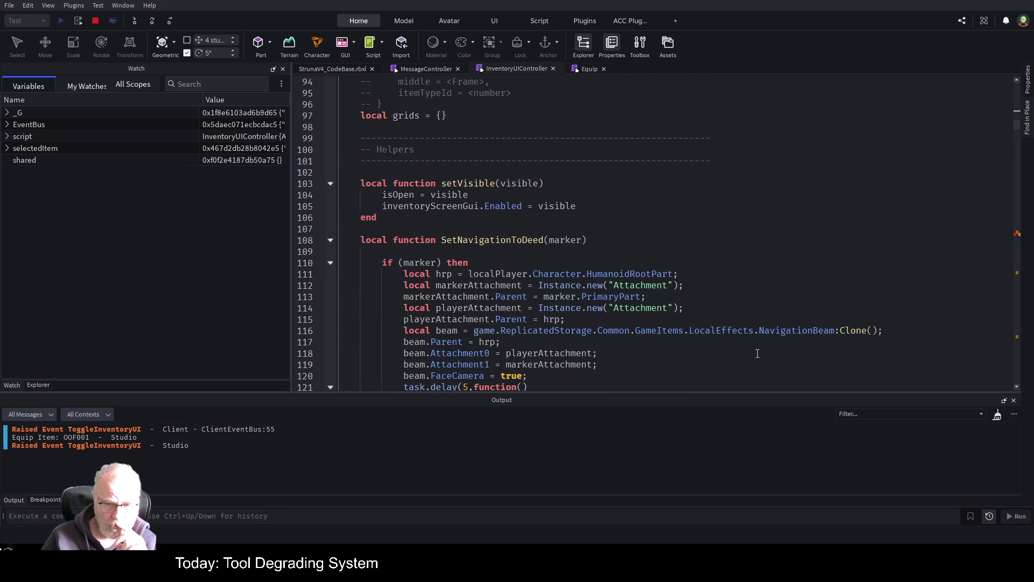
{"action": "scroll", "coordinate": [644, 335], "scroll_direction": "down", "scroll_amount": 8}
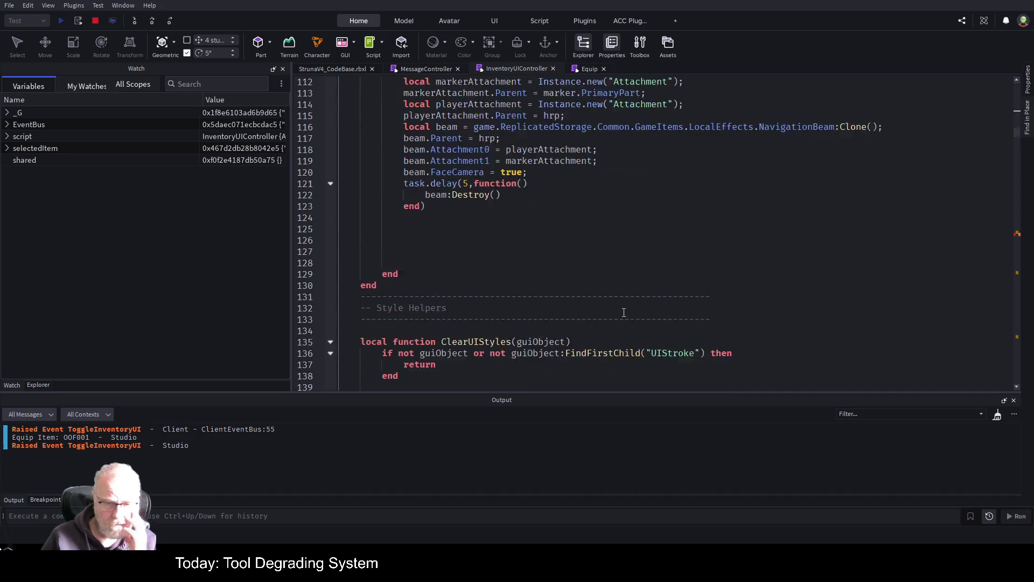
{"action": "scroll", "coordinate": [624, 313], "scroll_direction": "down", "scroll_amount": 10}
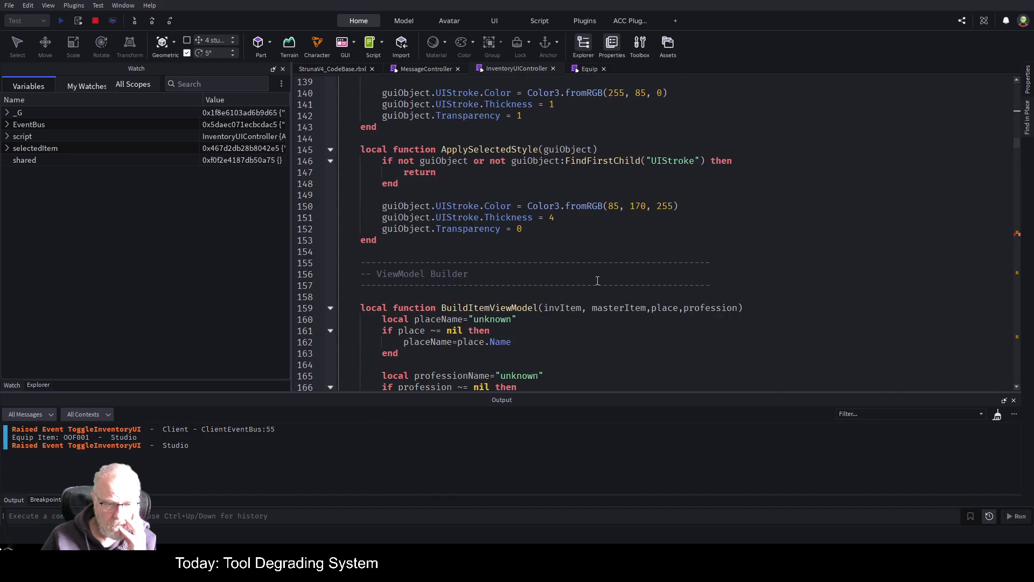
{"action": "scroll", "coordinate": [595, 284], "scroll_direction": "up", "scroll_amount": 6}
{"action": "scroll", "coordinate": [594, 290], "scroll_direction": "down", "scroll_amount": 6}
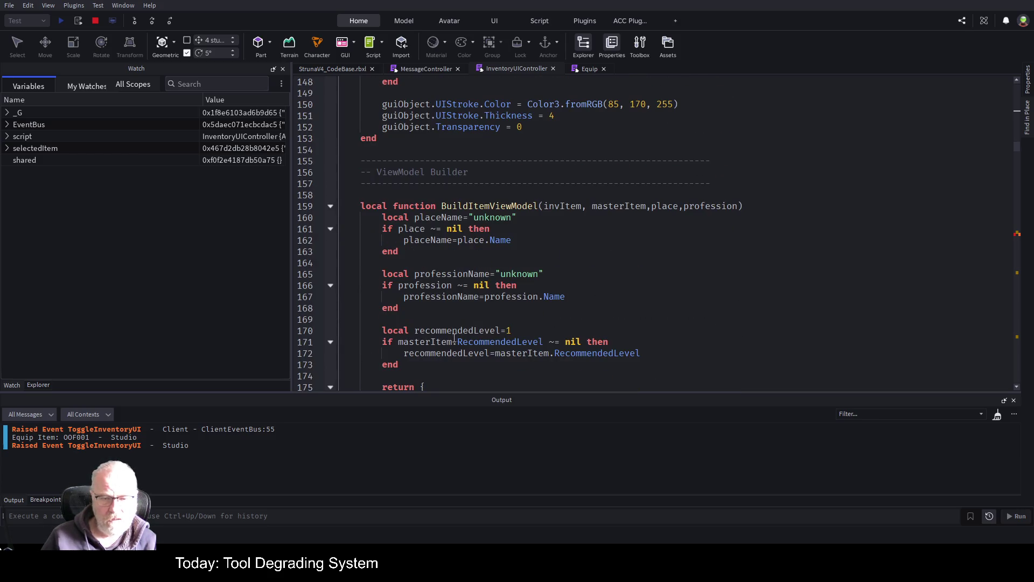